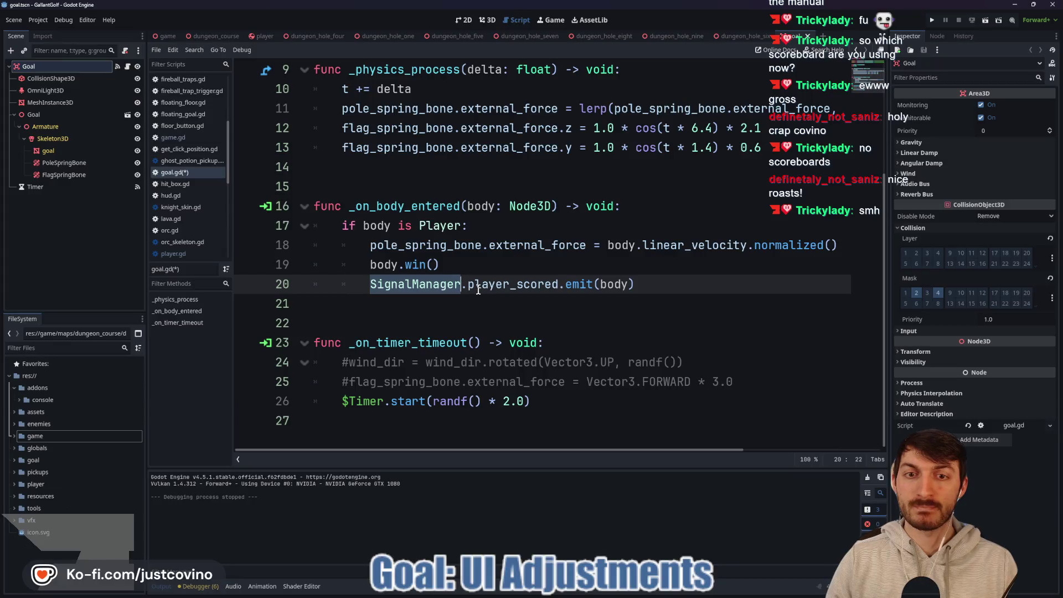
Open game.gd from the game scene tab and scroll through holes_dictionary, pick_hole and reset_hole.
click(167, 35)
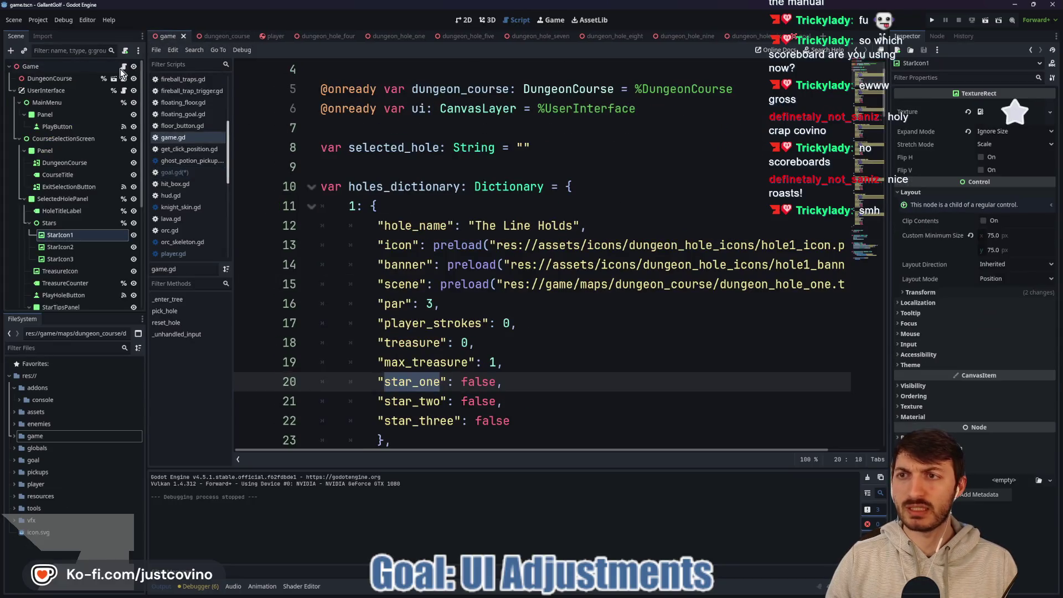
scroll(492, 198, down, 20)
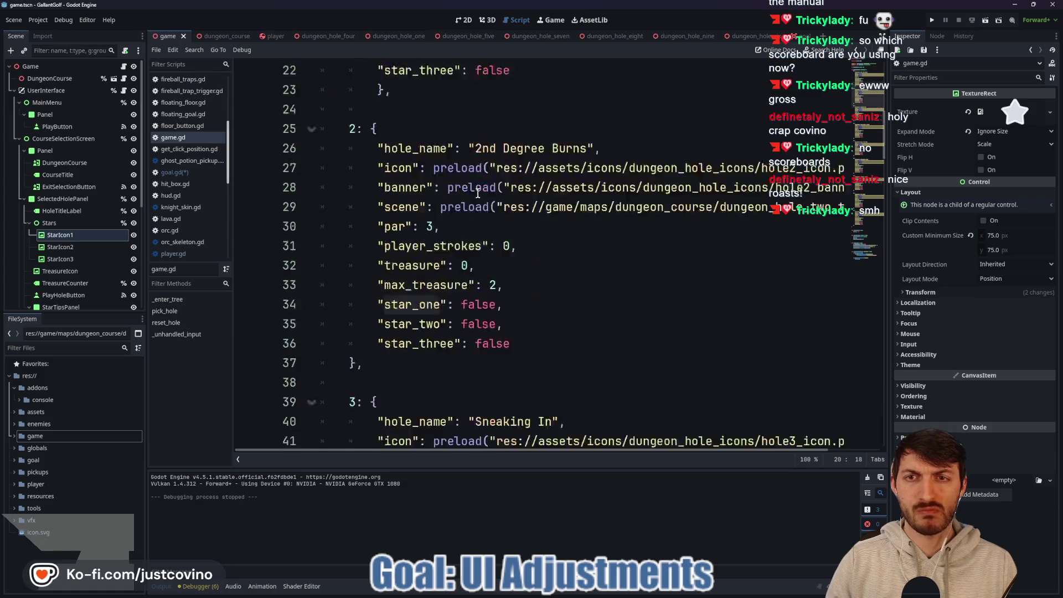
scroll(466, 190, down, 18)
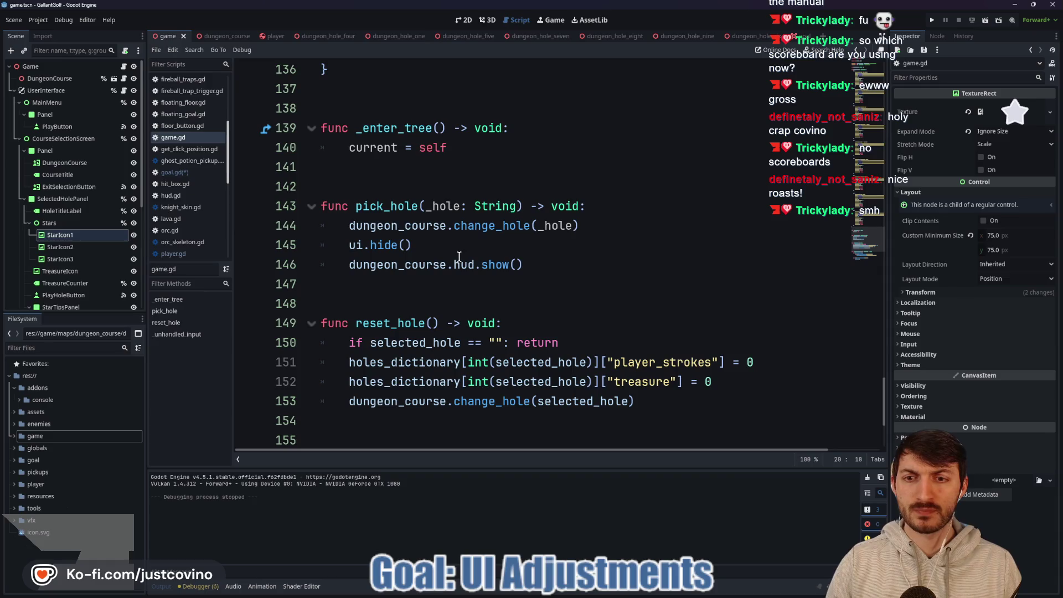
scroll(460, 253, down, 2)
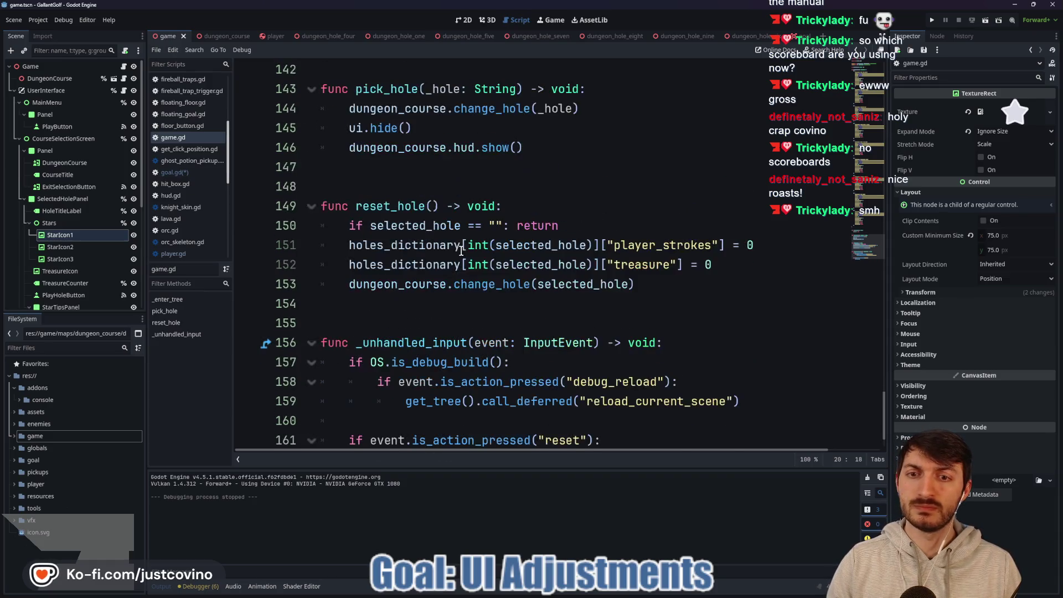
scroll(461, 265, up, 6)
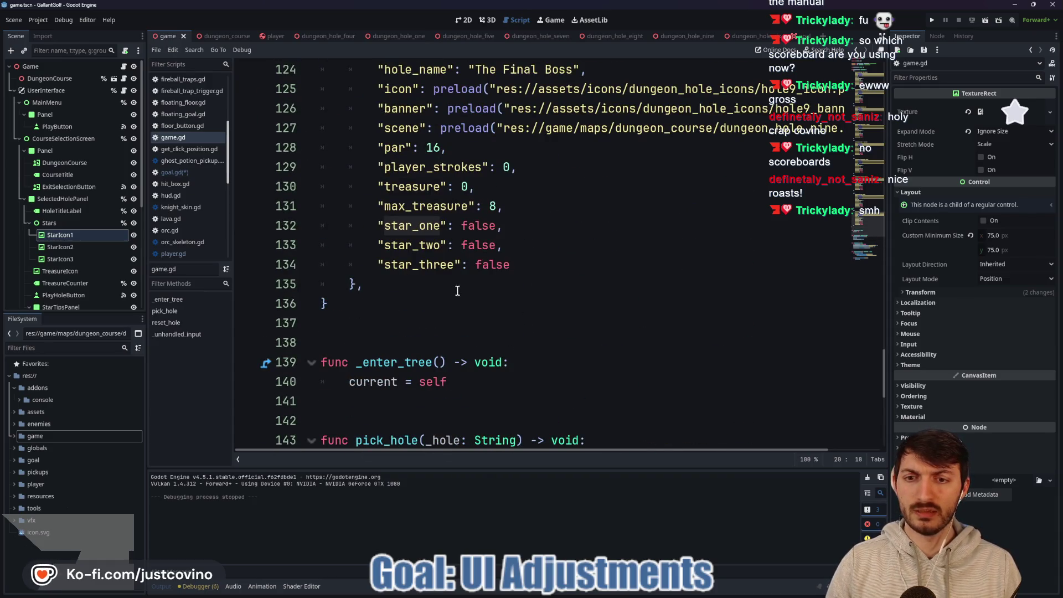
scroll(457, 291, up, 20)
scroll(457, 290, up, 10)
scroll(422, 264, down, 7)
scroll(422, 264, down, 20)
scroll(422, 264, down, 8)
scroll(423, 265, up, 4)
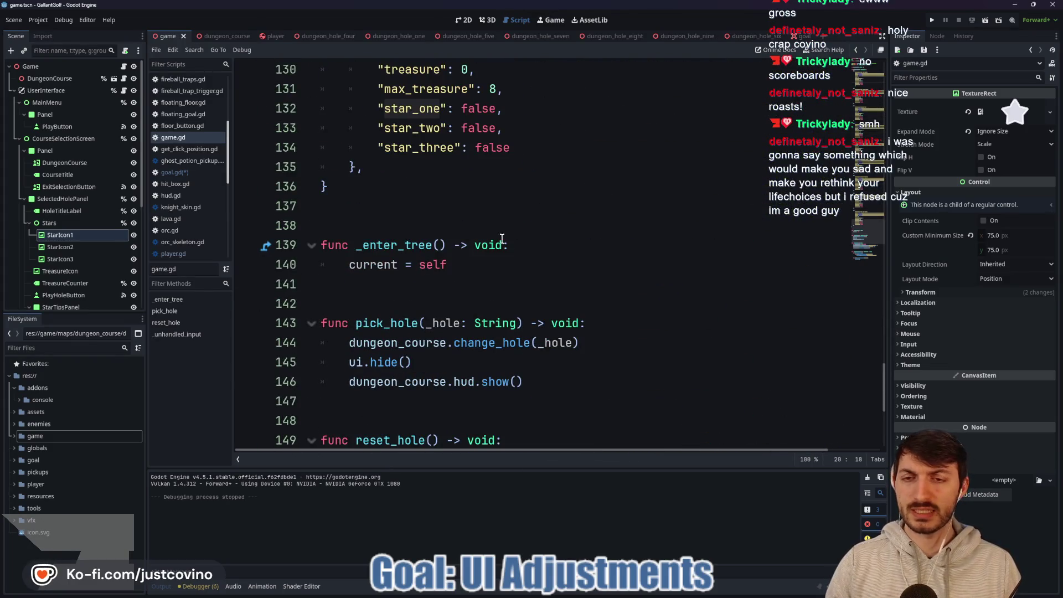
click(417, 225)
Search res:// for player_scored and open its connection in dungeon_course.gd.
key(ctrl+shift+f)
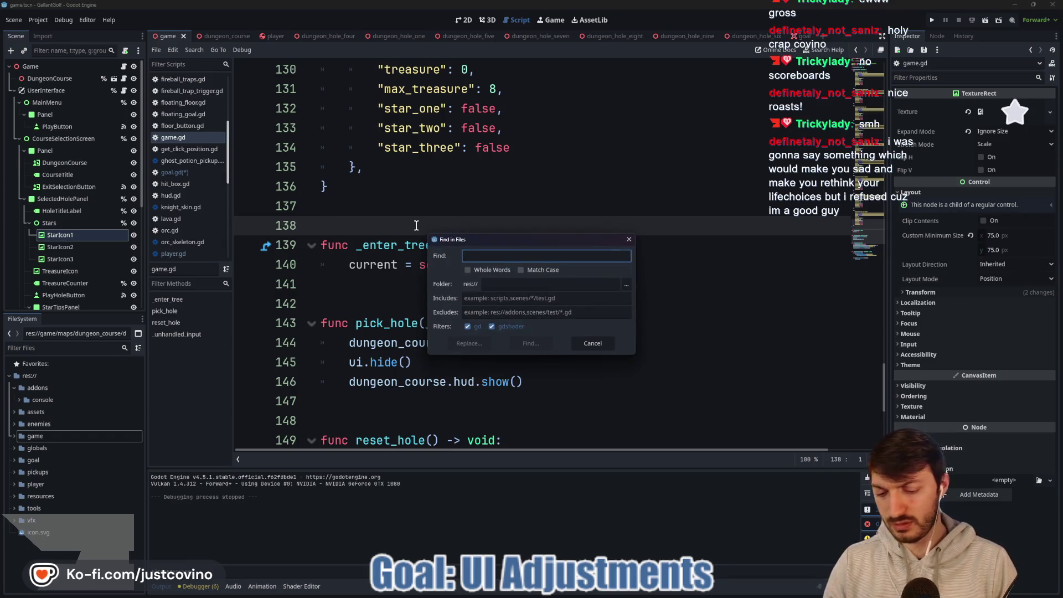
text(player_scored)
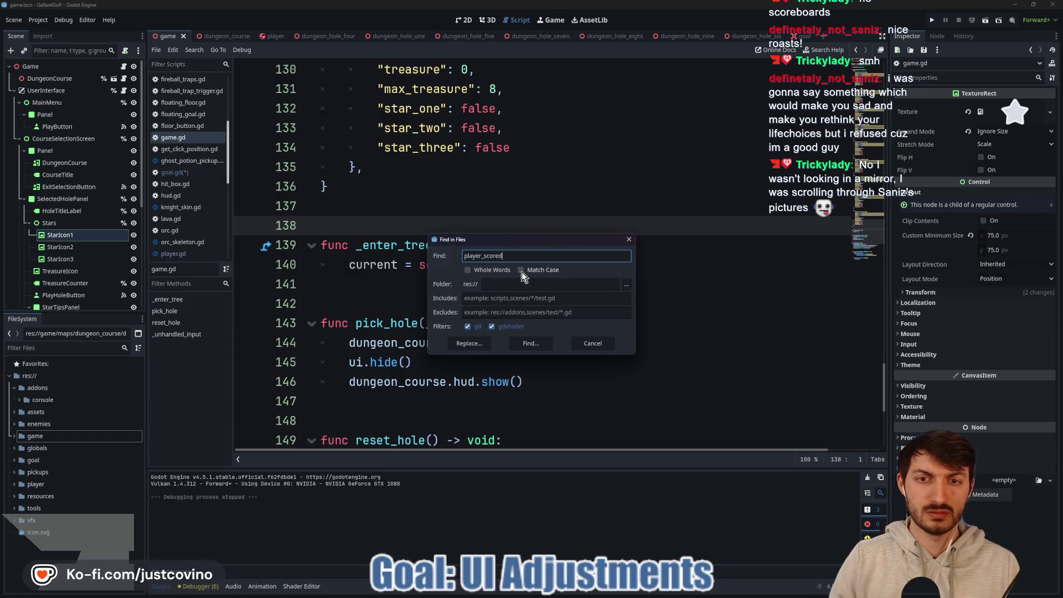
click(531, 344)
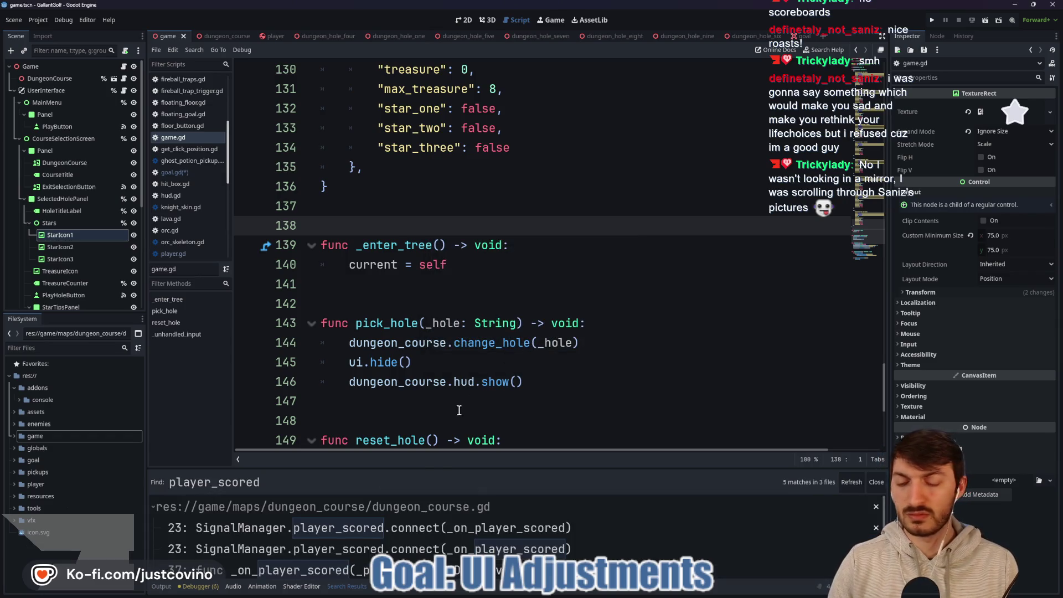
click(466, 527)
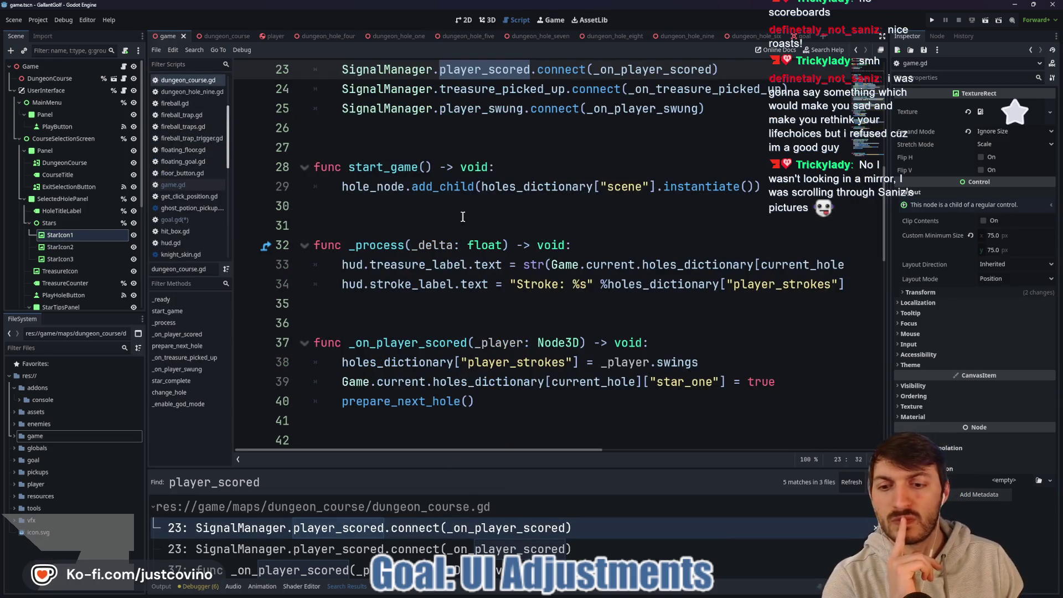
scroll(496, 255, up, 7)
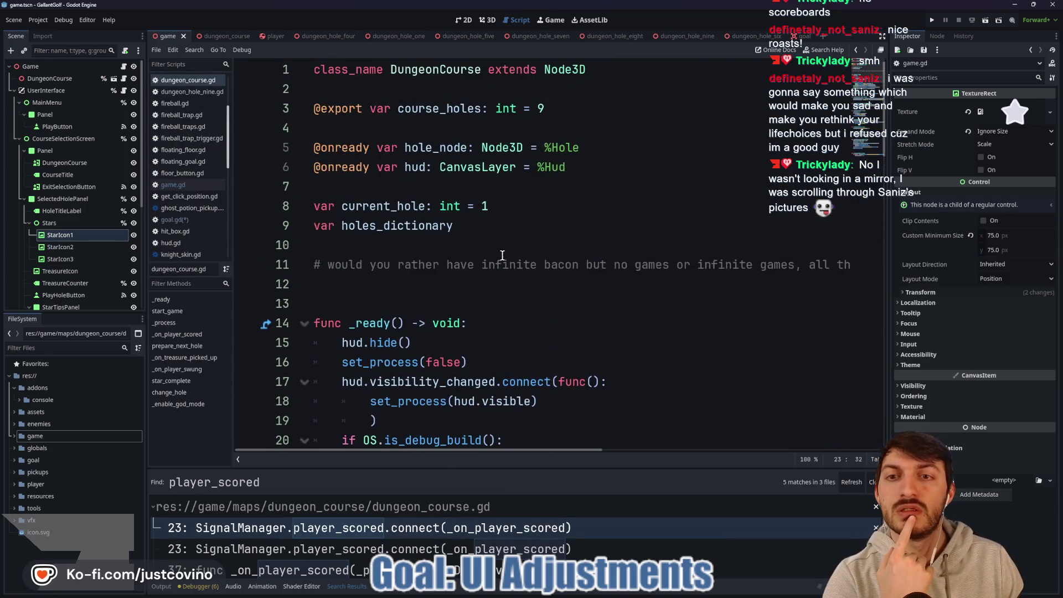
scroll(505, 261, down, 6)
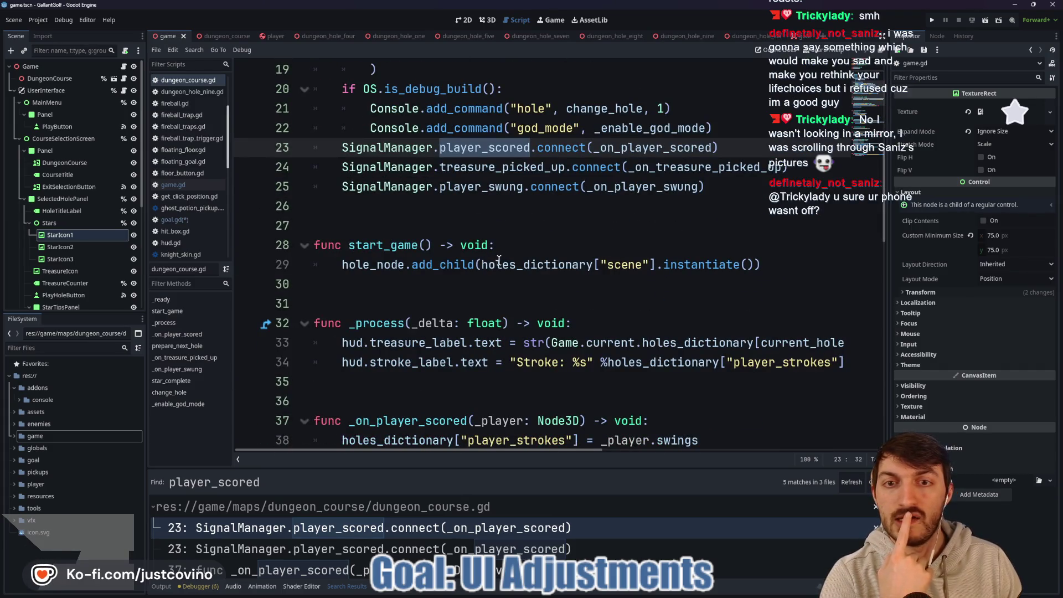
double_click(650, 146)
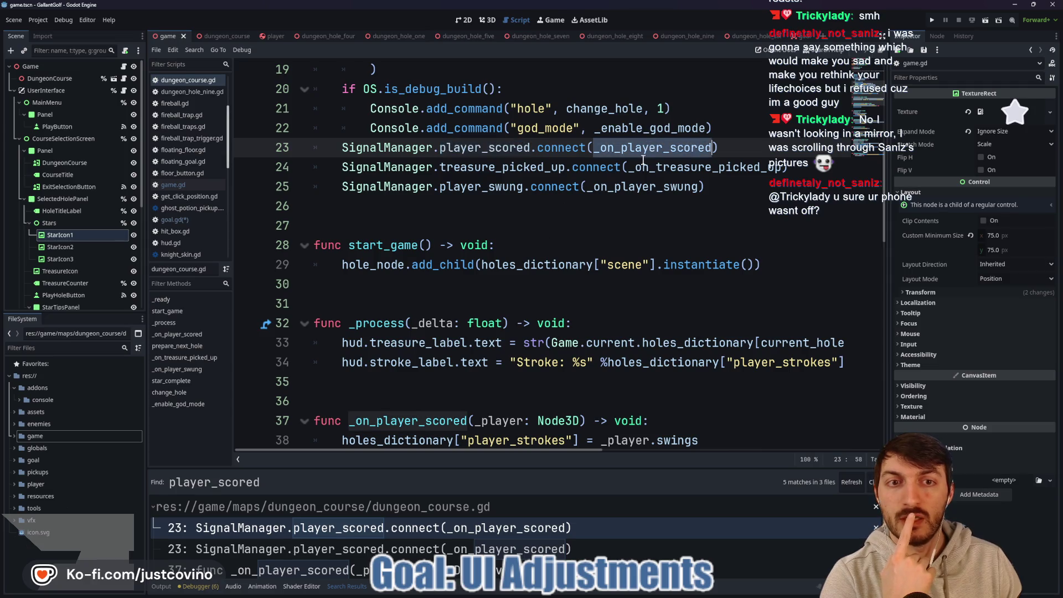
scroll(571, 265, down, 3)
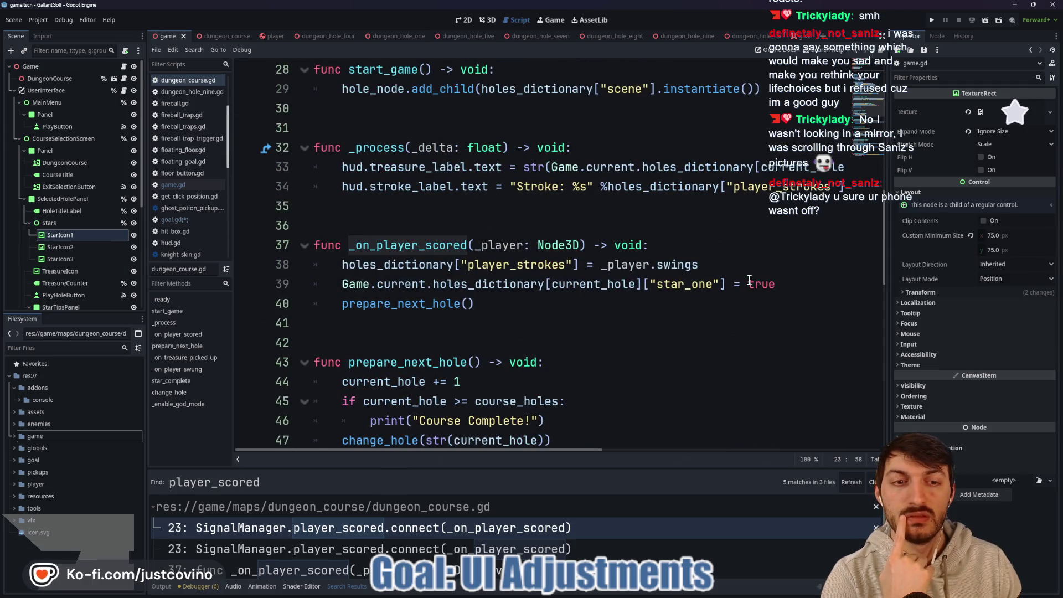
mouse_move(554, 292)
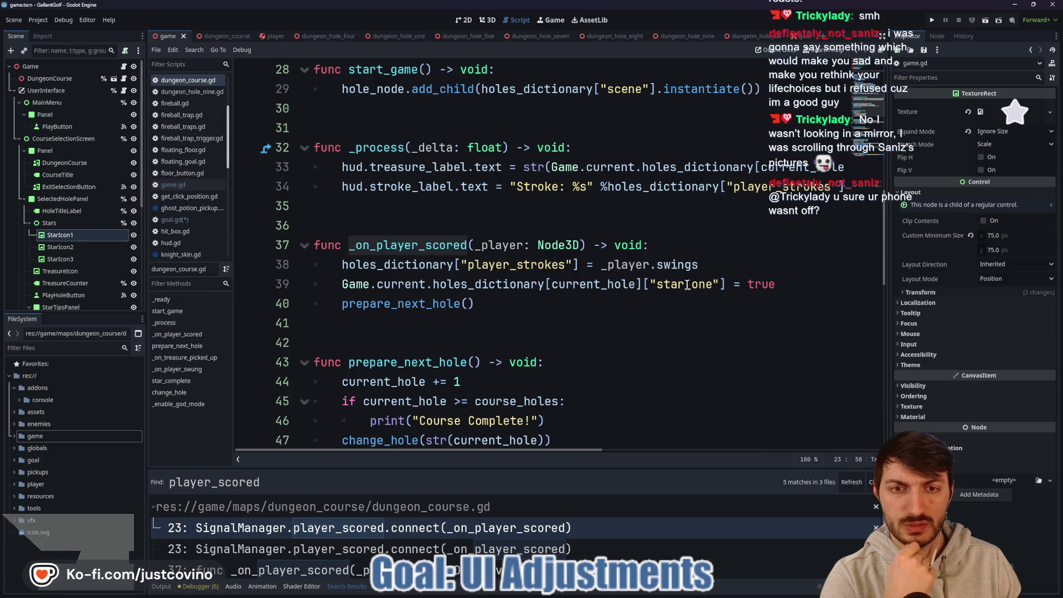
click(780, 283)
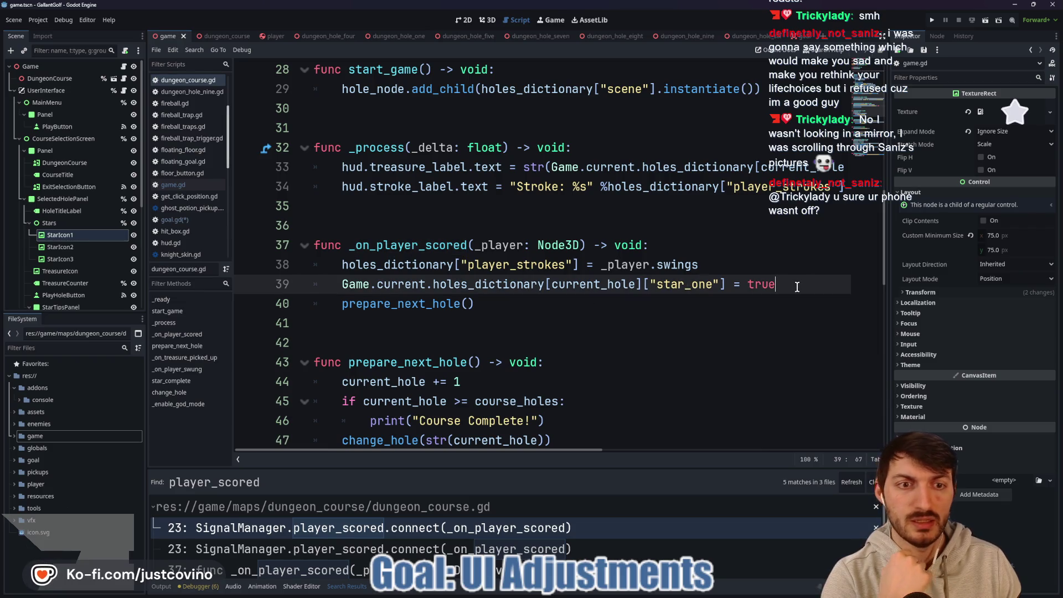
scroll(653, 294, up, 9)
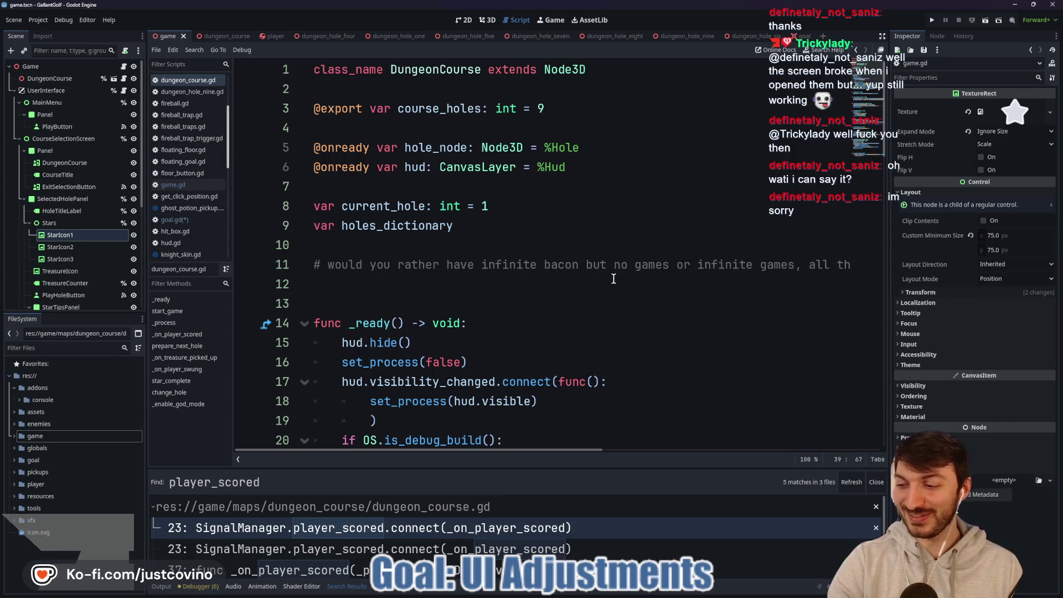
click(523, 287)
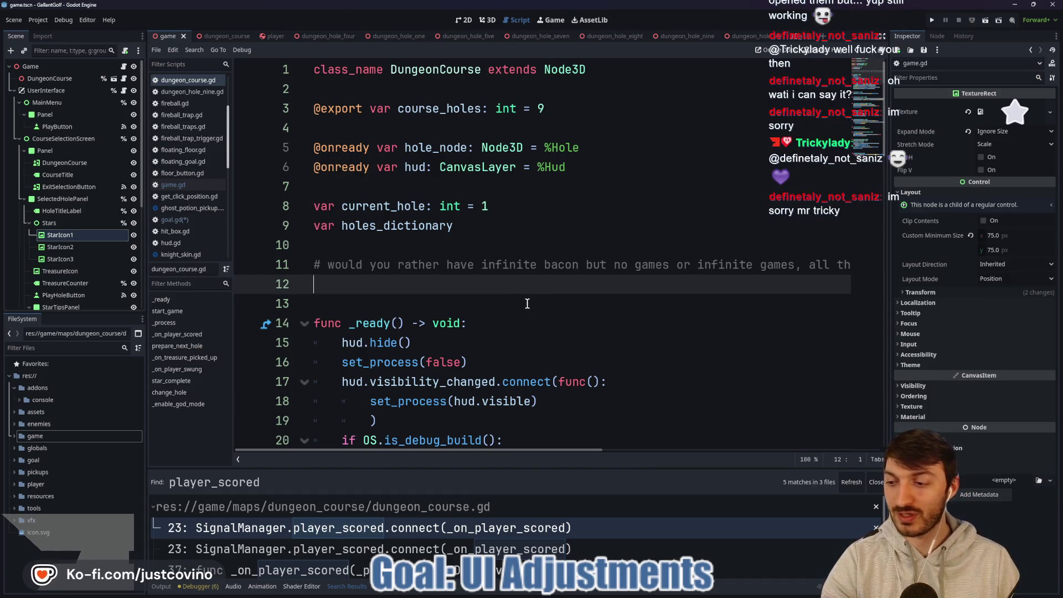
scroll(526, 303, down, 2)
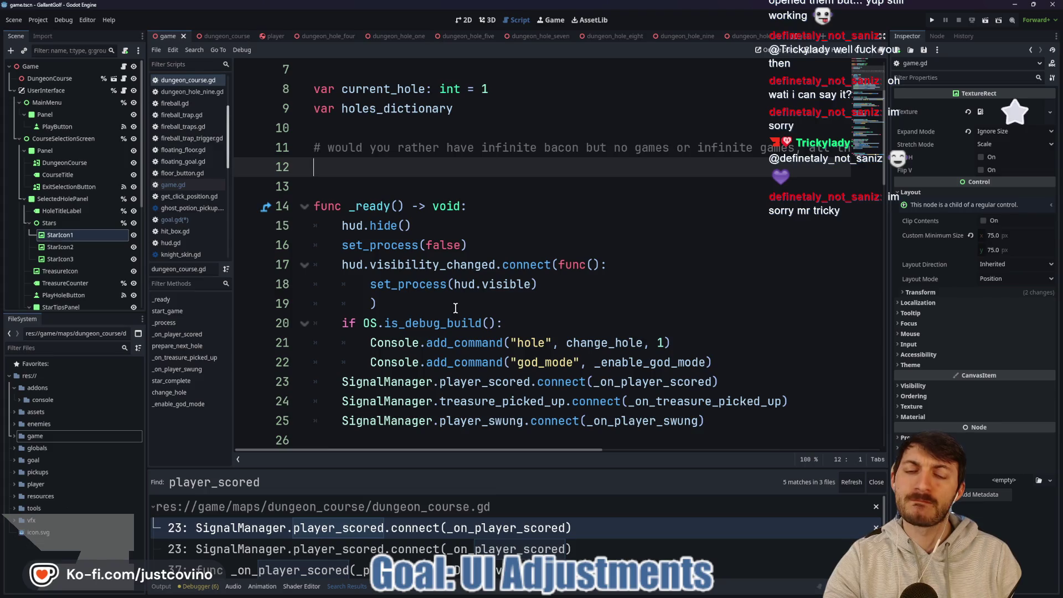
scroll(455, 307, down, 2)
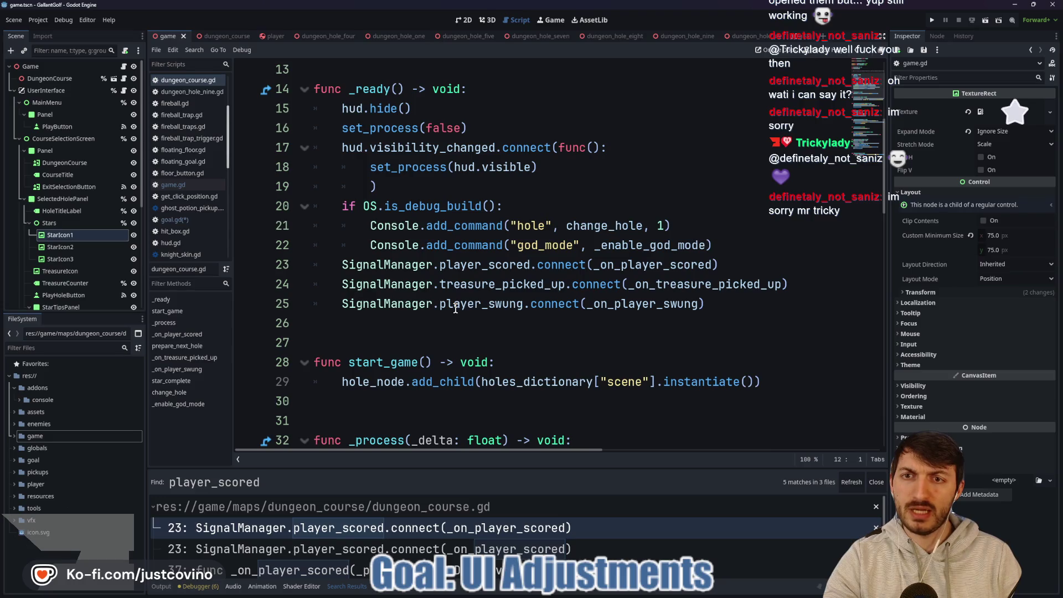
scroll(453, 308, up, 4)
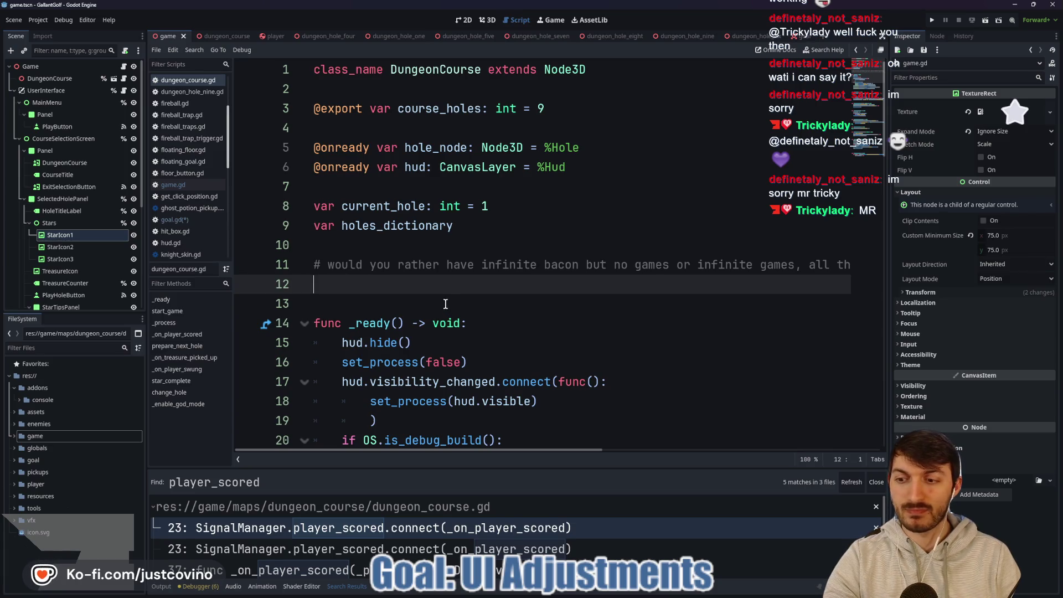
scroll(445, 304, down, 2)
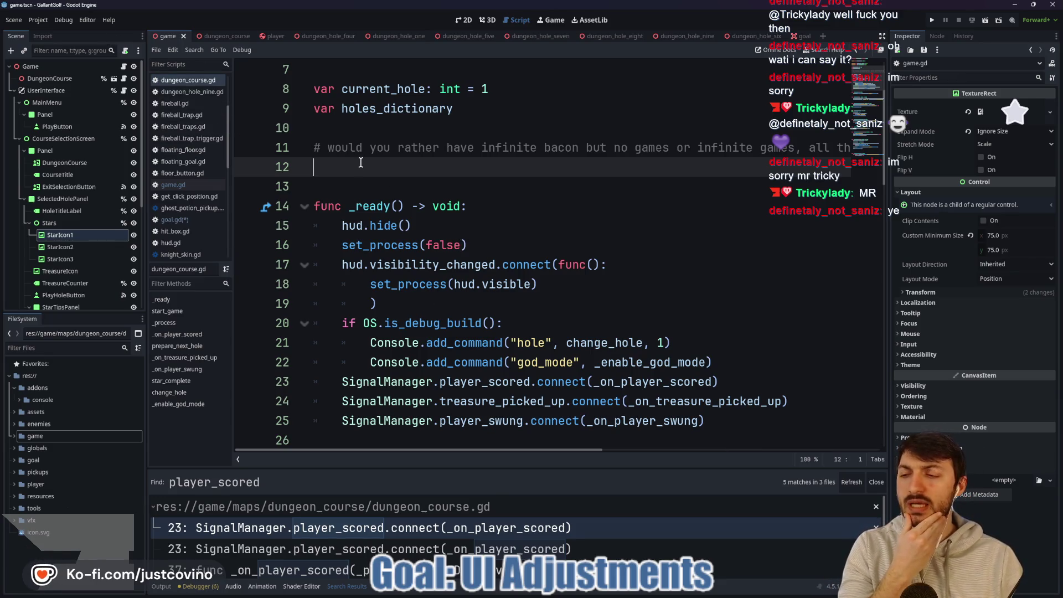
Open the Godot documentation site (docs.godot) in the web browser.
click(529, 592)
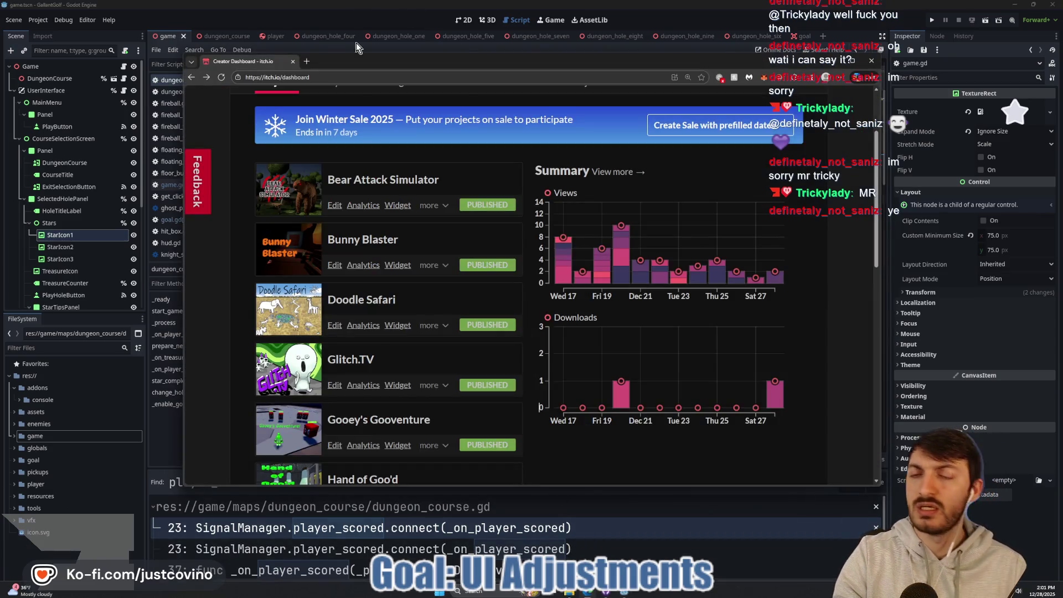
click(330, 78)
text(docs.godot)
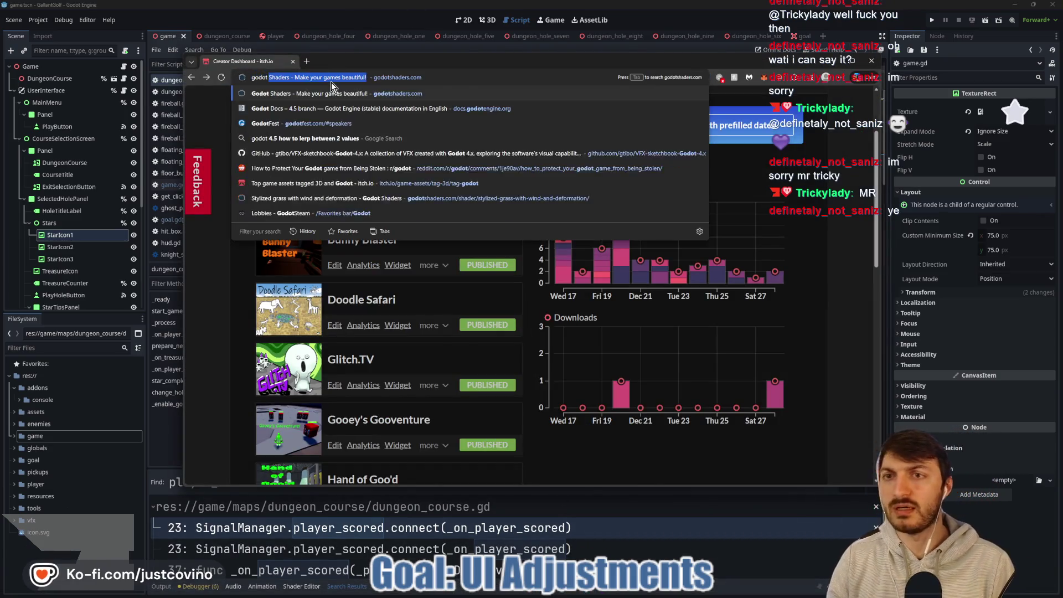
key(Return)
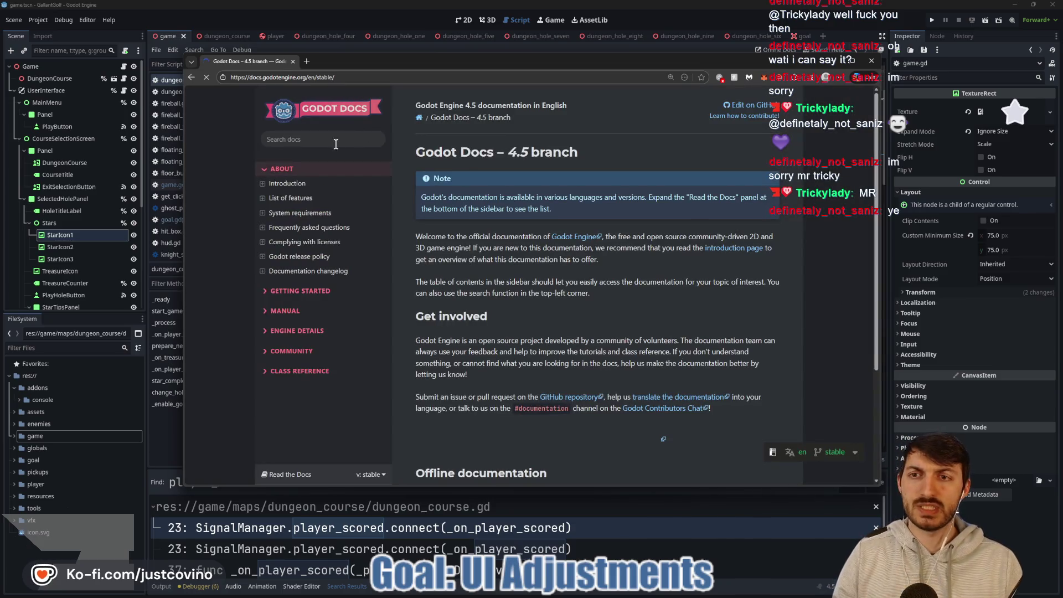
Search the docs for 'saving' and open the Saving games page from the results.
click(327, 141)
text(saving)
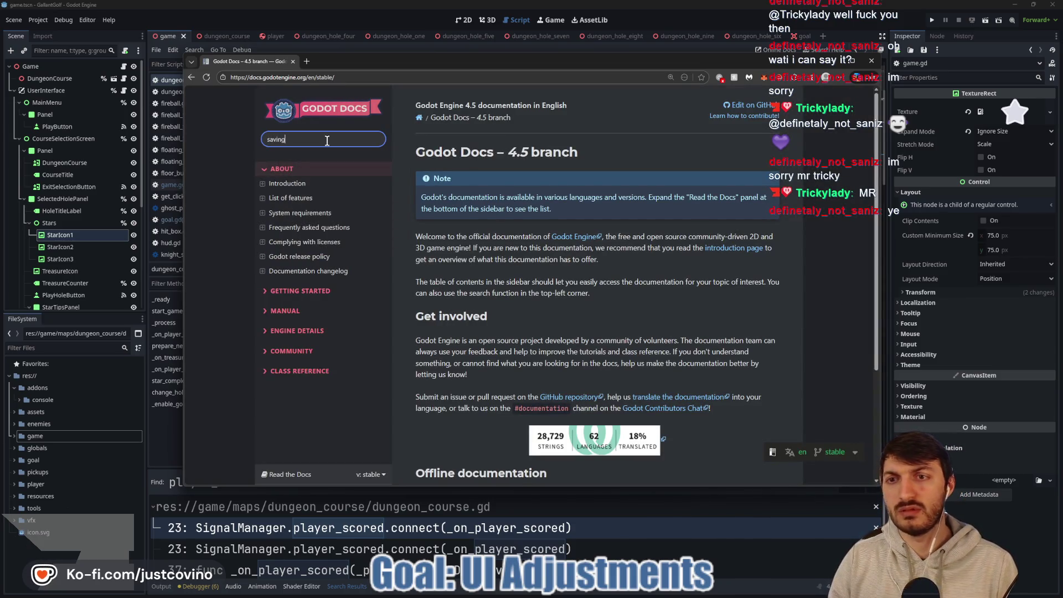
key(Return)
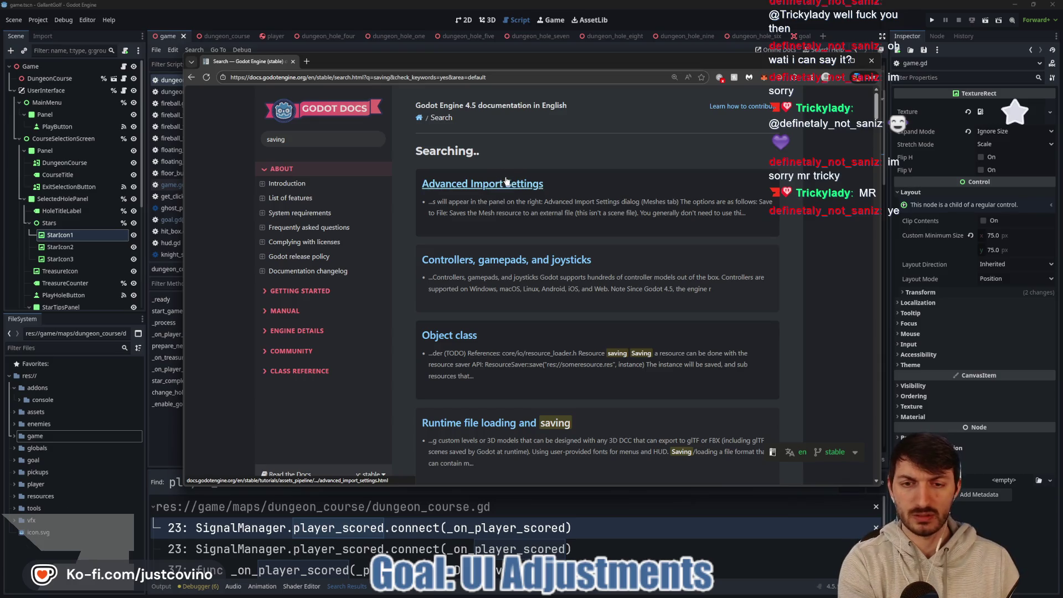
scroll(551, 244, down, 3)
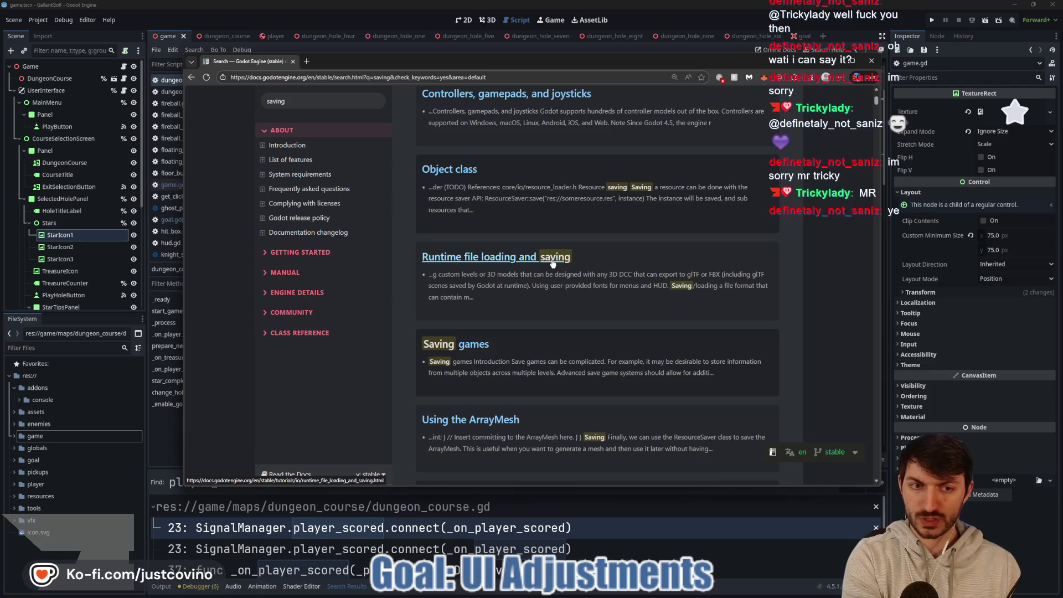
scroll(557, 284, down, 2)
scroll(551, 279, up, 5)
scroll(547, 275, up, 1)
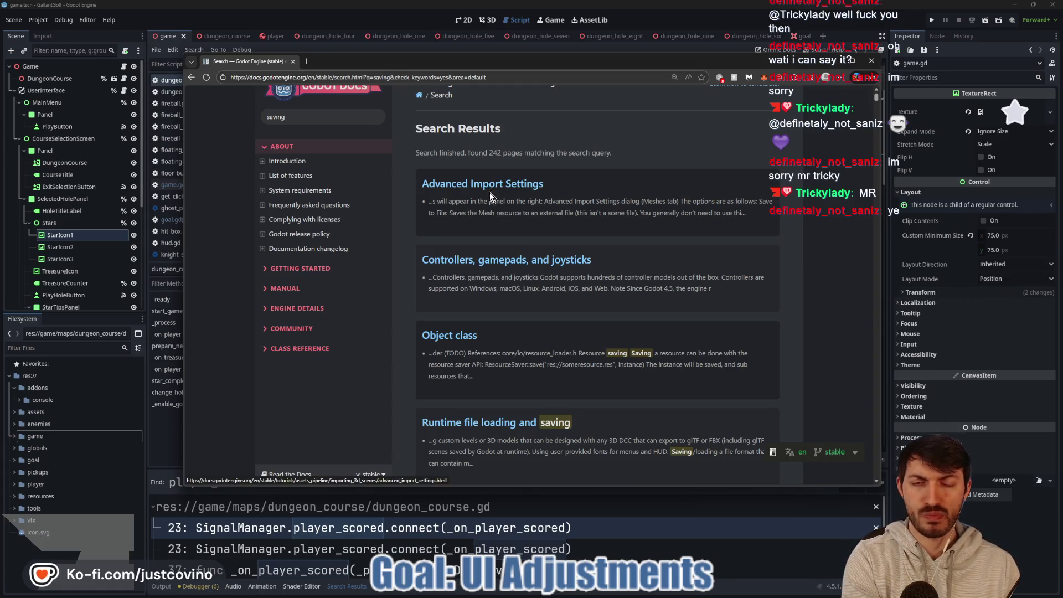
scroll(526, 310, down, 2)
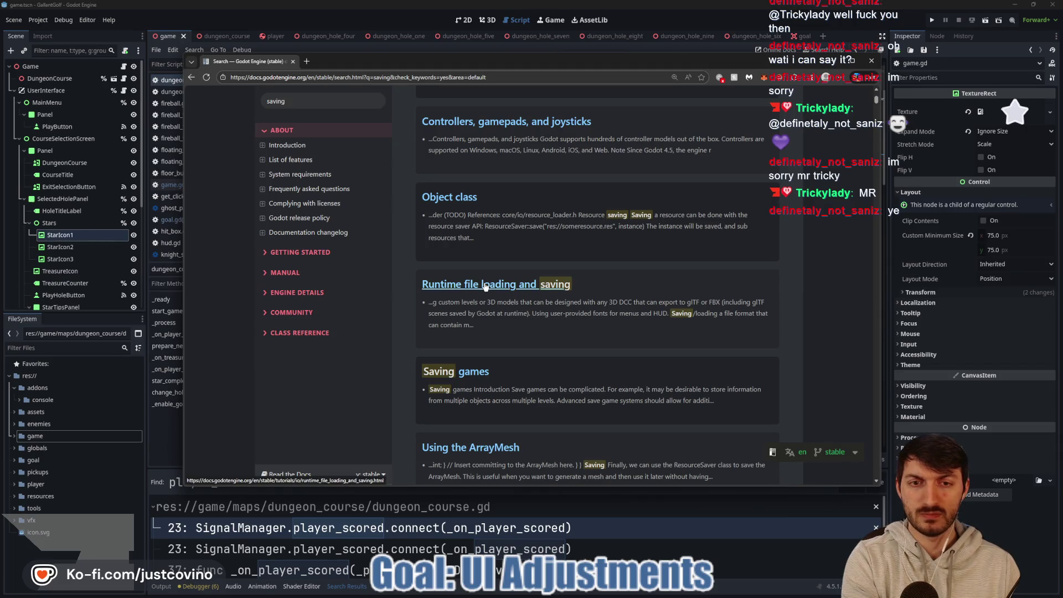
scroll(483, 310, down, 1)
click(476, 343)
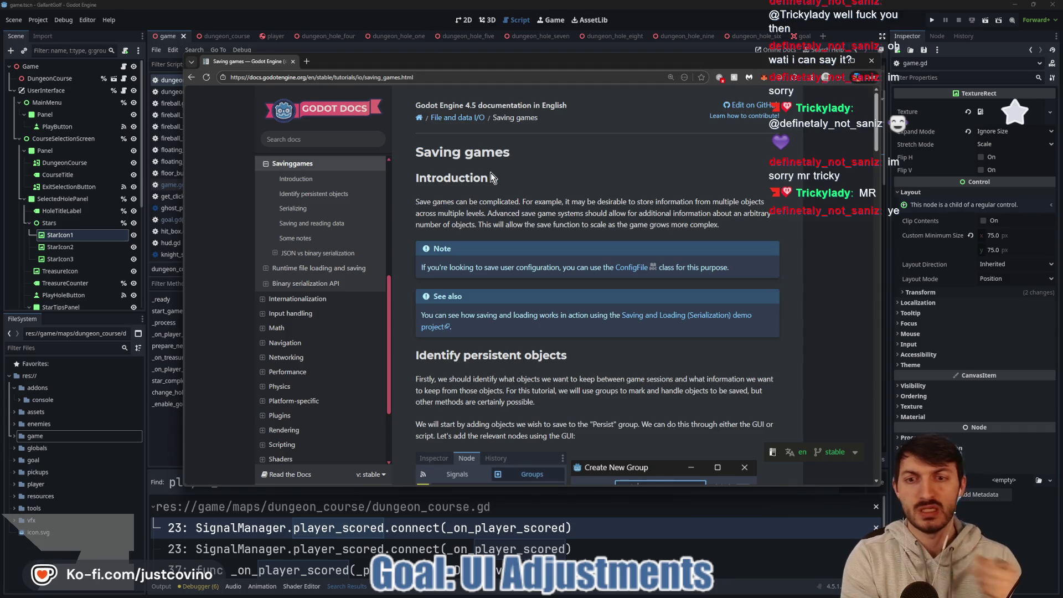
Scroll the Saving games page past the Persist group section to the Serializing save() example.
scroll(539, 222, down, 2)
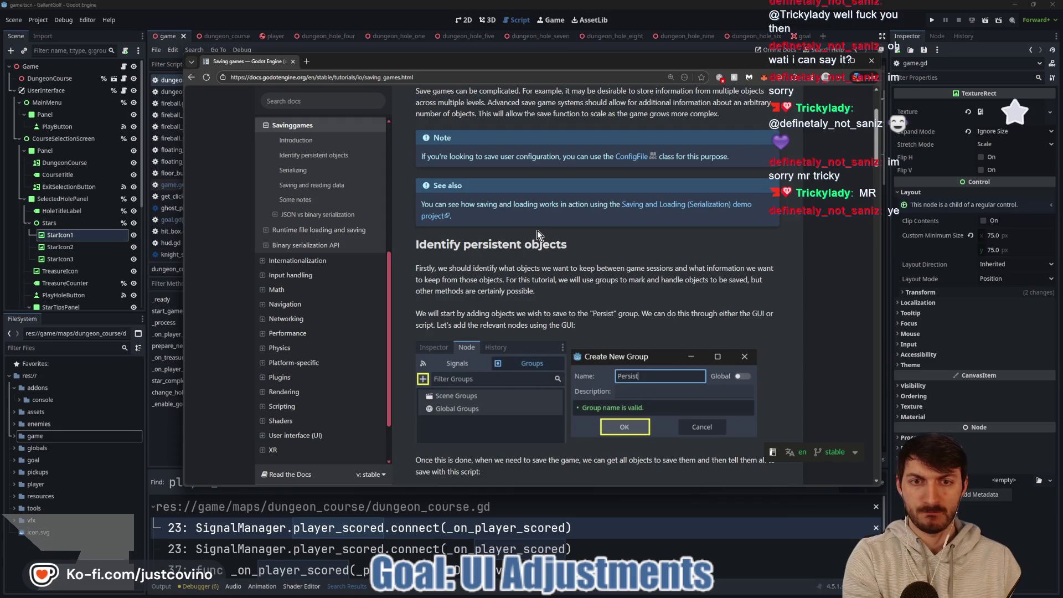
scroll(537, 230, down, 2)
scroll(562, 238, down, 2)
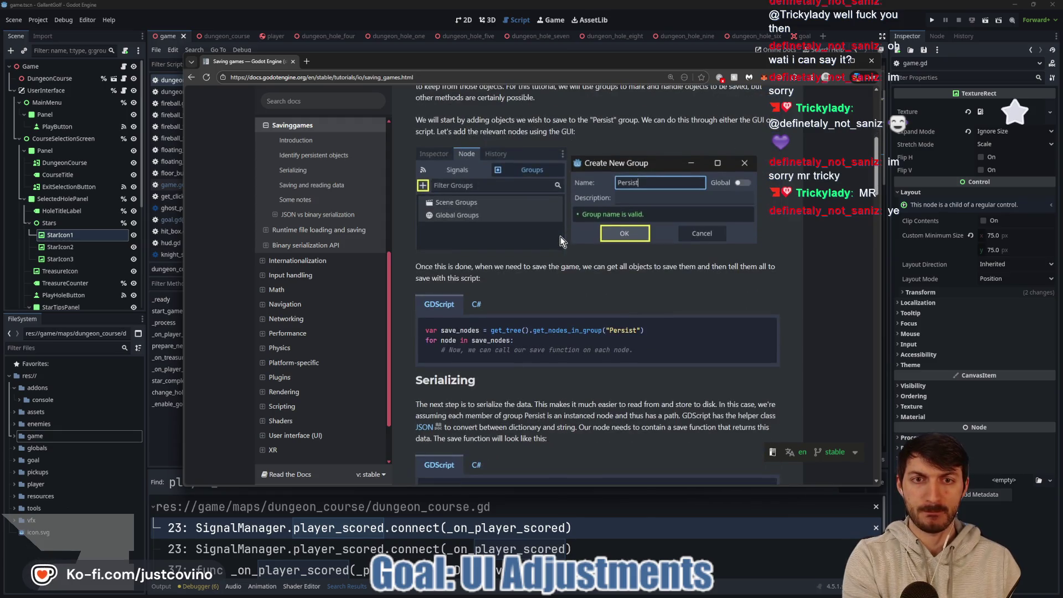
scroll(552, 246, down, 3)
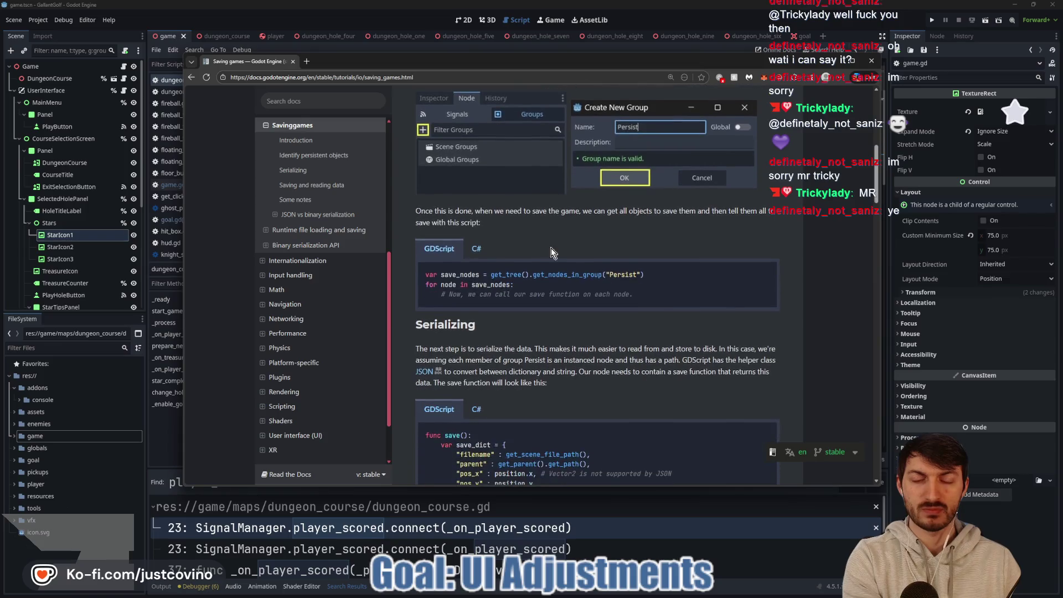
scroll(541, 207, down, 2)
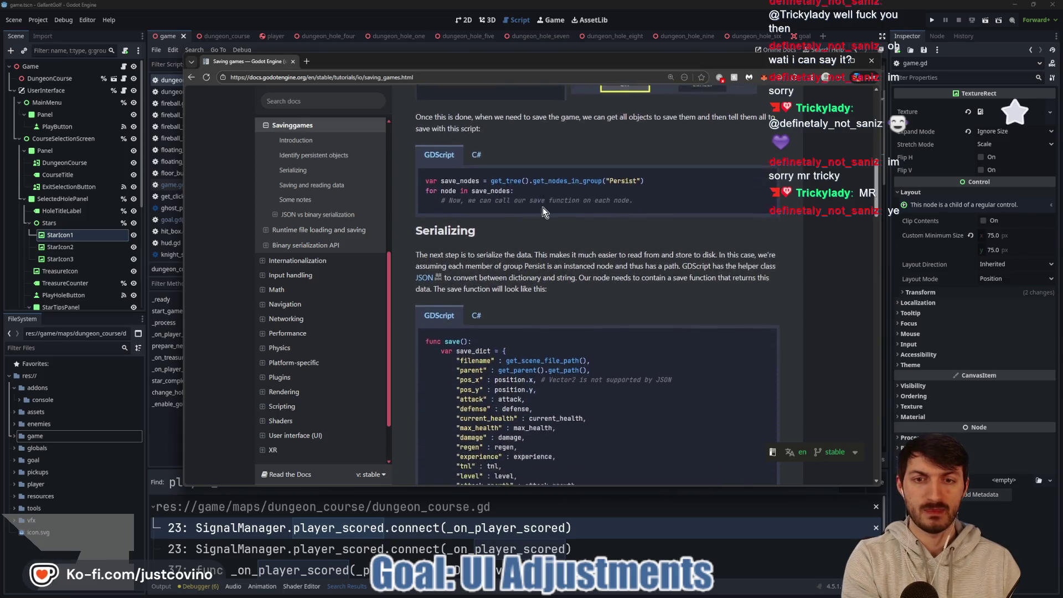
scroll(540, 213, down, 1)
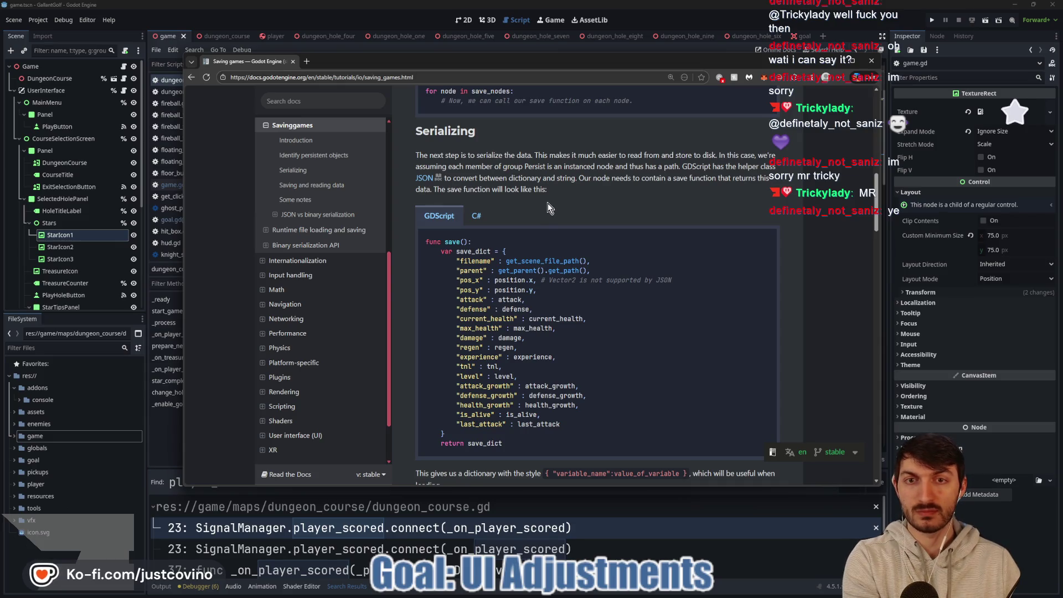
Scroll down to the Saving and reading data heading and its save_game() code block.
scroll(547, 201, down, 2)
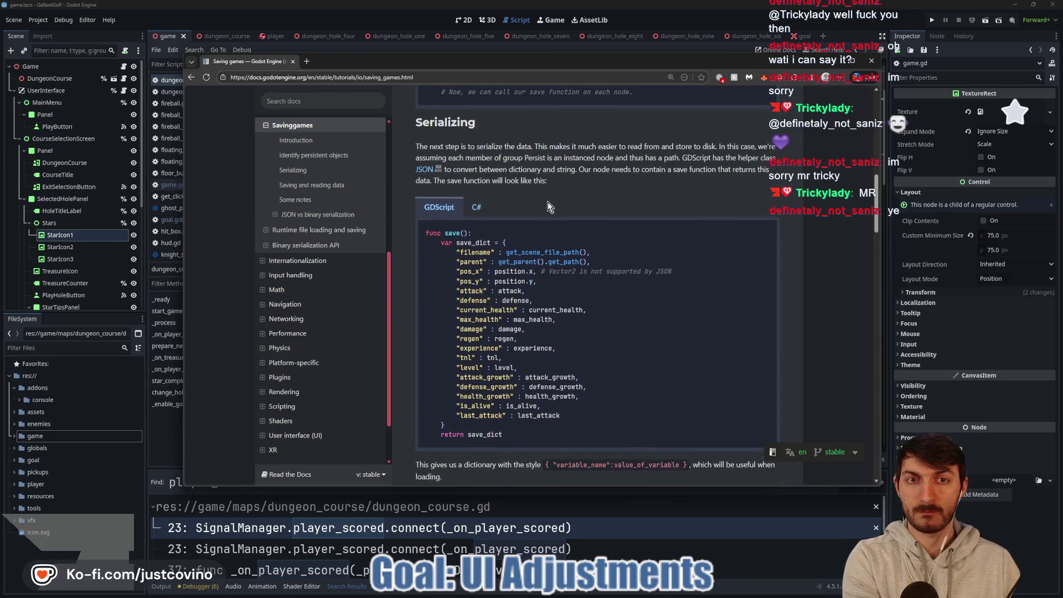
scroll(547, 202, down, 1)
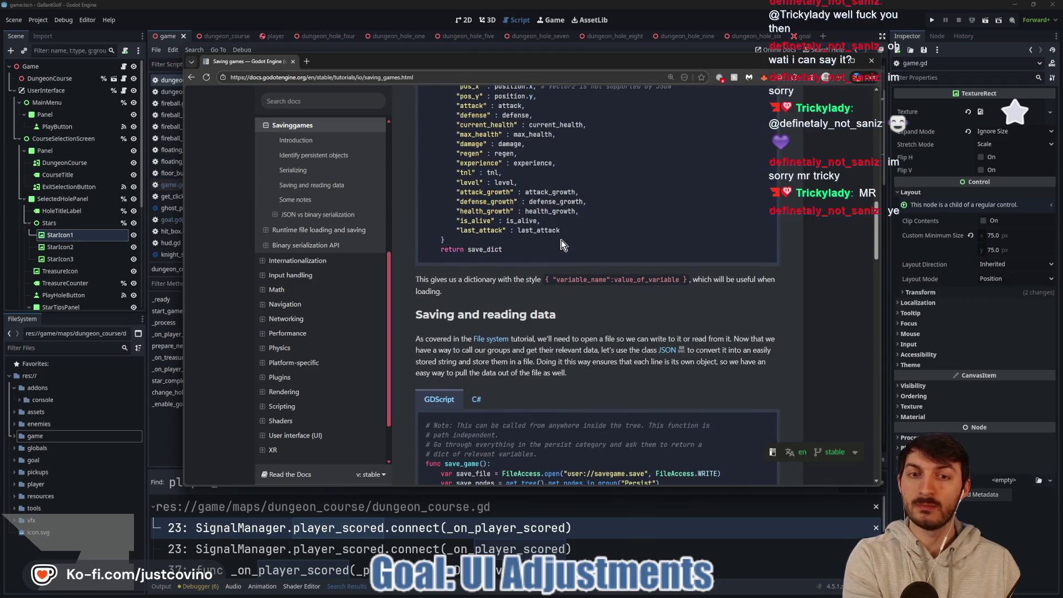
scroll(546, 295, down, 2)
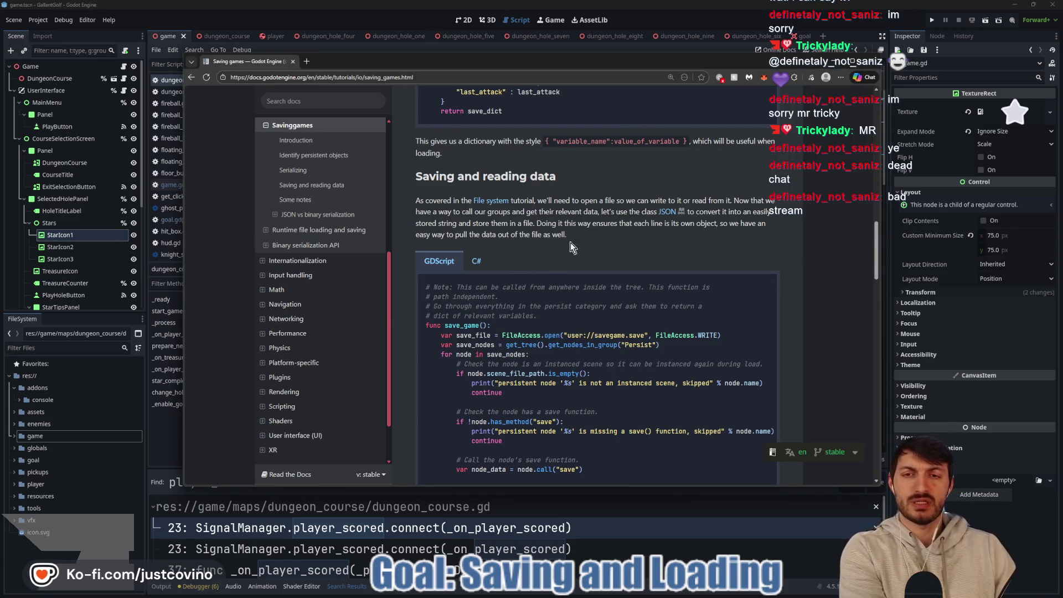
Read through the save_game() and load_game() examples, then return to the Godot editor.
scroll(603, 257, down, 1)
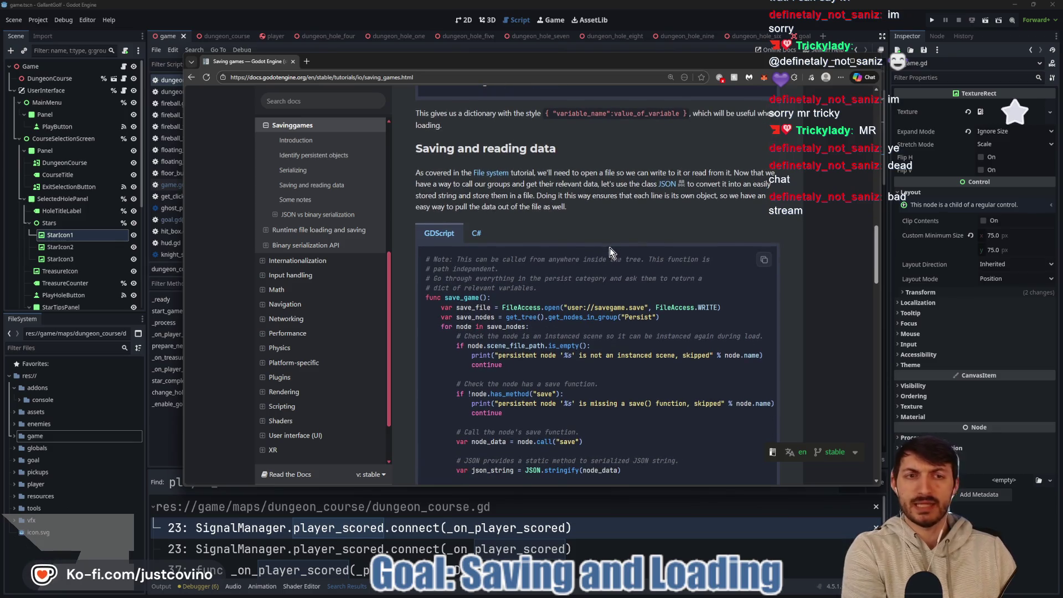
scroll(612, 249, down, 5)
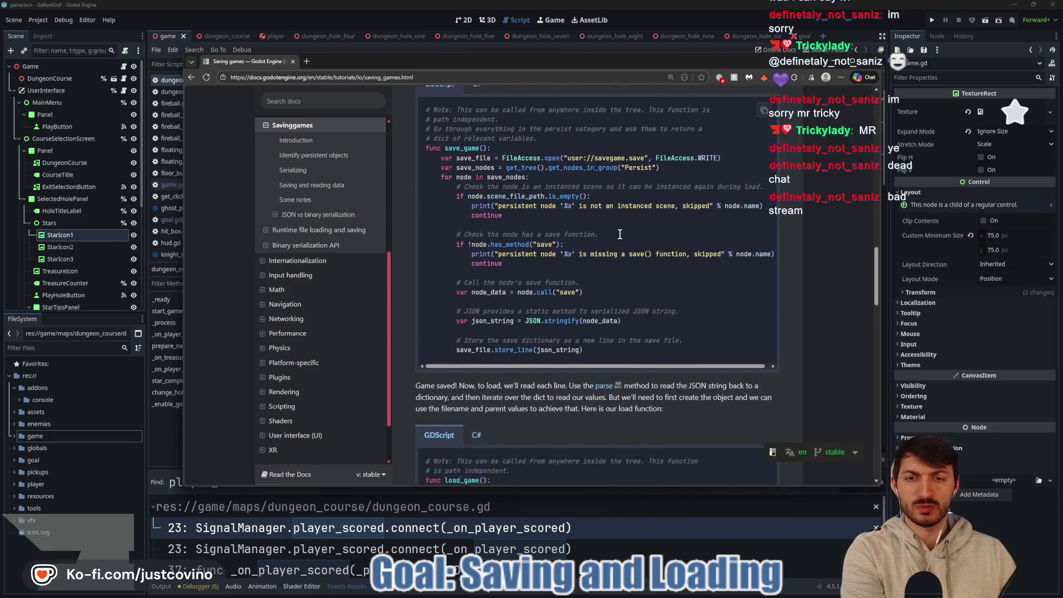
scroll(615, 238, down, 4)
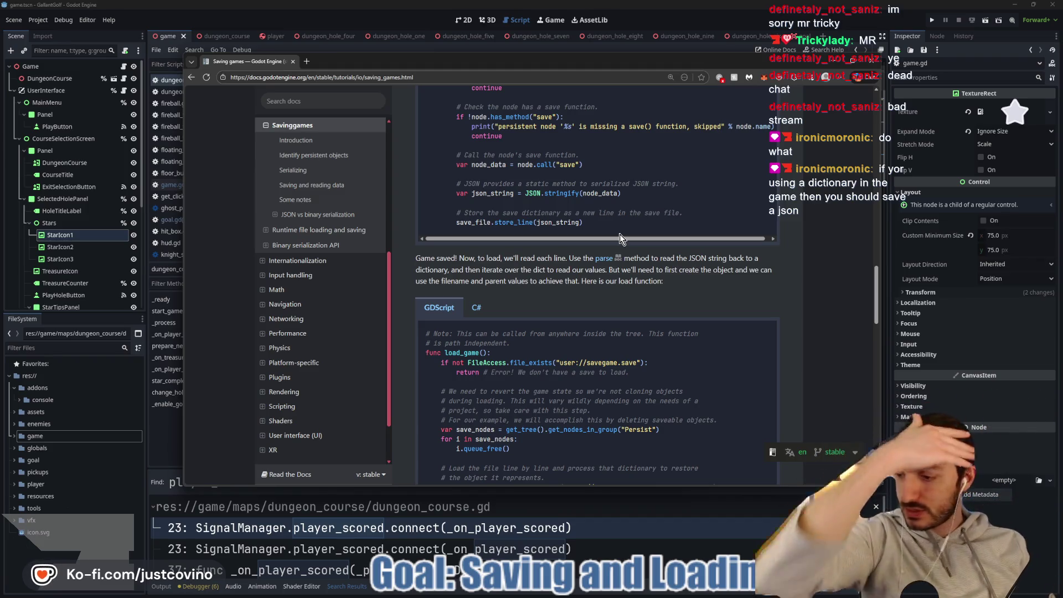
scroll(628, 229, up, 2)
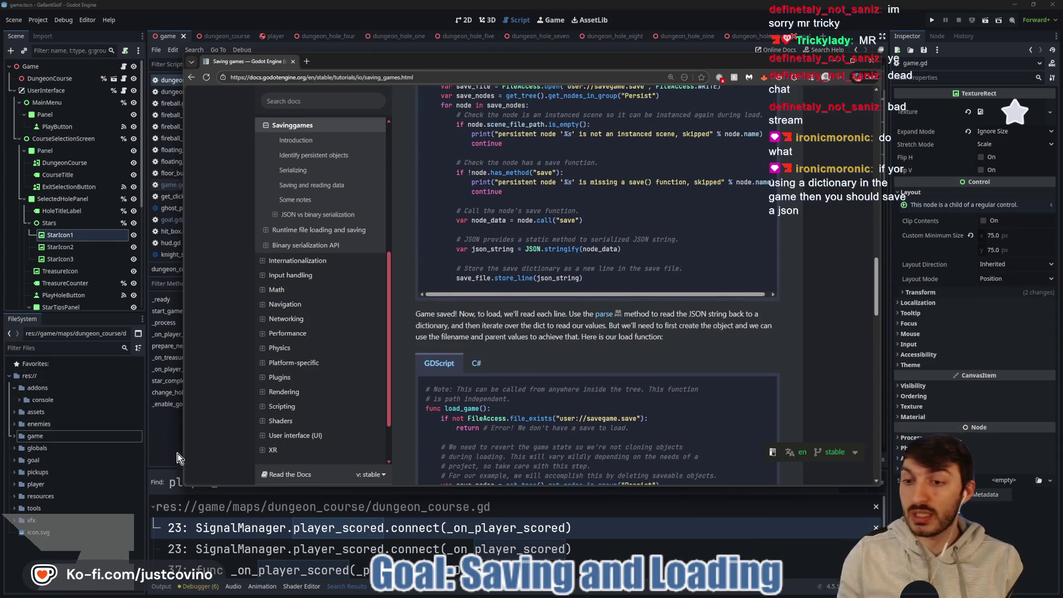
click(177, 457)
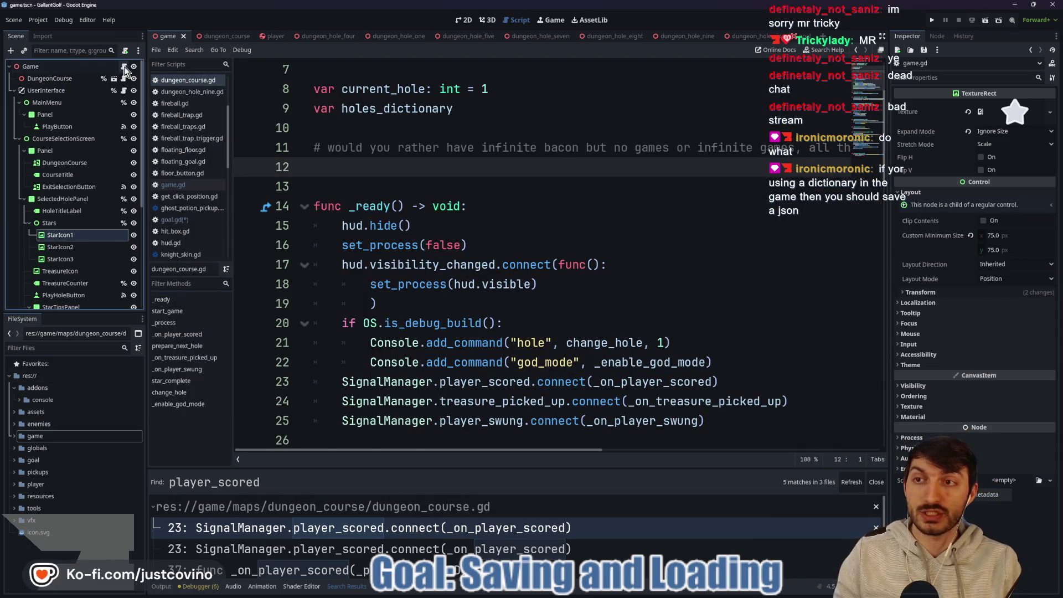
Open game.gd from the Game node's script icon and hide the Search Results panel.
click(124, 66)
scroll(442, 225, down, 5)
scroll(449, 233, up, 7)
scroll(458, 242, up, 20)
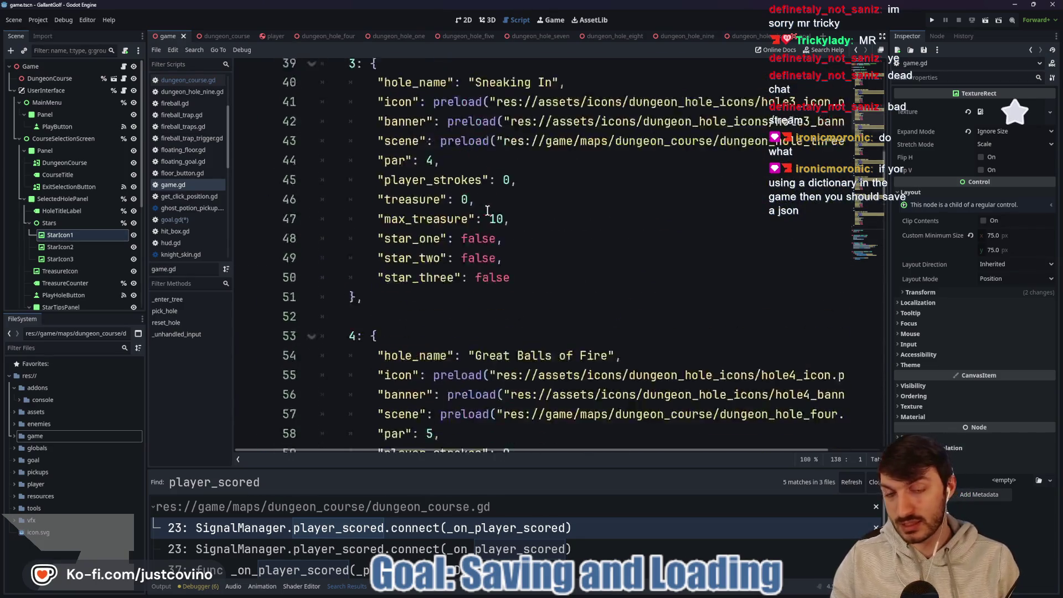
scroll(487, 211, up, 3)
key(ctrl+j)
Review the holes_dictionary definition on line 10 of game.gd.
scroll(421, 310, up, 6)
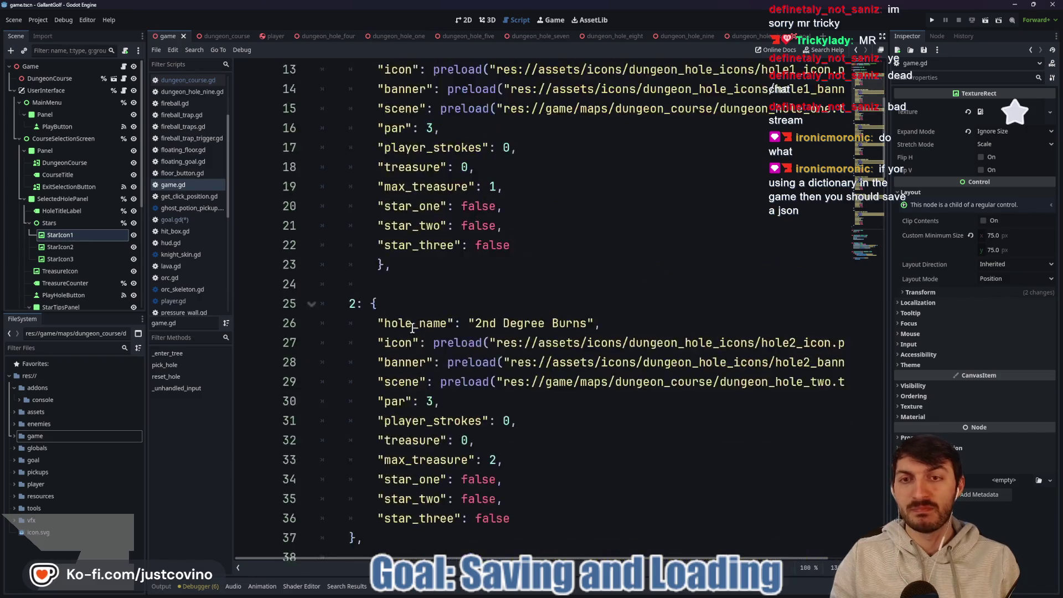
scroll(412, 328, up, 4)
double_click(404, 244)
scroll(512, 321, down, 1)
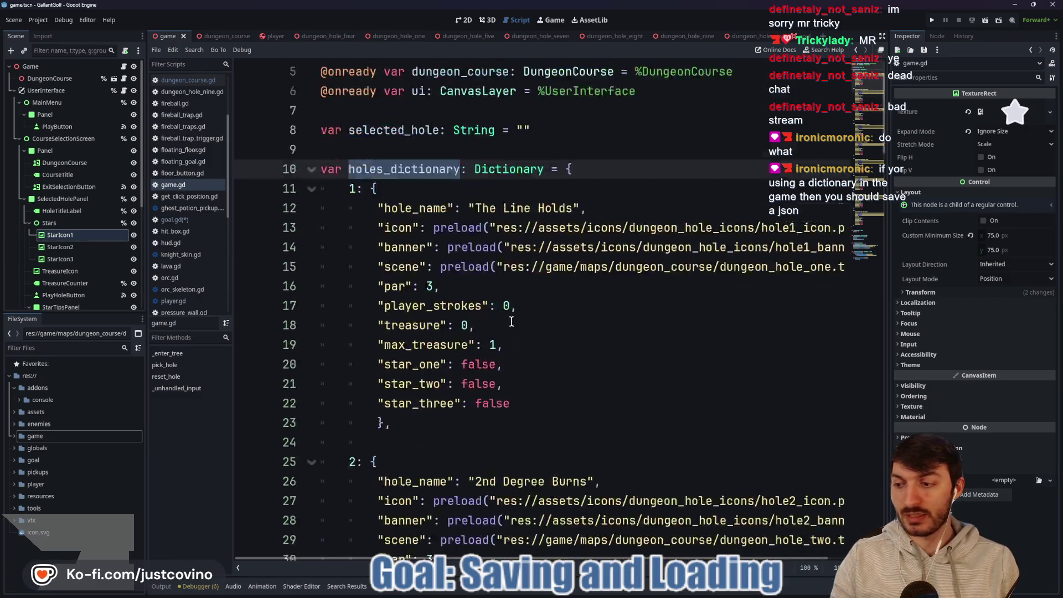
scroll(511, 321, down, 20)
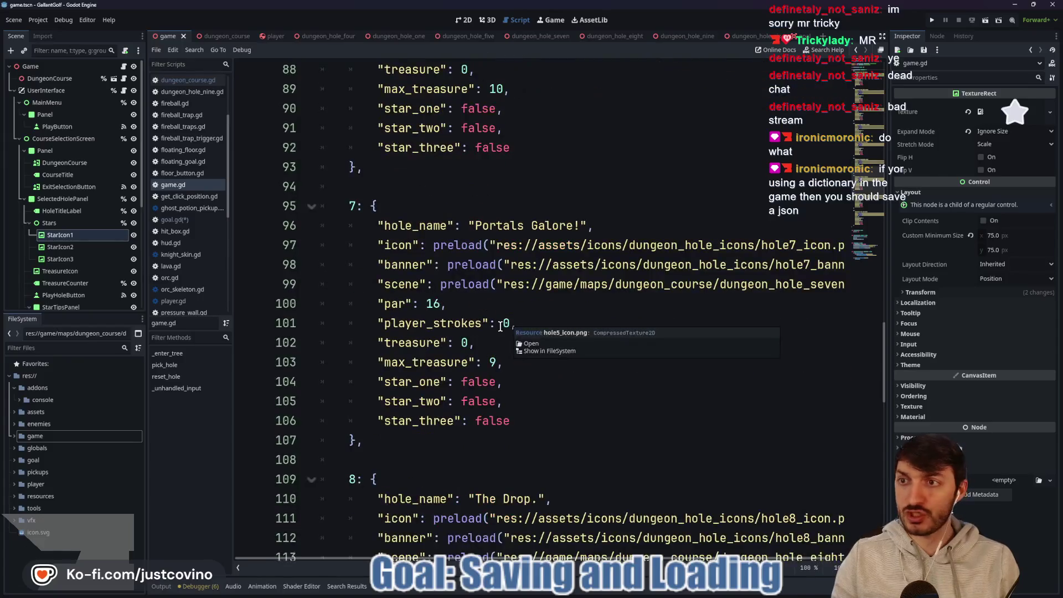
scroll(504, 327, up, 20)
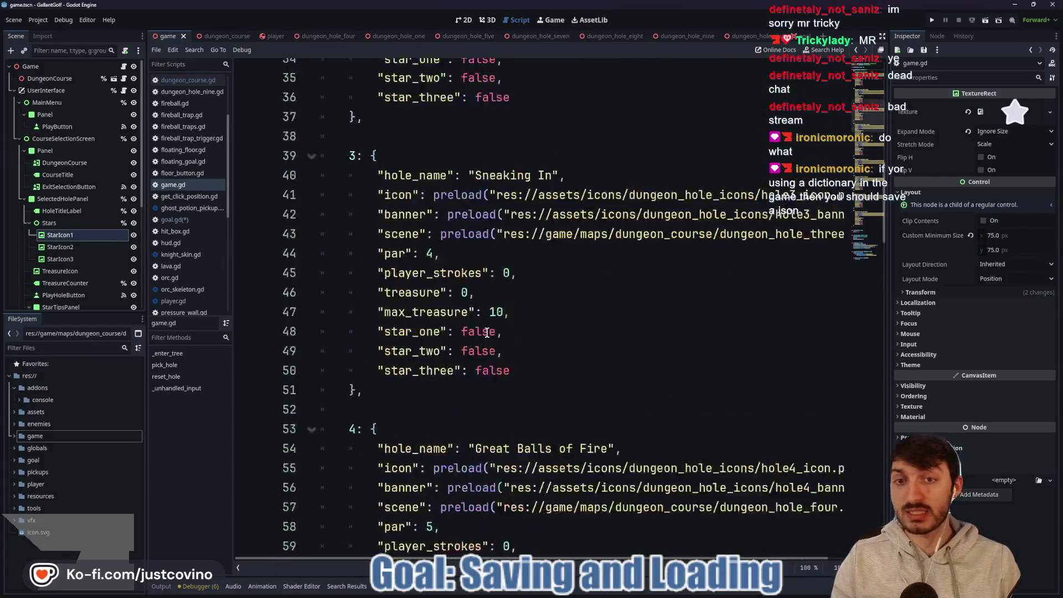
click(520, 111)
mouse_move(520, 110)
mouse_down()
mouse_move(321, 110)
mouse_move(332, 69)
mouse_up()
click(509, 121)
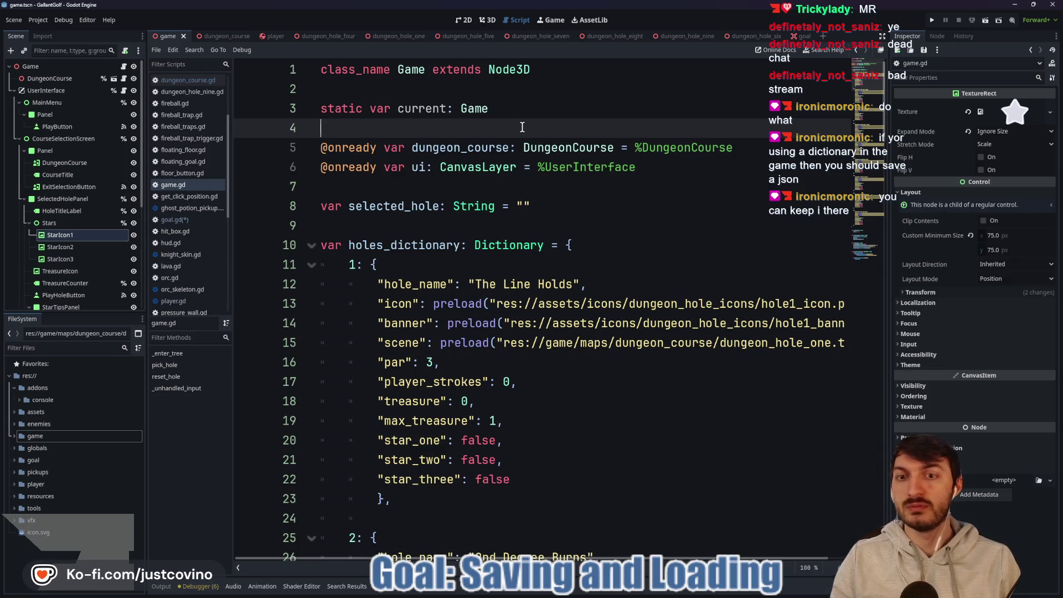
double_click(389, 246)
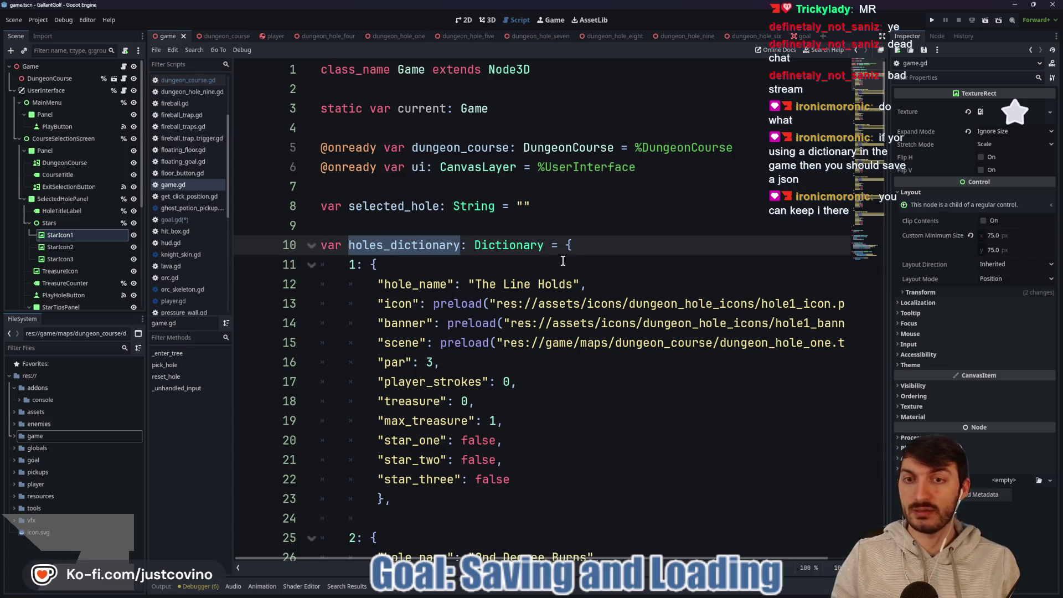
scroll(563, 260, down, 20)
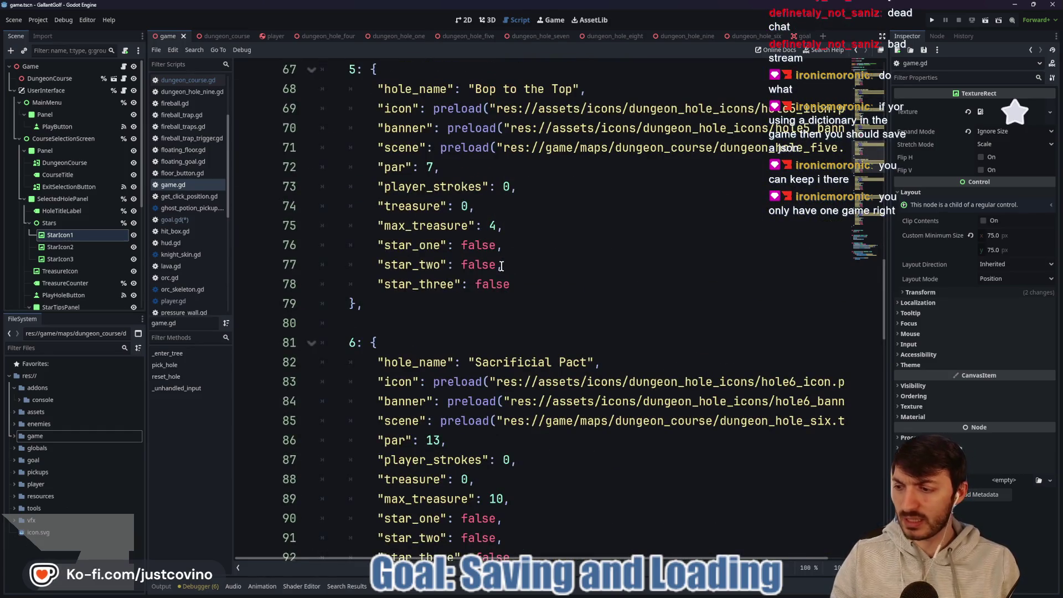
scroll(501, 266, down, 5)
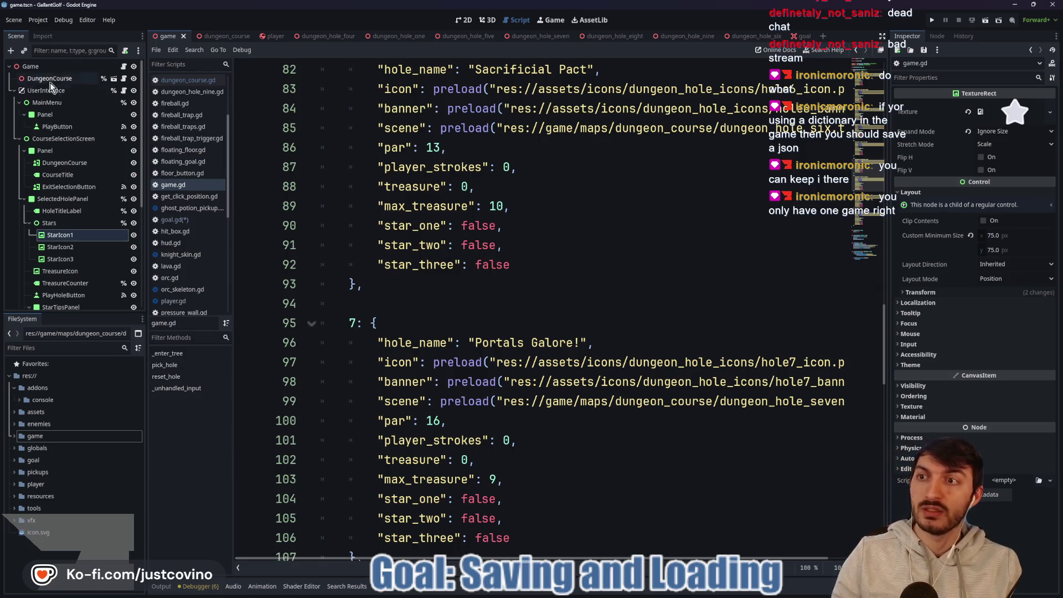
Collapse the UserInterface branch in the Scene dock and place the caret below reset_hole.
click(13, 90)
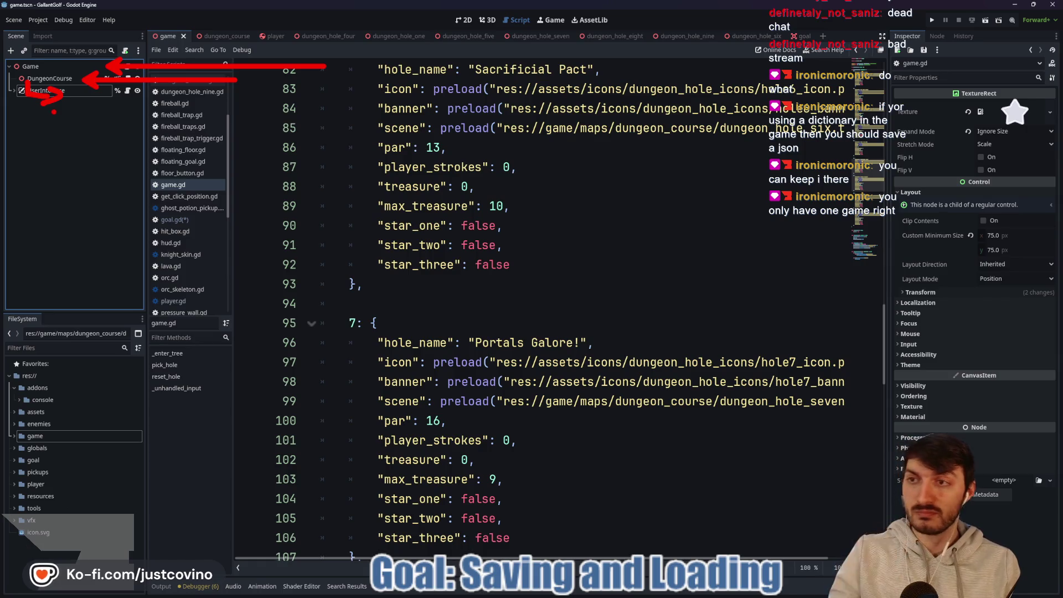
scroll(581, 174, down, 19)
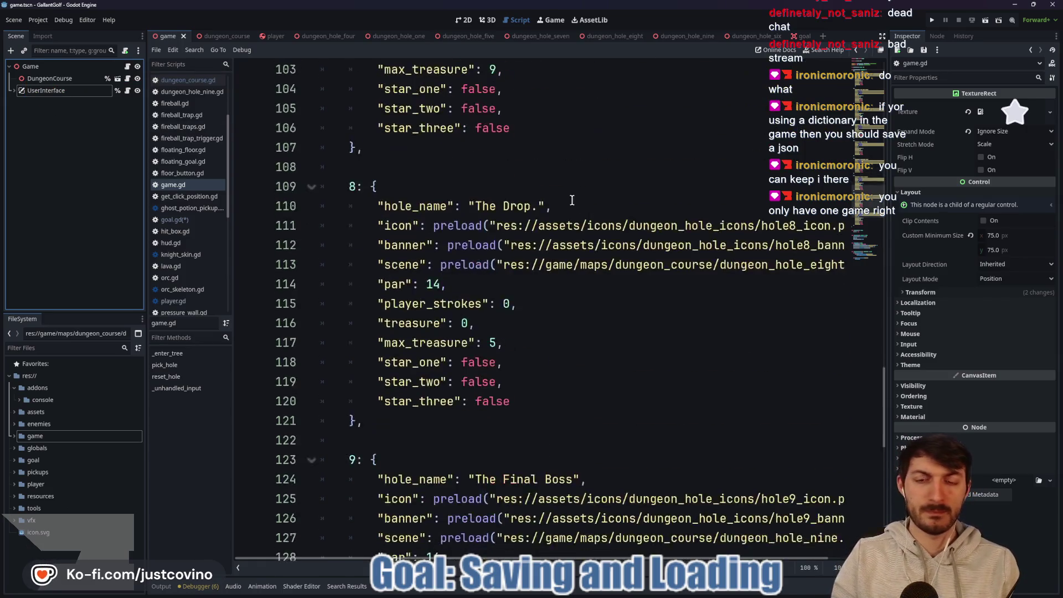
click(425, 365)
key(shift+Down)
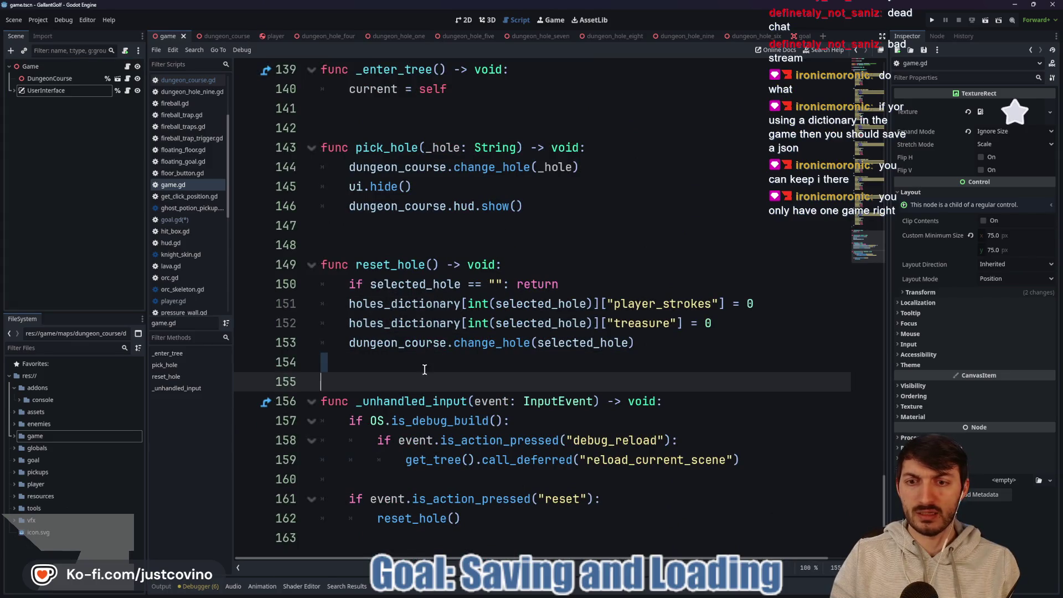
Add a 'func save() -> void:' stub with pass below reset_hole, then return to the Saving games docs.
key(Return)
key(Return)
key(Return)
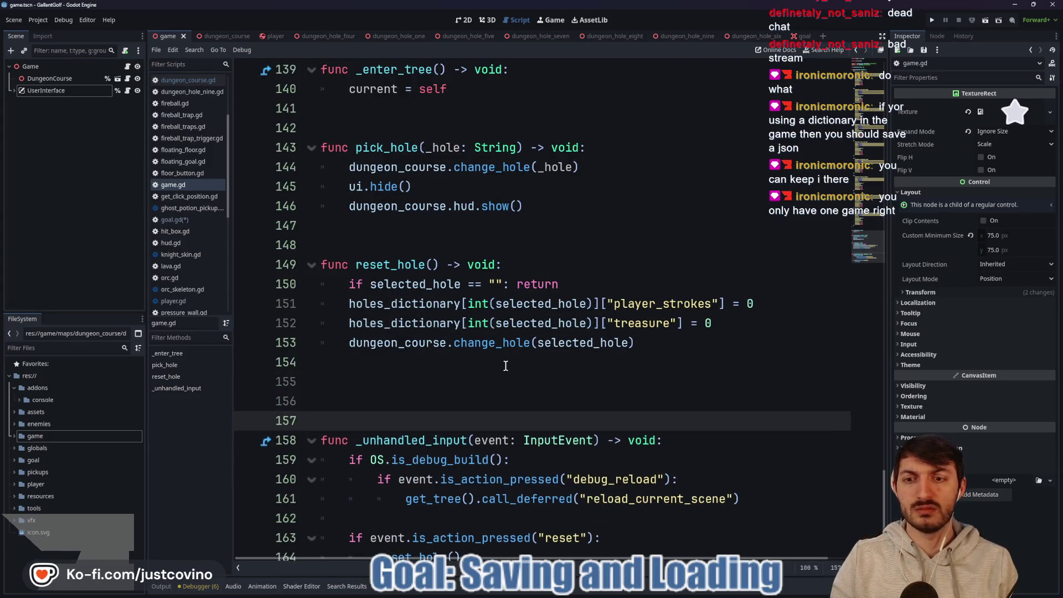
key(Up)
key(Up)
key(Up)
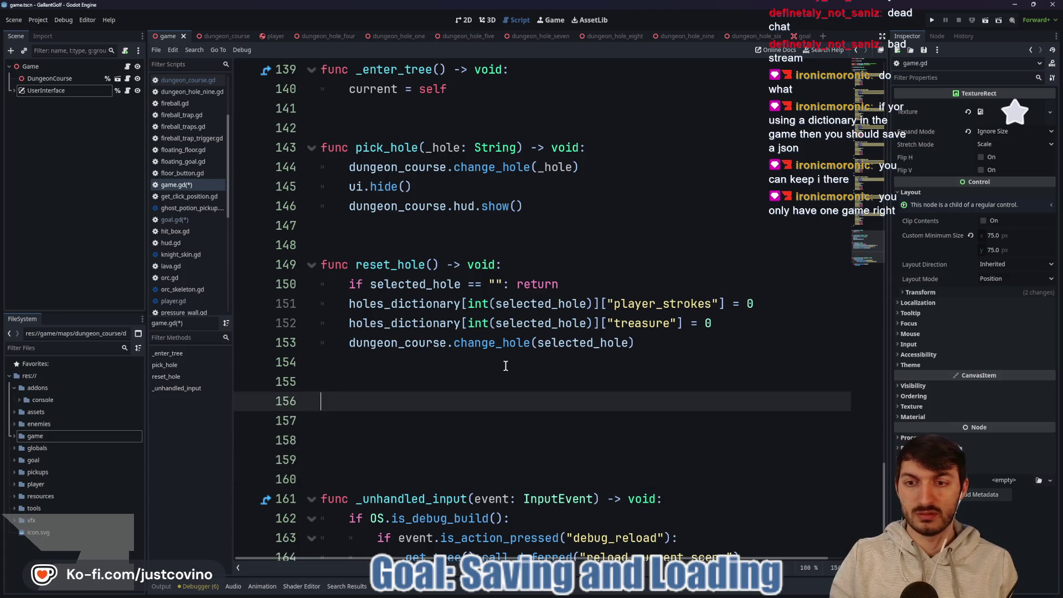
text(func)
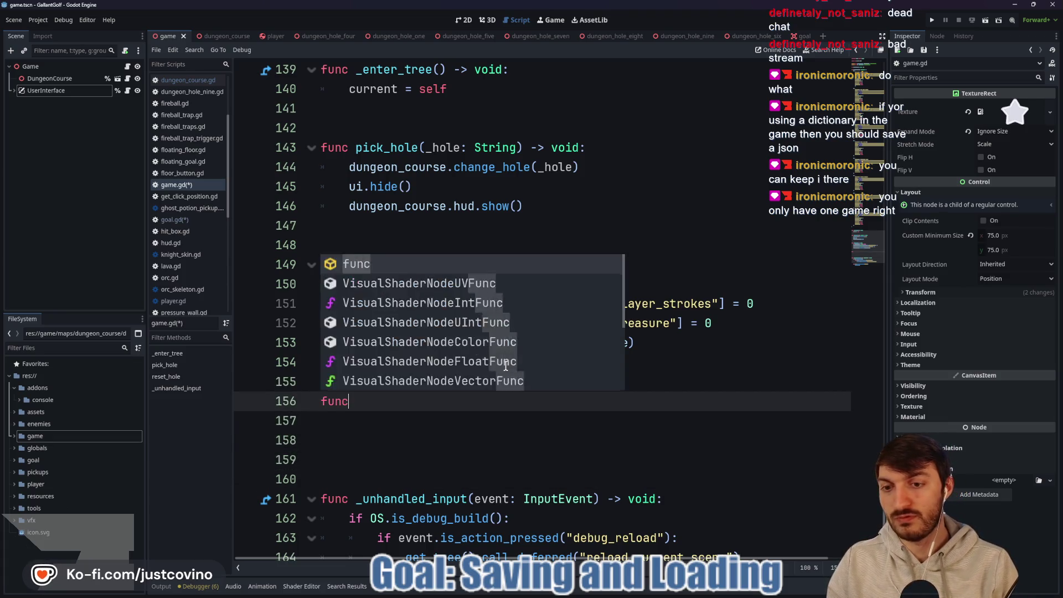
text( save() -> void:)
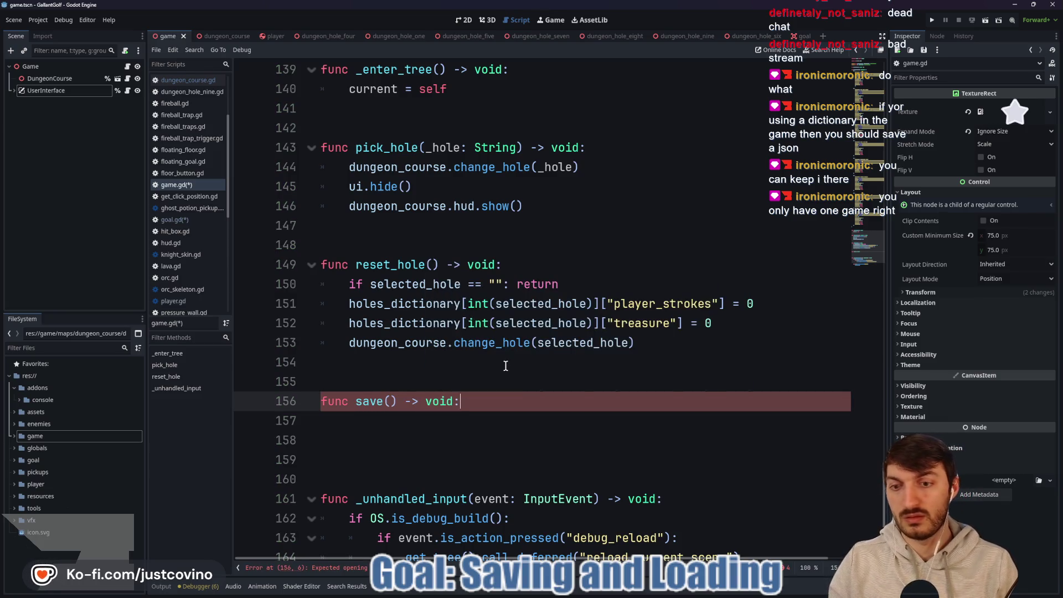
key(Return)
text(pass)
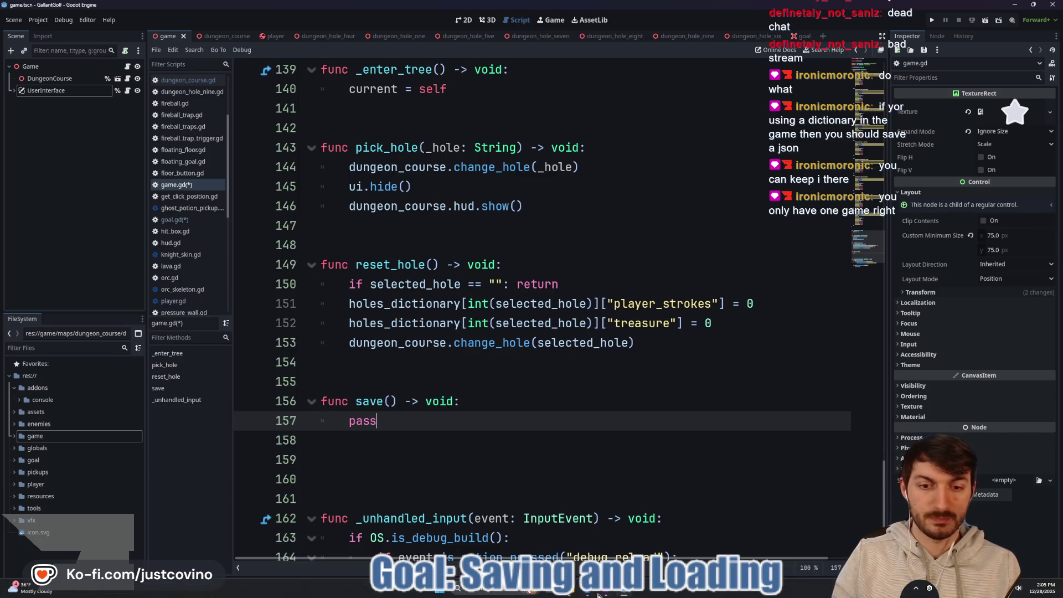
key(alt+Tab)
scroll(549, 293, down, 5)
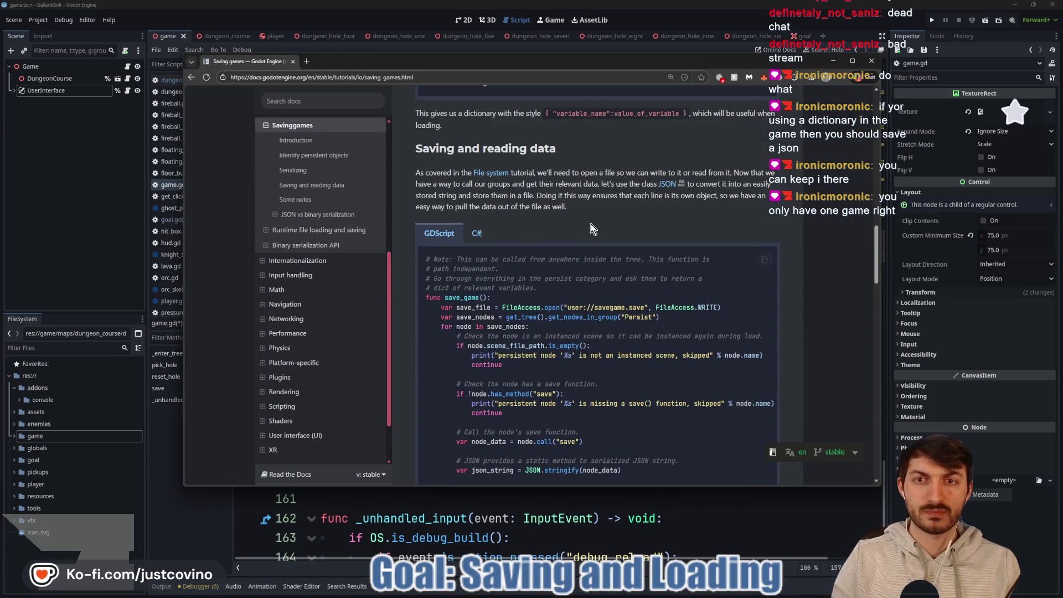
scroll(590, 224, down, 3)
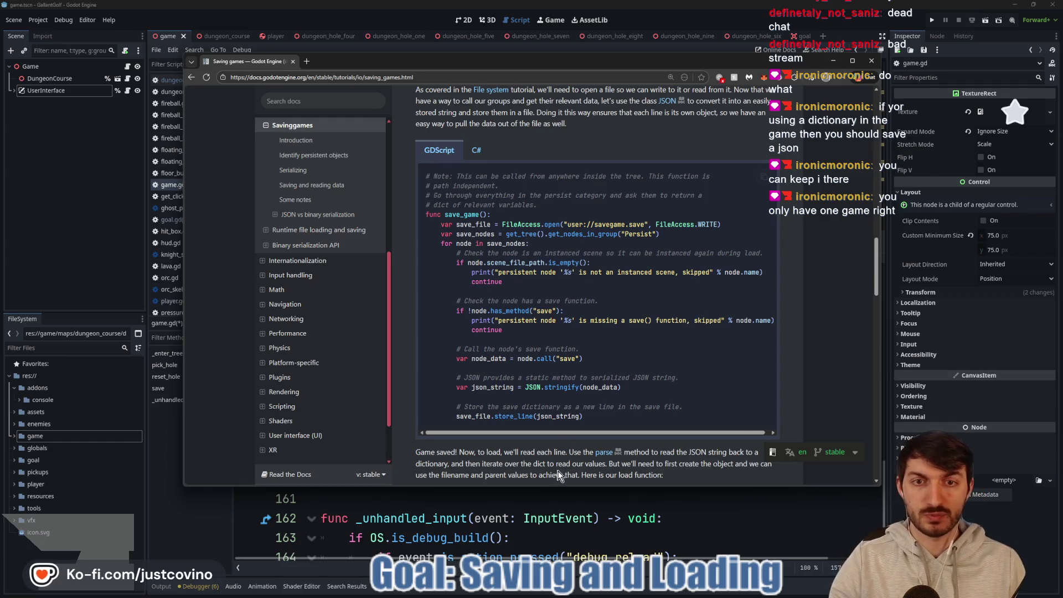
Rename the save function in game.gd to save_game.
click(565, 505)
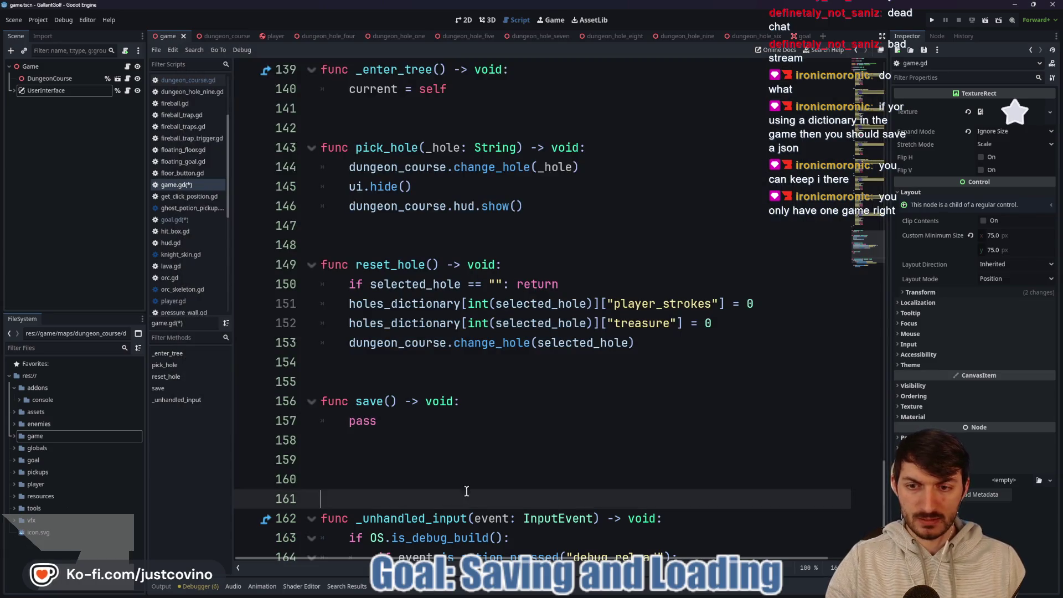
click(388, 401)
text(_game)
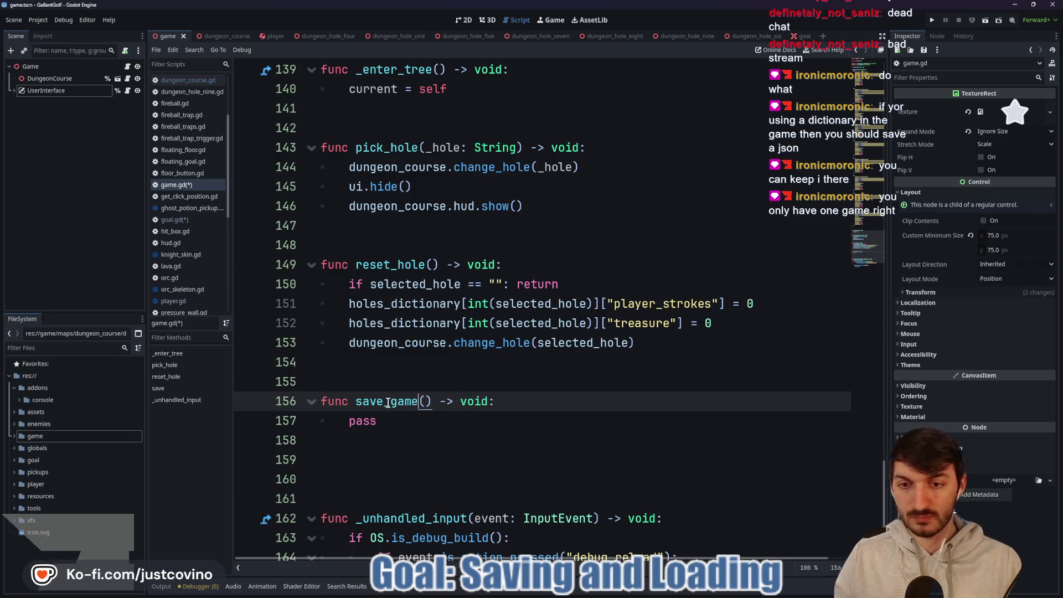
Replace pass with a FileAccess.open() call, then go back to the saving docs.
click(397, 420)
key(BackSpace)
key(BackSpace)
key(BackSpace)
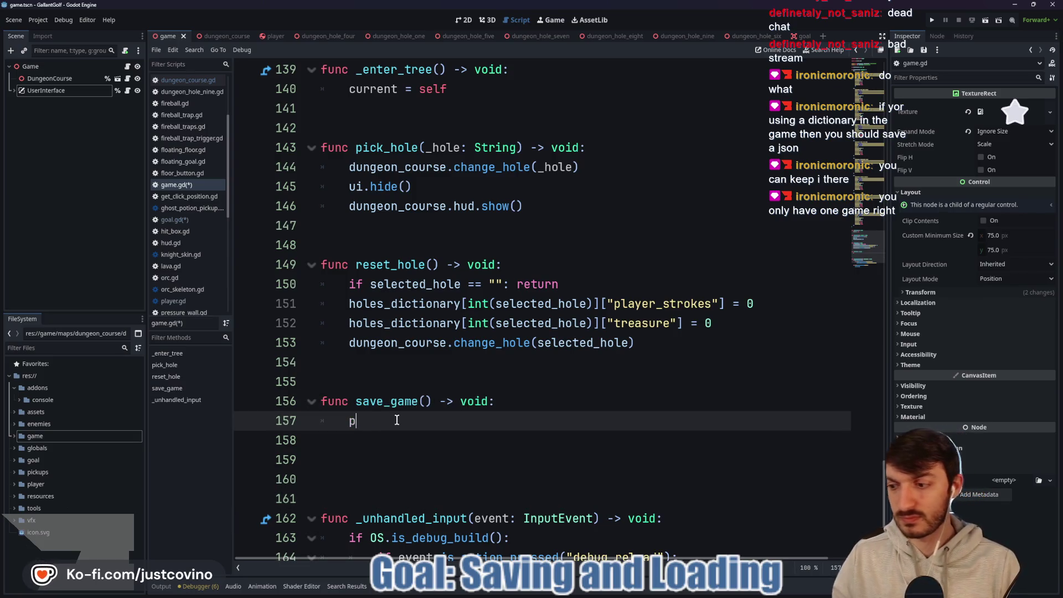
text(File)
key(Return)
text(.op)
key(Return)
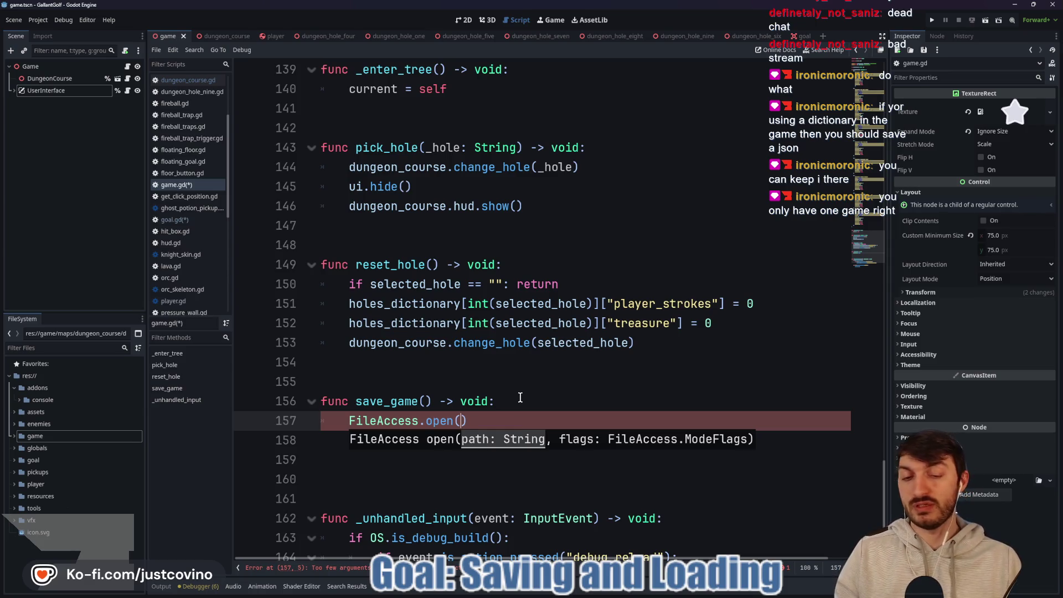
click(588, 595)
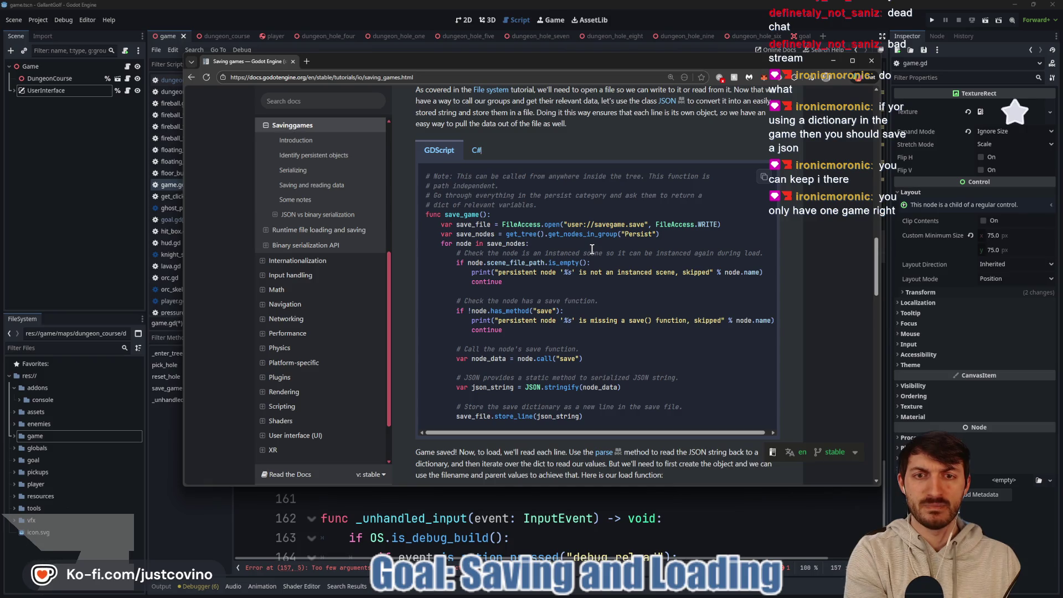
Highlight the example's user://savegame.save open call and annotate it with 'user://freedomforge/'.
drag(564, 224, 658, 225)
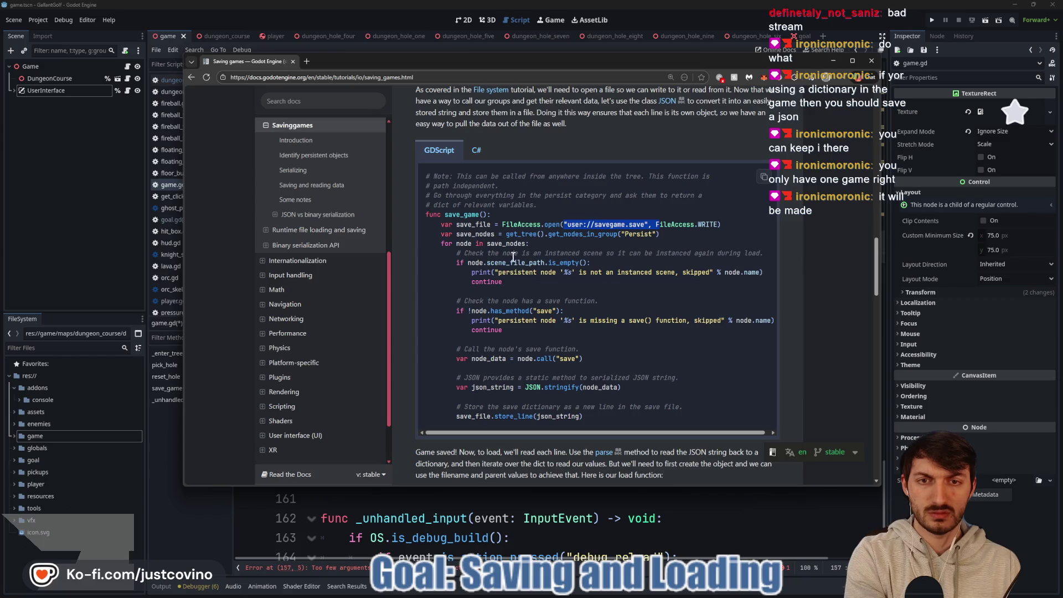
click(529, 224)
drag(502, 225, 653, 231)
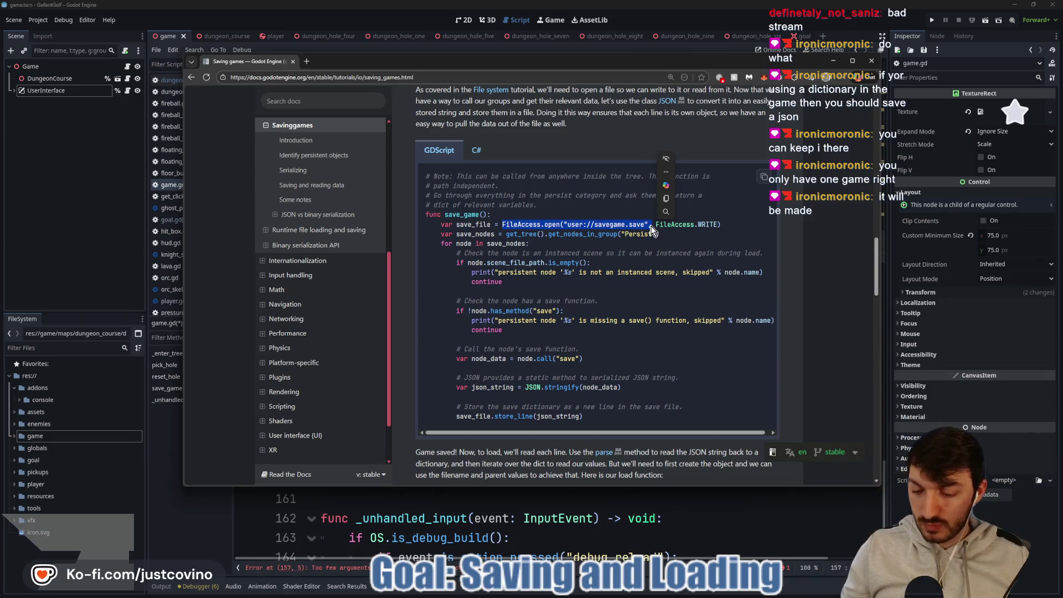
drag(400, 198, 400, 267)
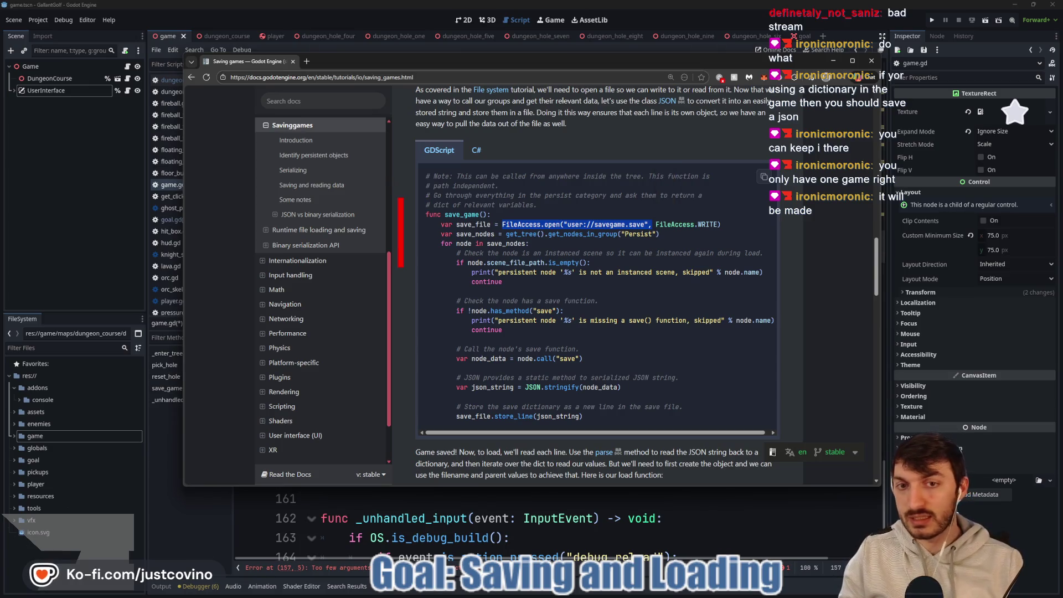
text(user)
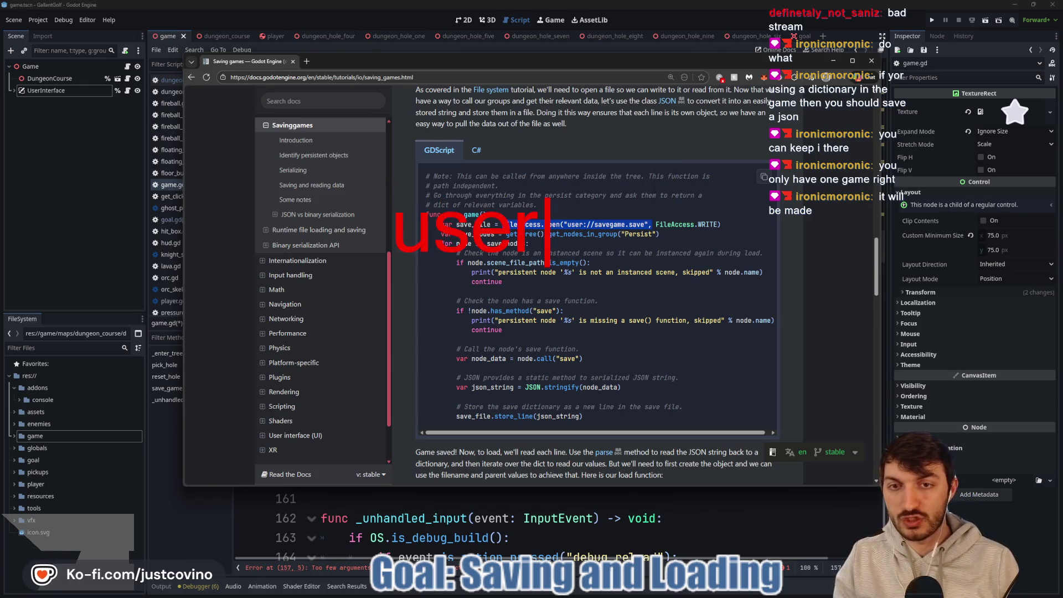
text(://freedomforge)
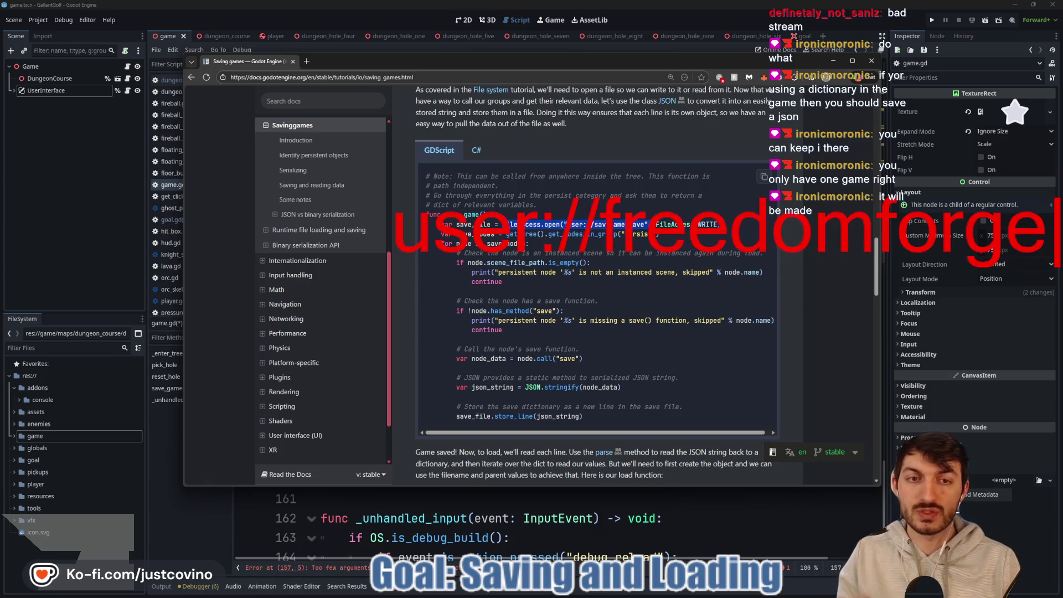
text(/)
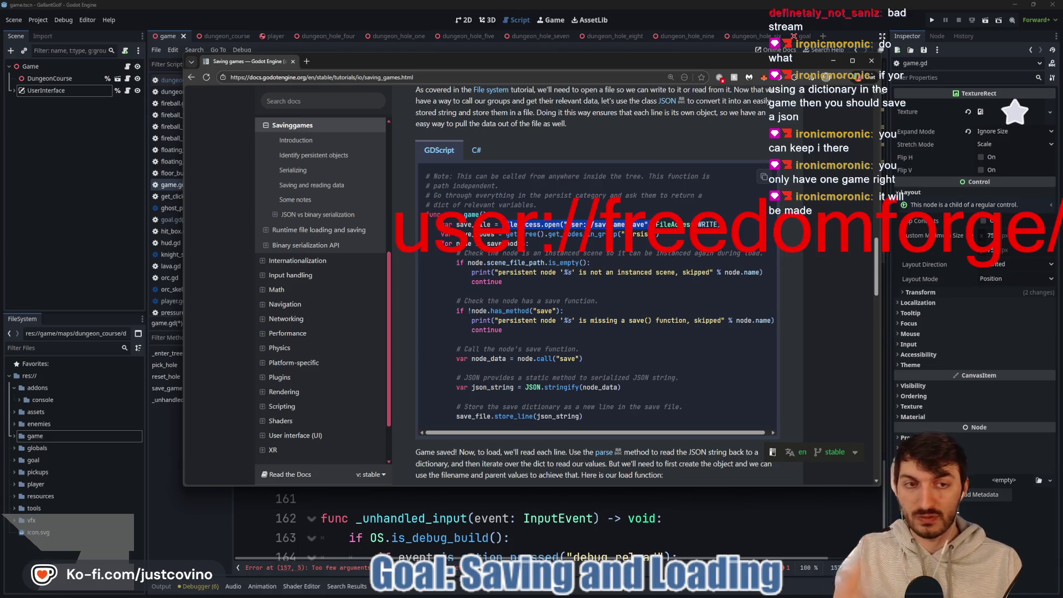
key(Escape)
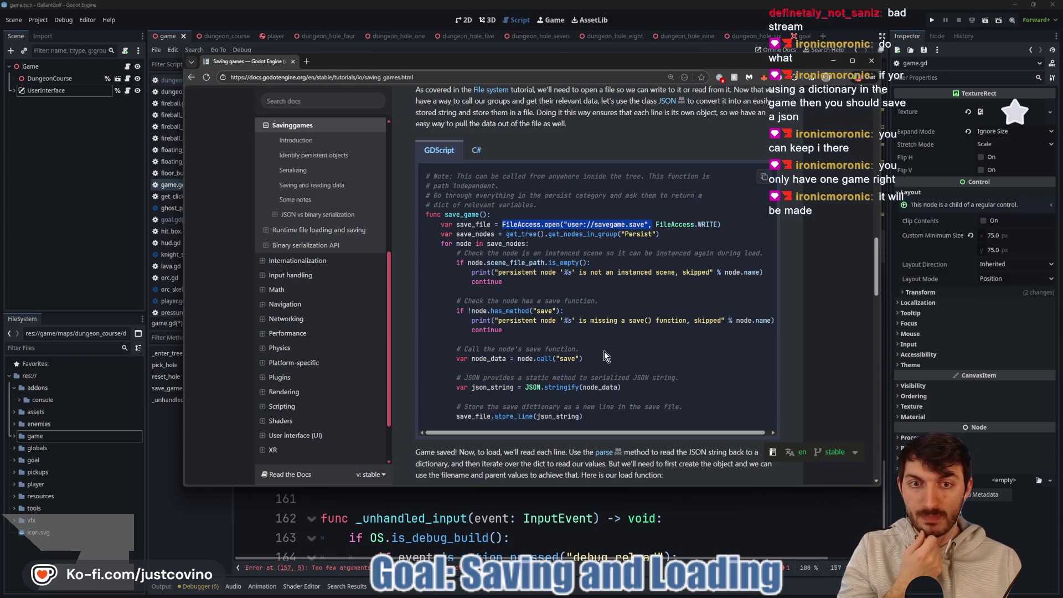
Scroll to load_game(), highlight its user:// prefix, and open File Explorer.
scroll(606, 351, down, 5)
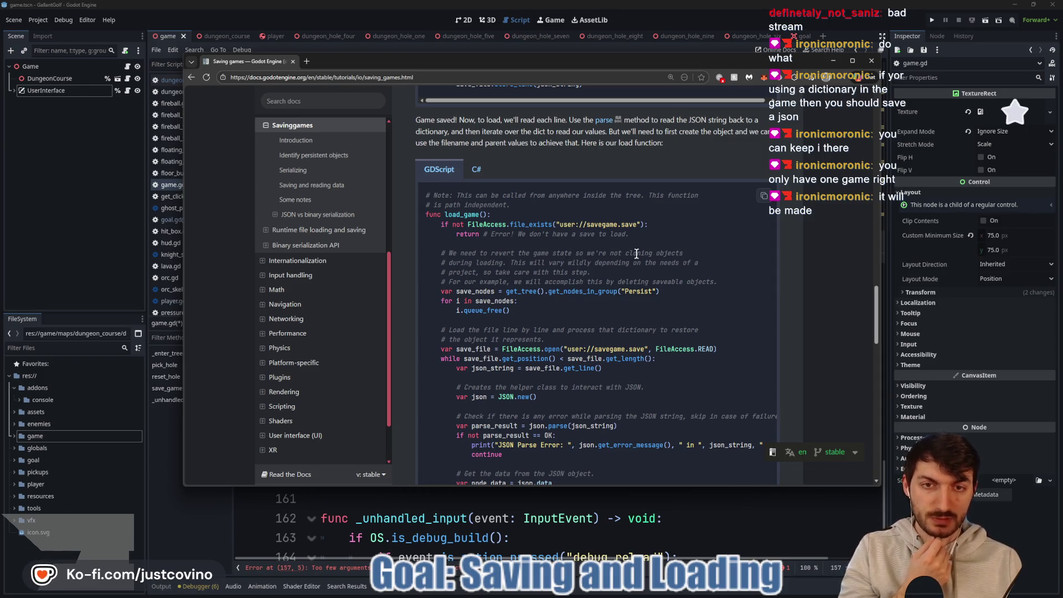
drag(562, 225, 586, 225)
click(658, 227)
mouse_move(645, 597)
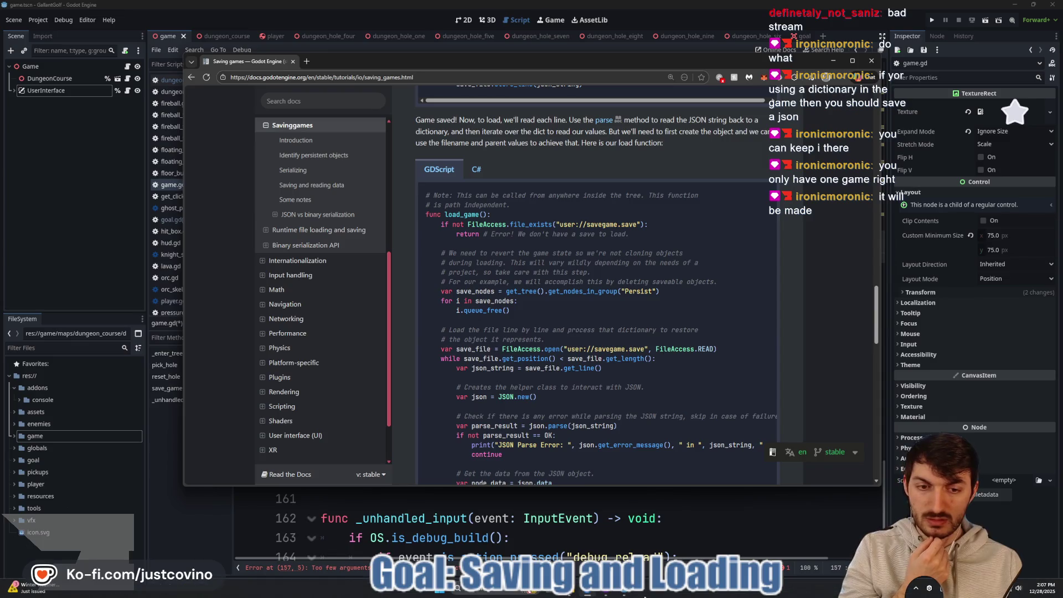
click(574, 594)
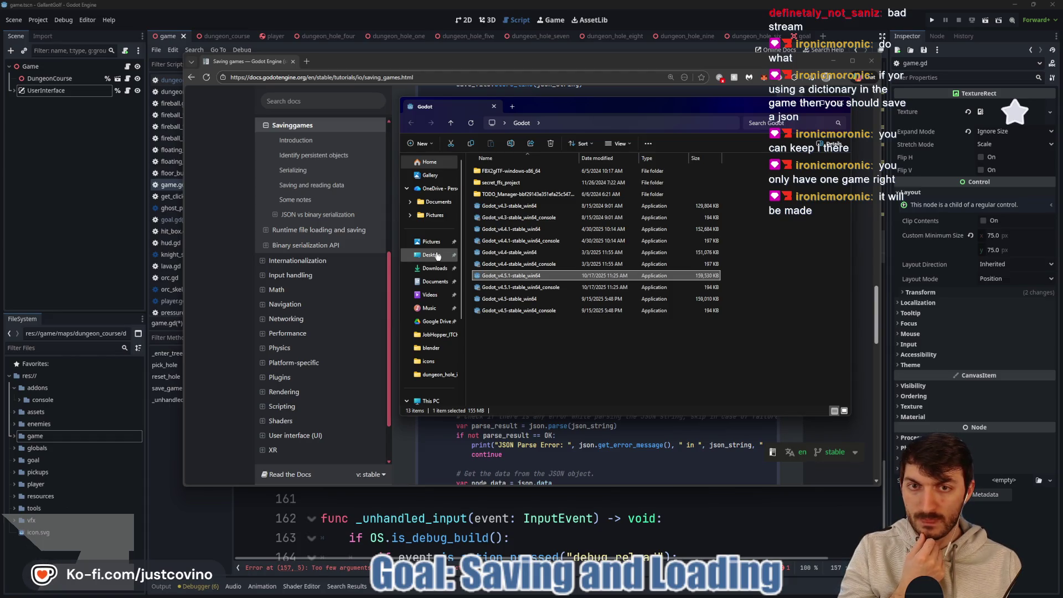
click(437, 256)
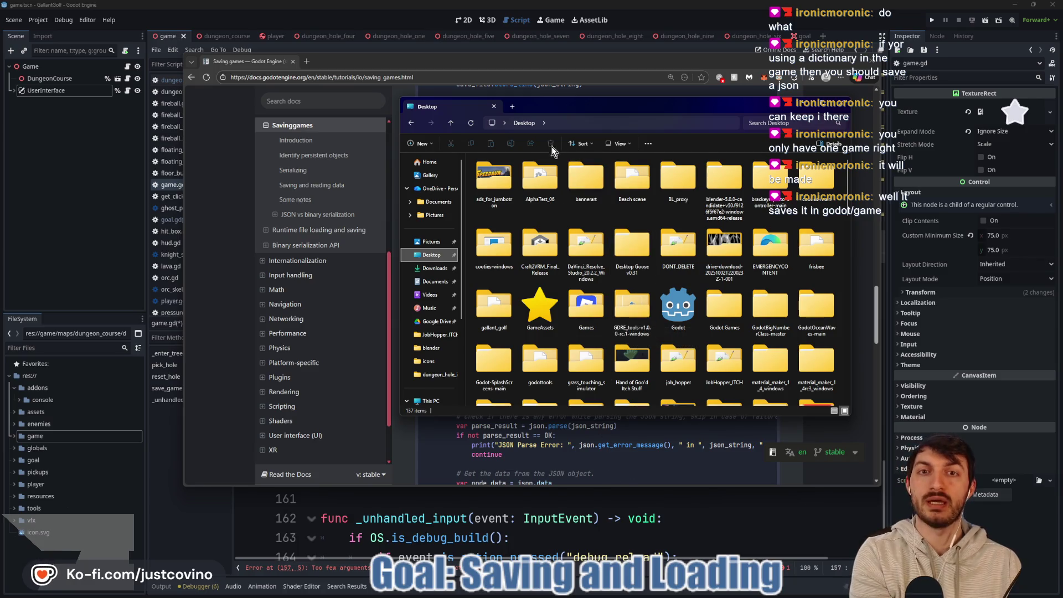
click(505, 99)
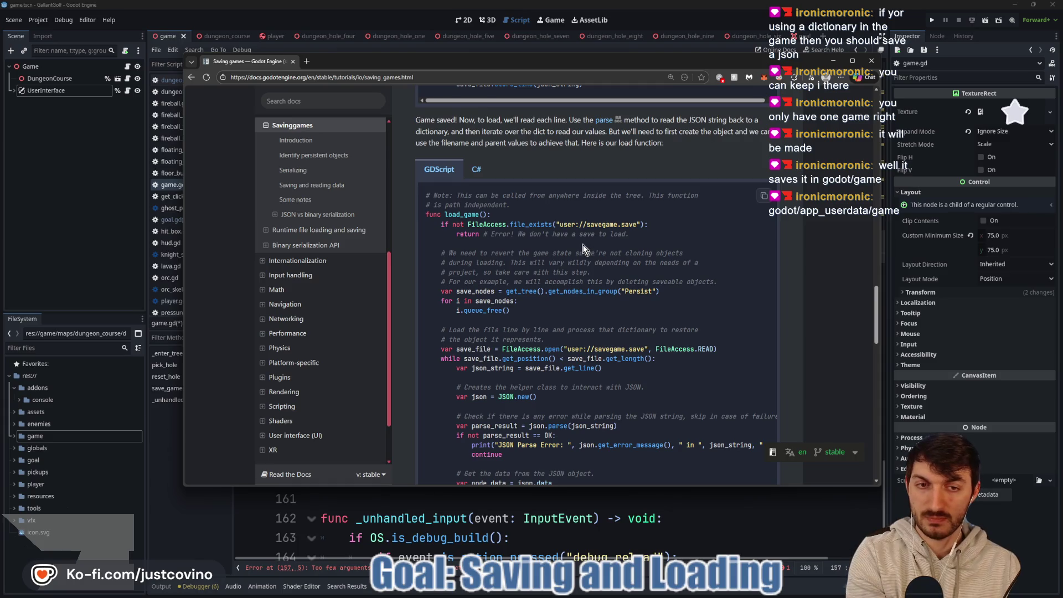
click(585, 497)
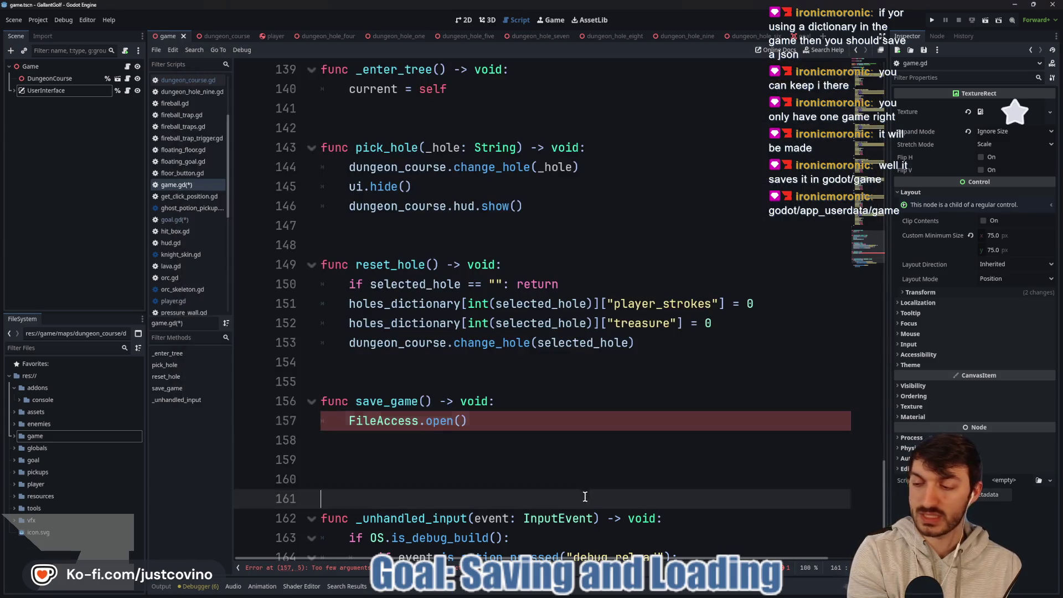
Pass "user://godot/freedomforgestudios/GallantGolf" as the path to save_game's FileAccess.open() call on line 157.
click(459, 420)
text("user://)
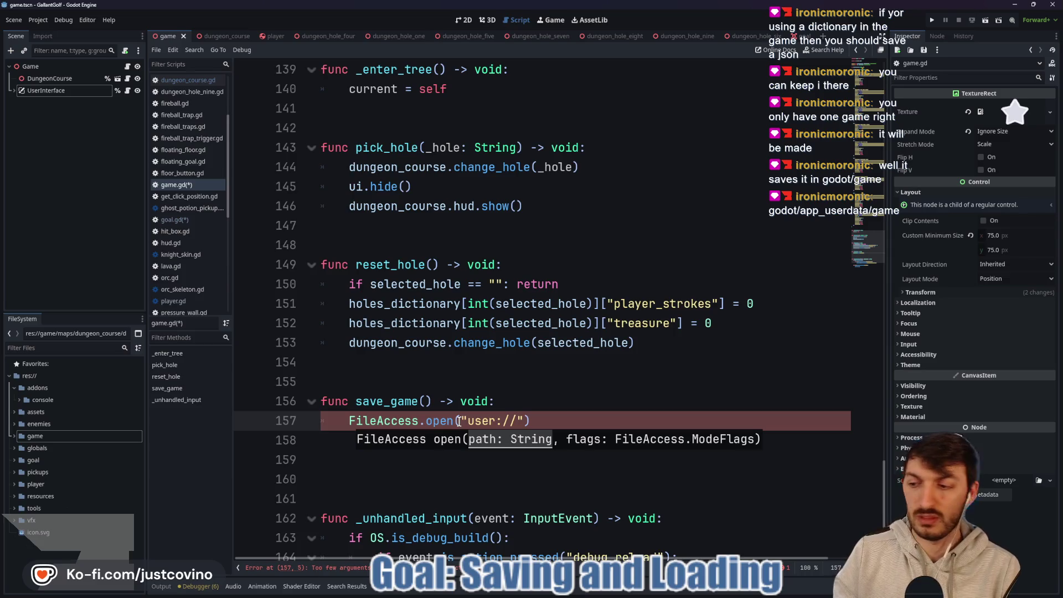
text(godot/)
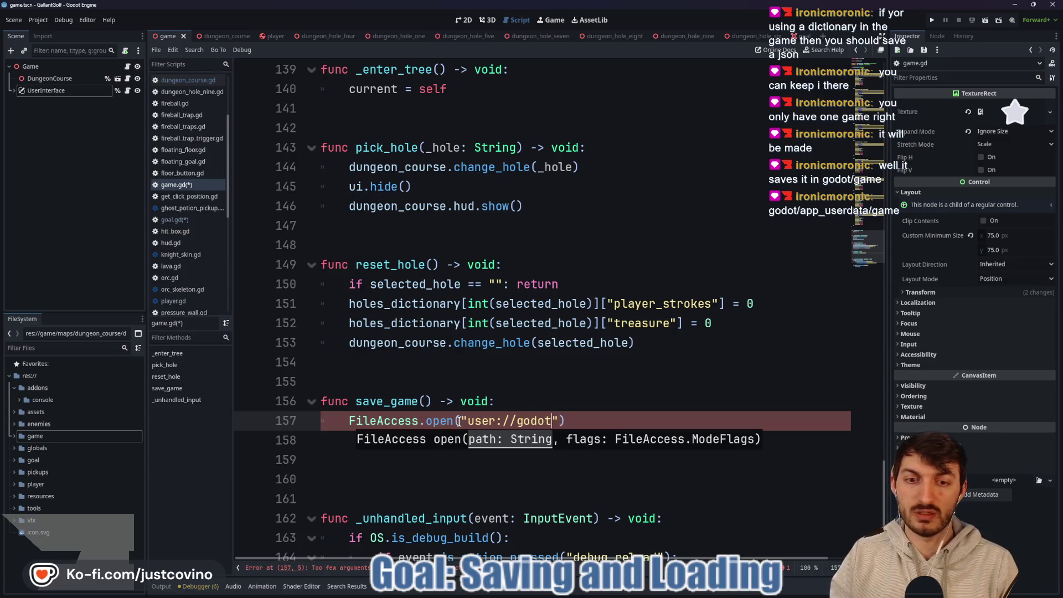
text(freedomforgs)
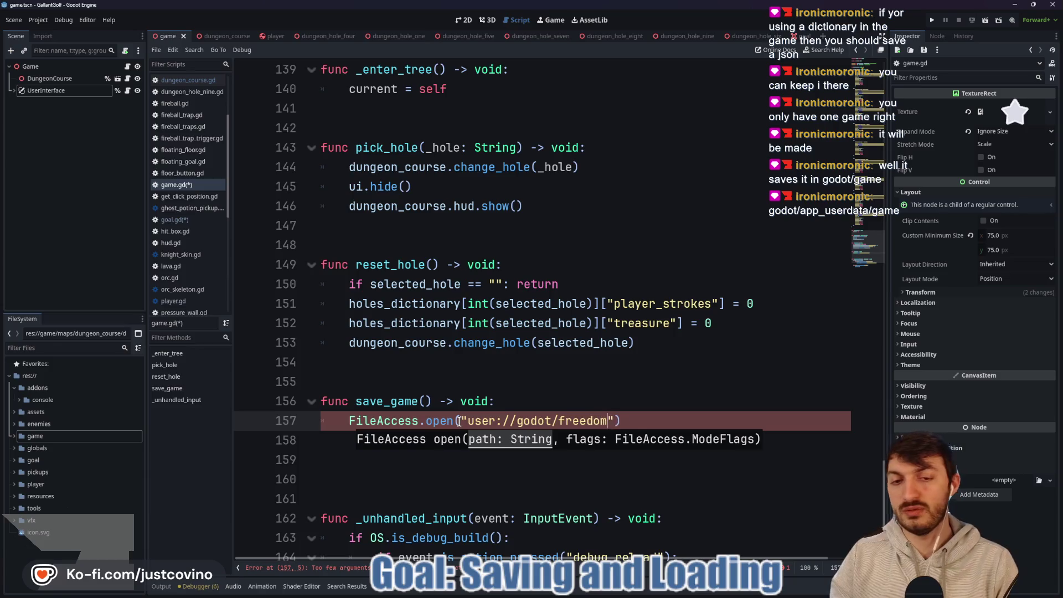
text(studios/)
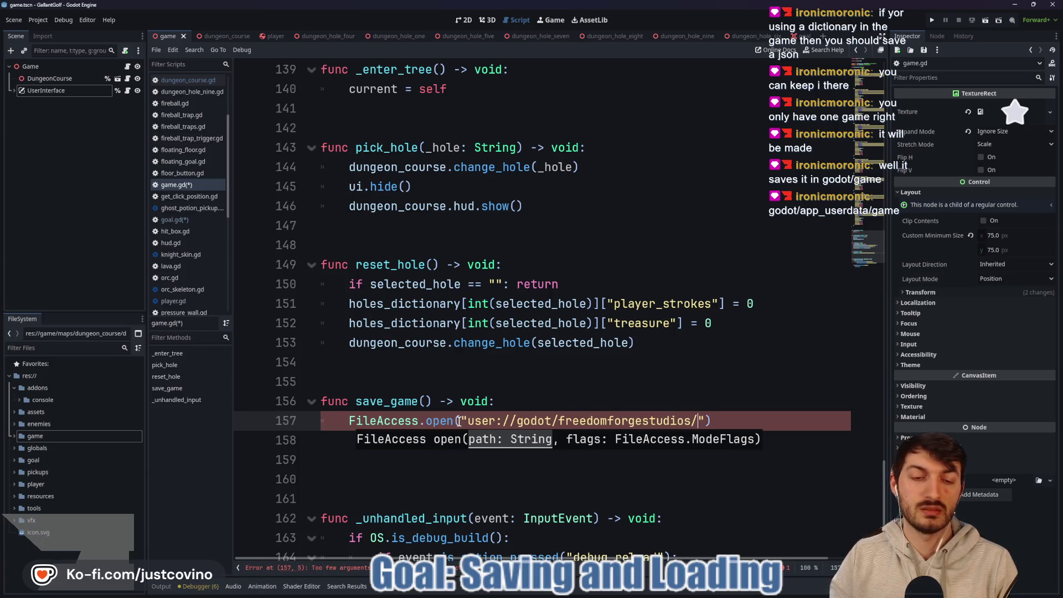
text(GallantGolf)
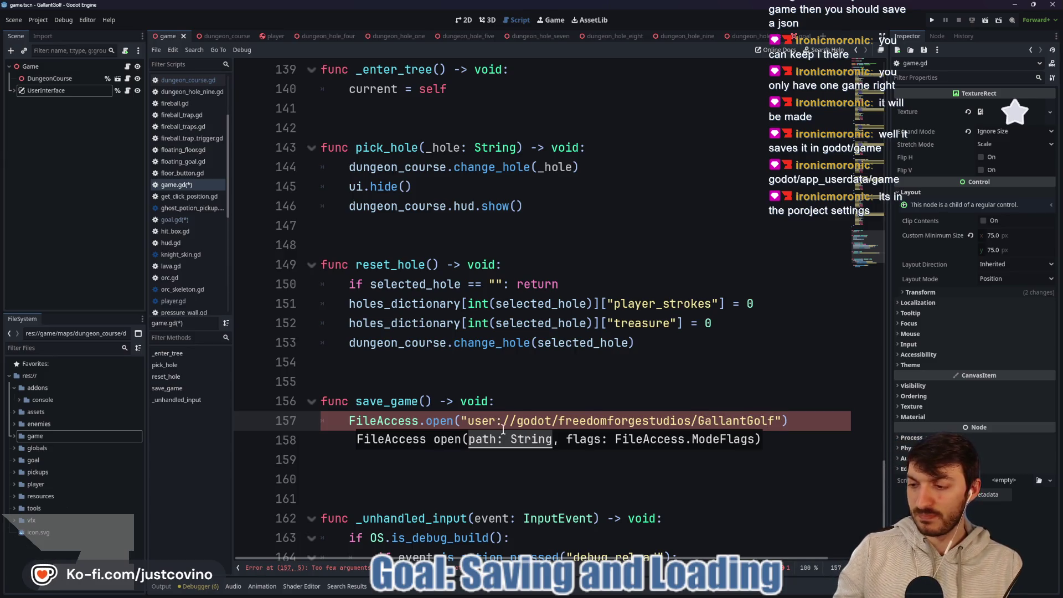
click(461, 403)
click(38, 19)
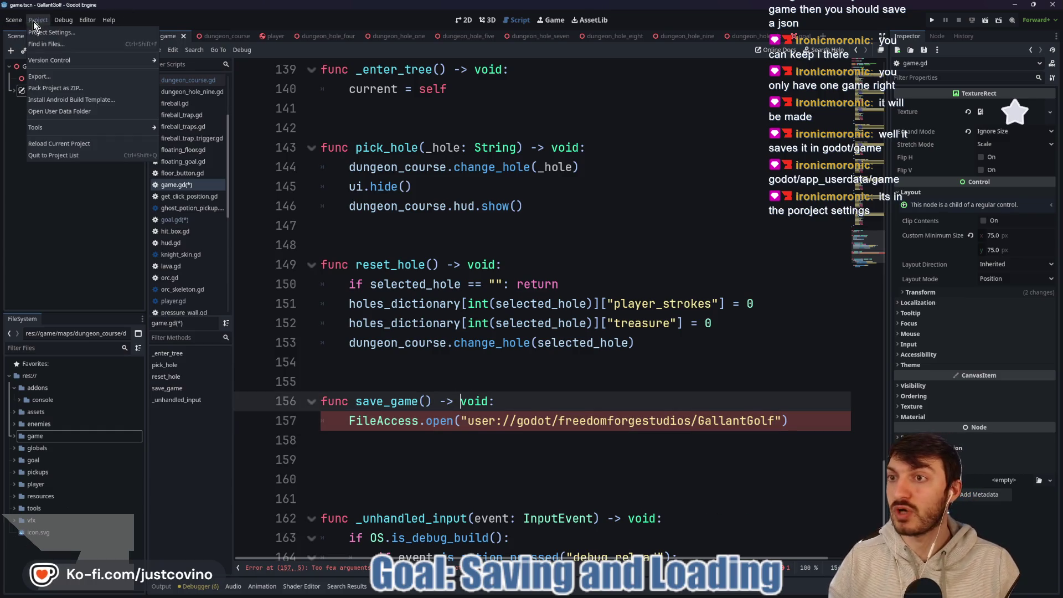
Open Project Settings at Application > Run, showing Main Scene res://game/game.tscn and Max FPS 120.
click(54, 32)
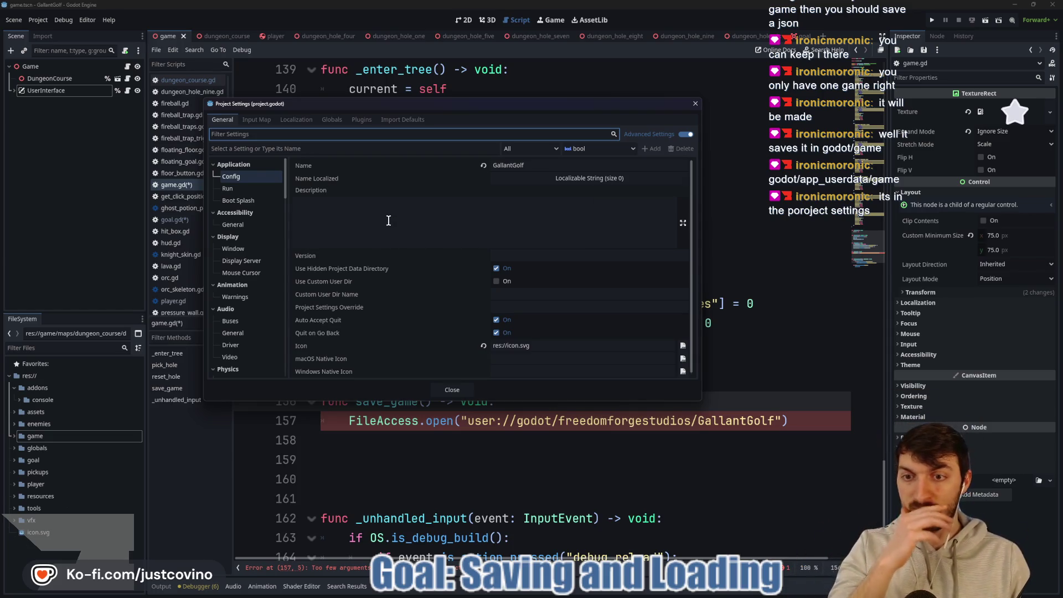
scroll(410, 261, down, 1)
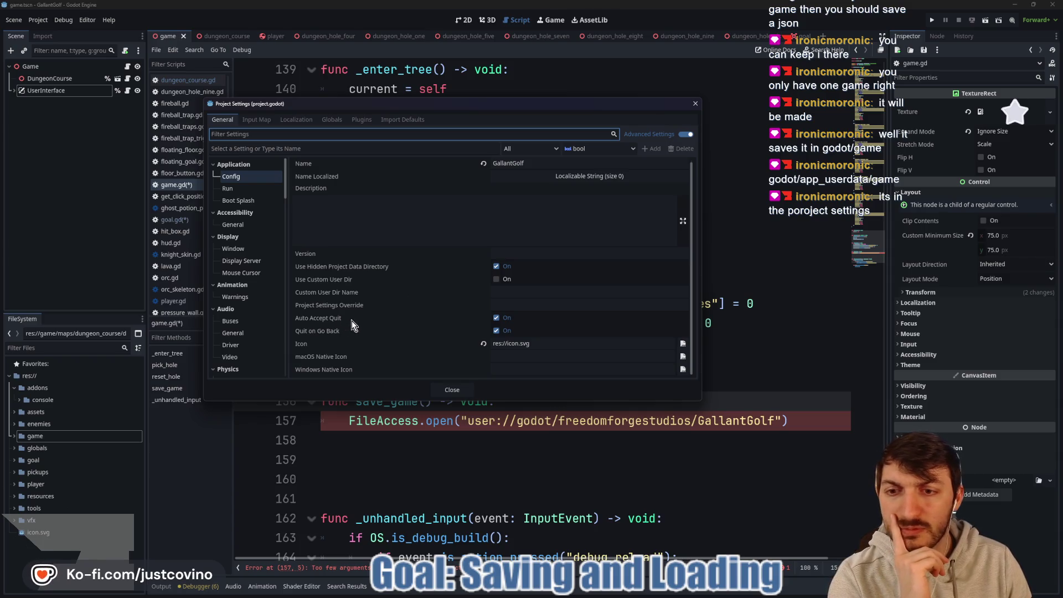
mouse_move(348, 312)
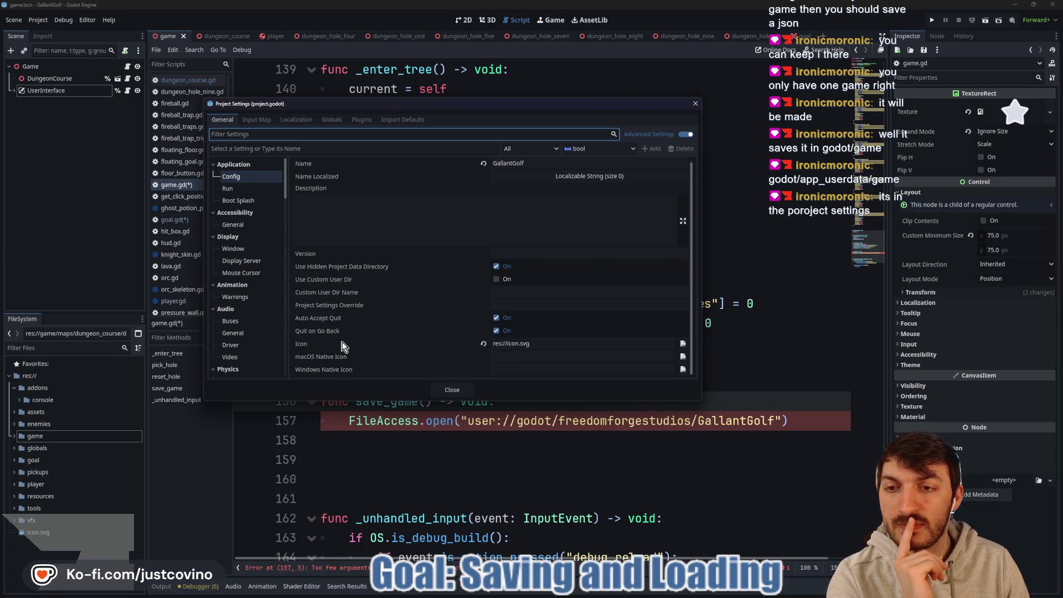
mouse_move(326, 257)
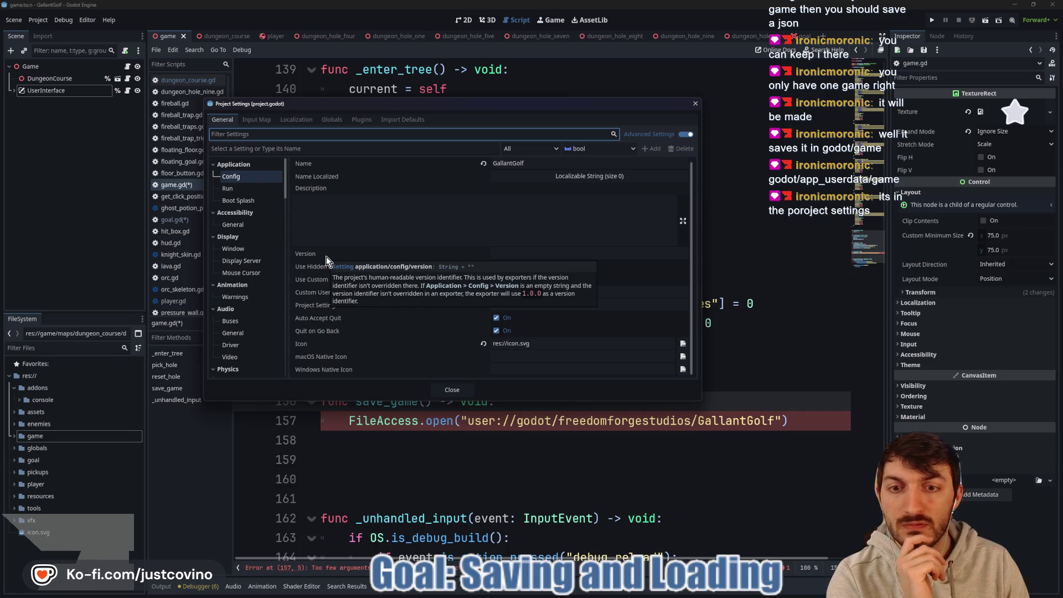
click(239, 190)
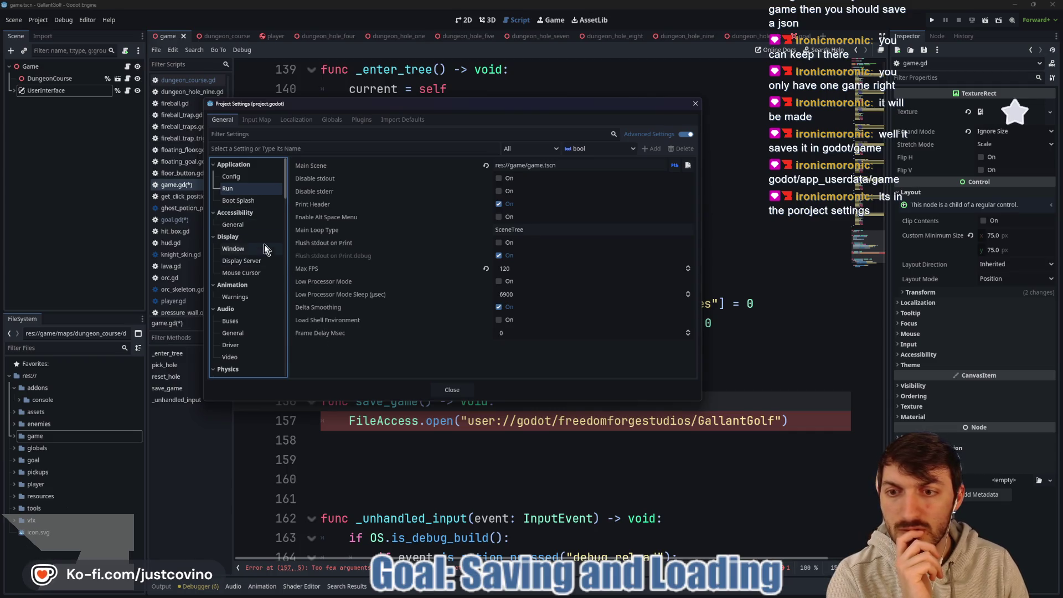
Scroll down the settings category tree and view the FileSystem > Import settings.
scroll(247, 315, down, 3)
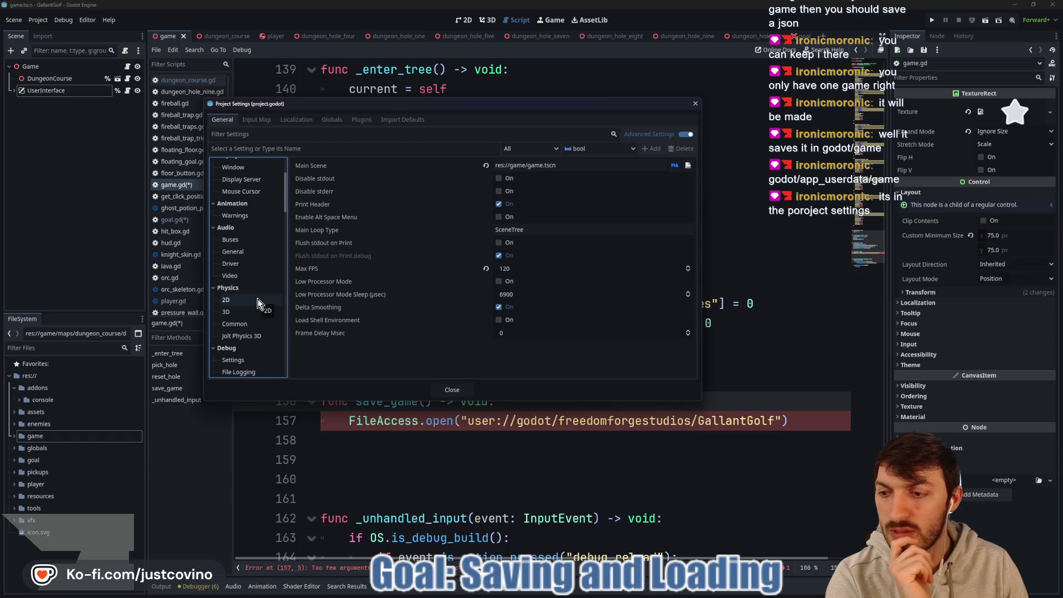
scroll(257, 303, down, 1)
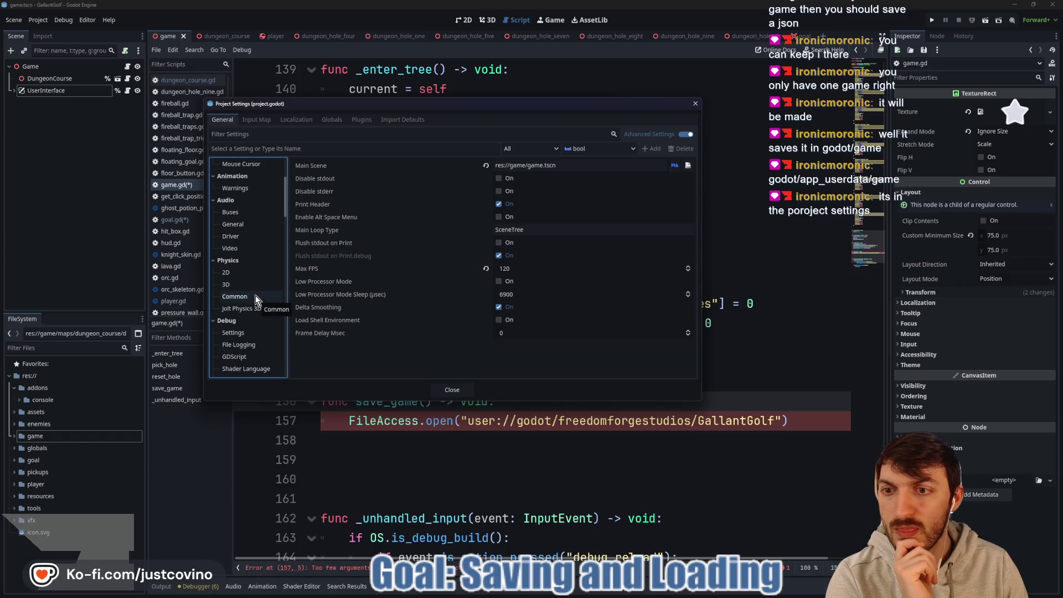
scroll(241, 263, down, 1)
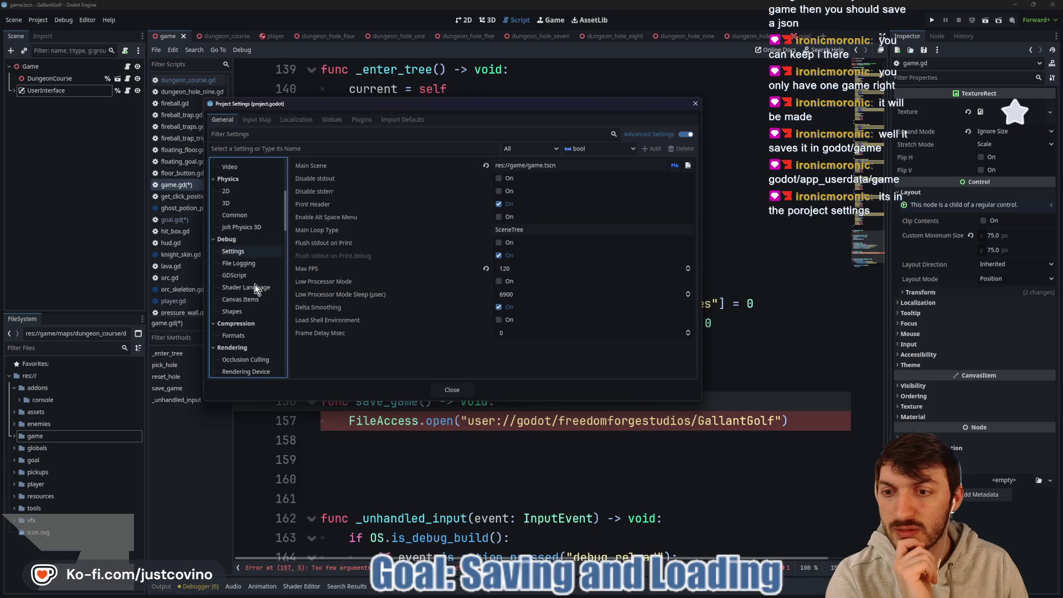
scroll(261, 333, down, 3)
scroll(260, 334, down, 10)
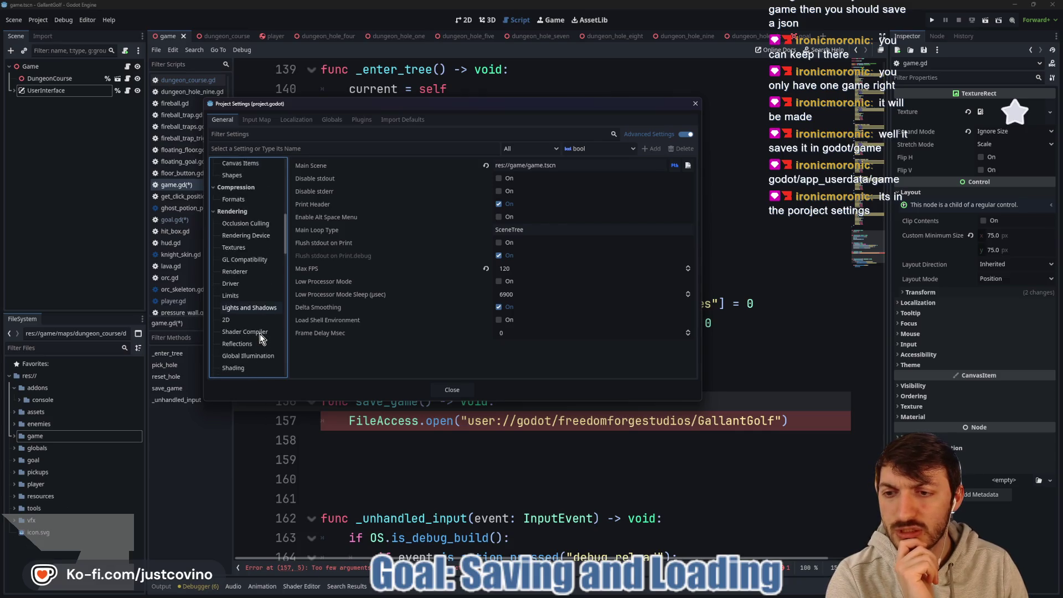
scroll(260, 337, down, 7)
scroll(258, 335, down, 7)
scroll(256, 336, down, 3)
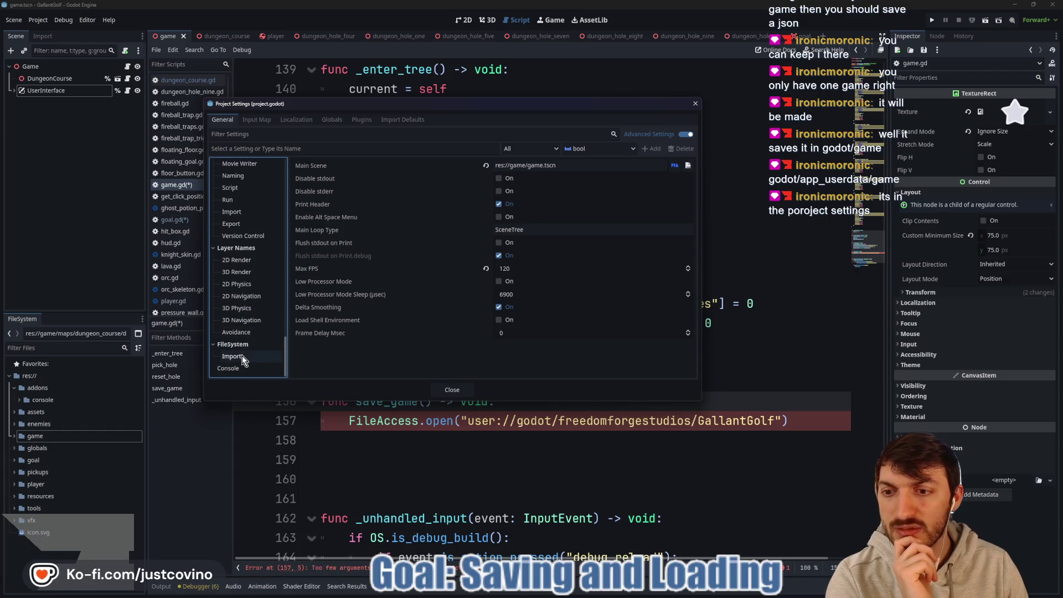
click(241, 356)
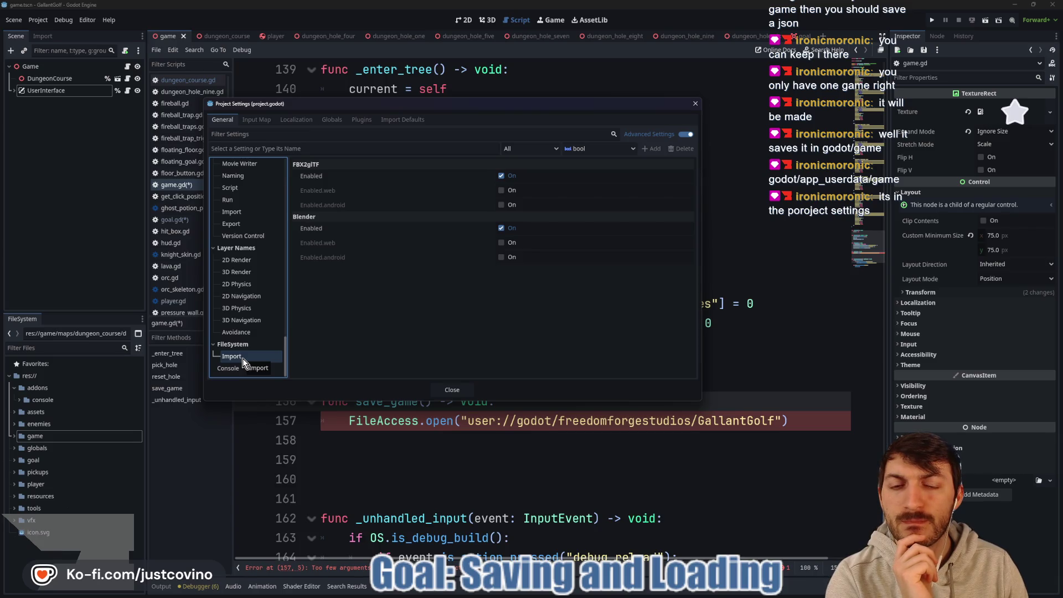
View the Console settings, collapse FileSystem, and focus the setting-name field.
click(241, 367)
click(236, 343)
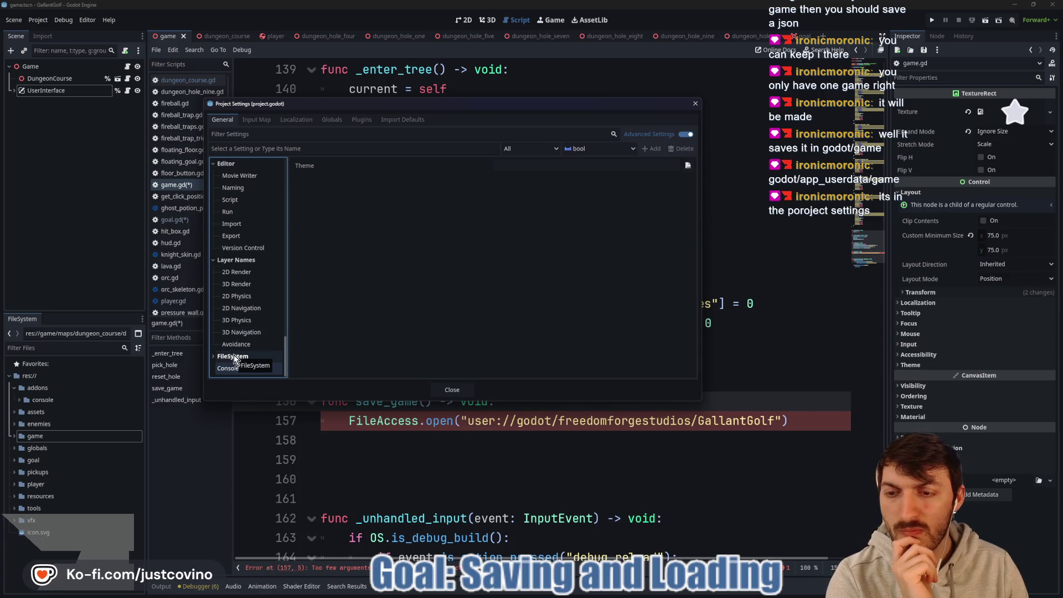
scroll(252, 332, down, 5)
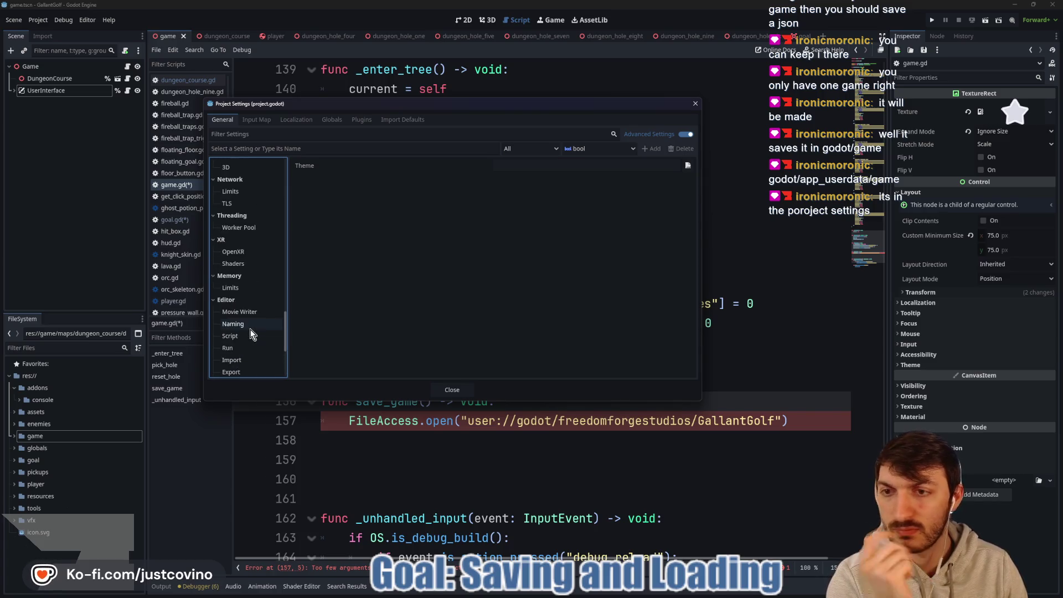
scroll(249, 331, up, 5)
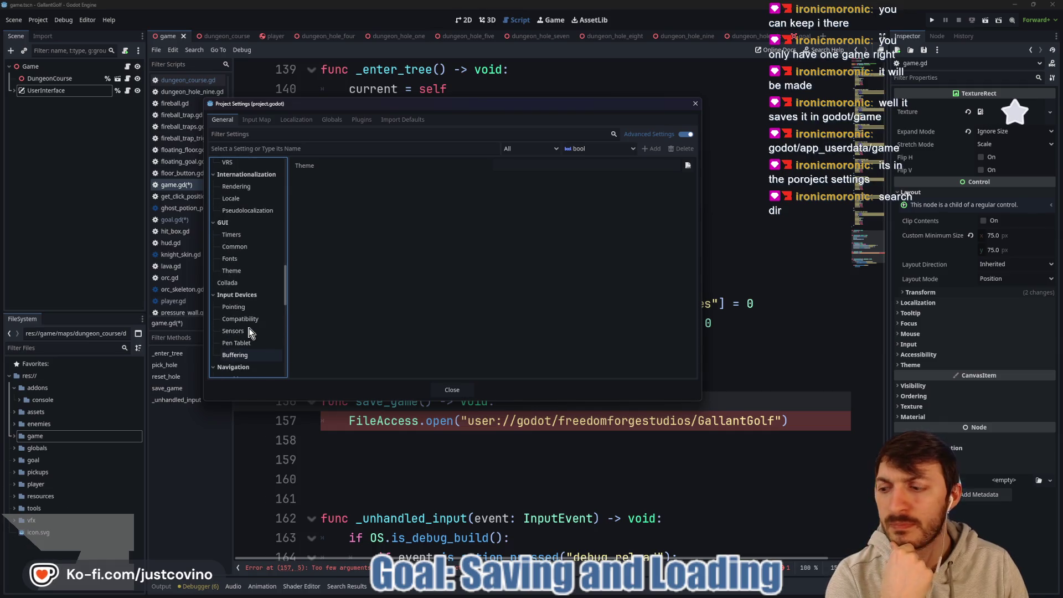
scroll(250, 327, up, 10)
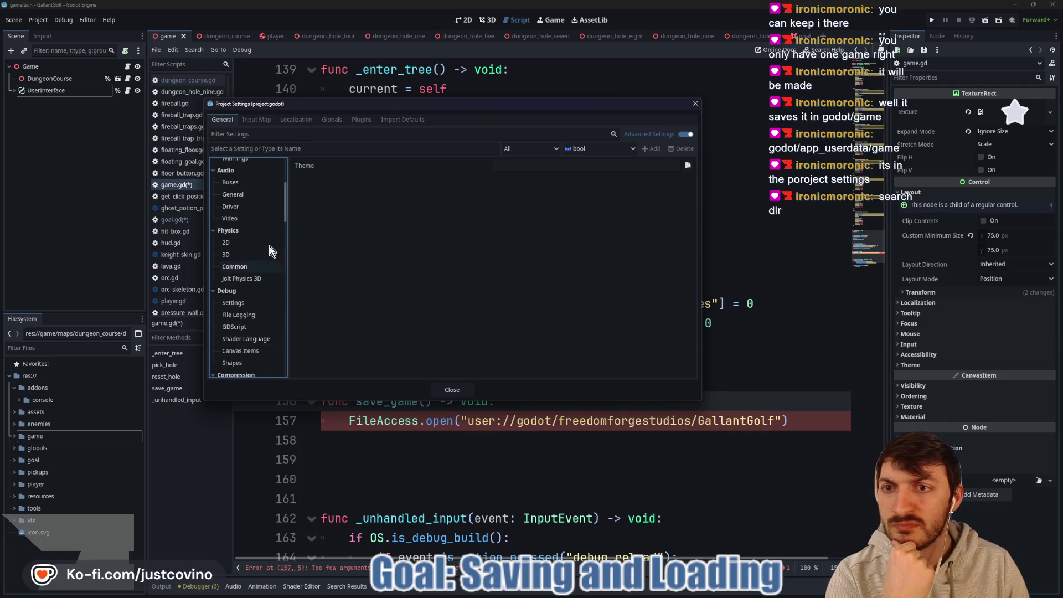
click(289, 149)
Clear the stray text from the setting-name field and filter the project settings by 'dir'.
text(dir)
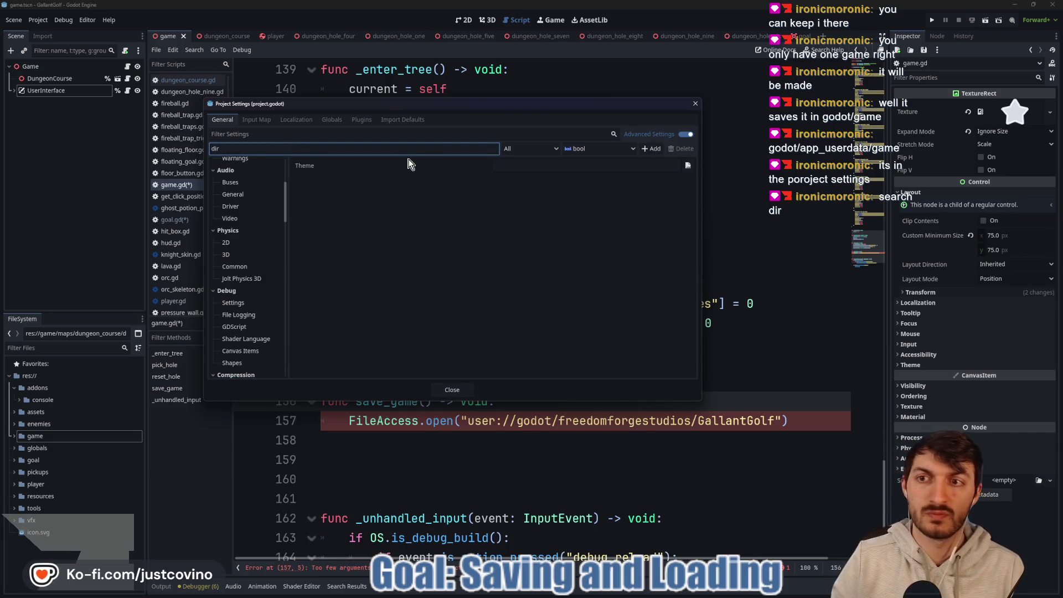
scroll(266, 223, up, 5)
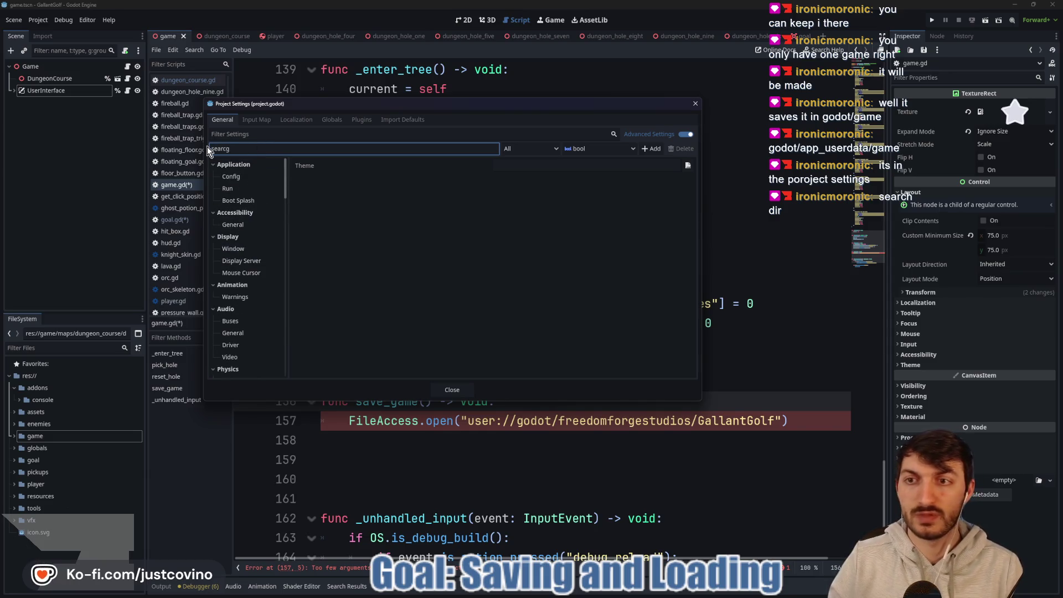
key(BackSpace)
text(h)
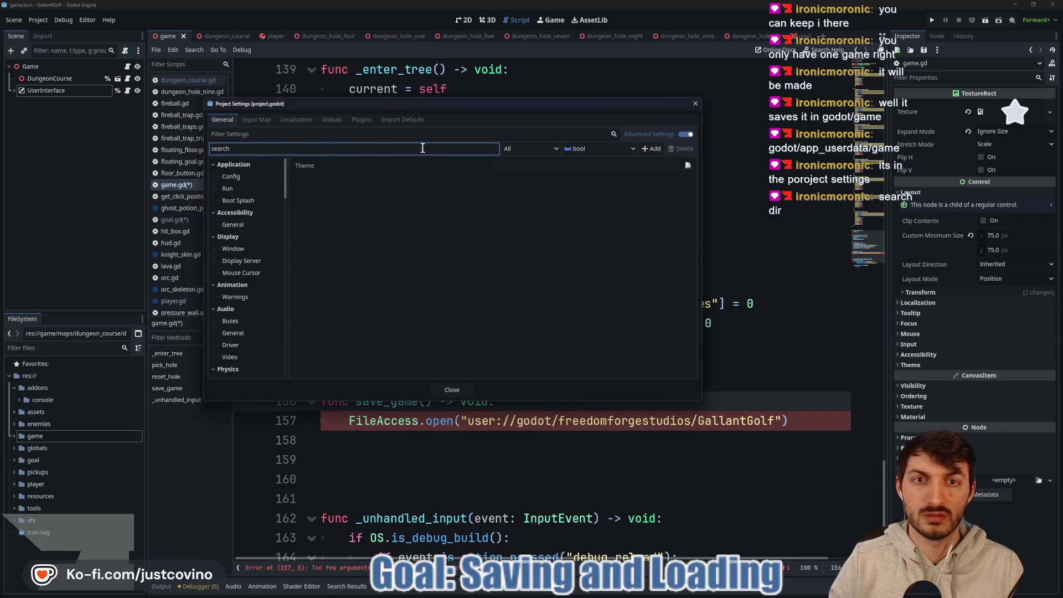
drag(261, 153, 191, 145)
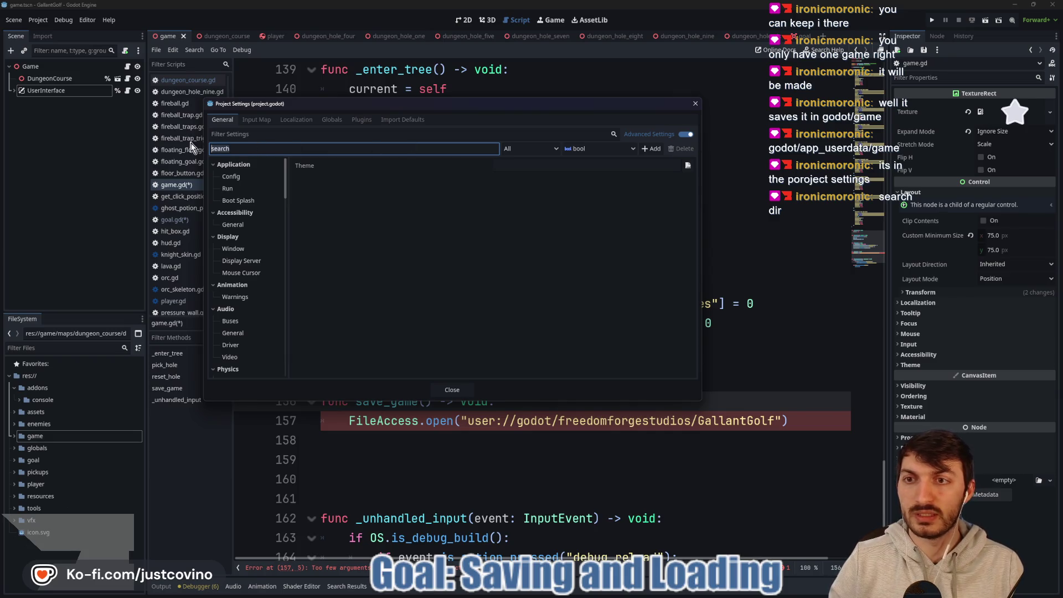
key(BackSpace)
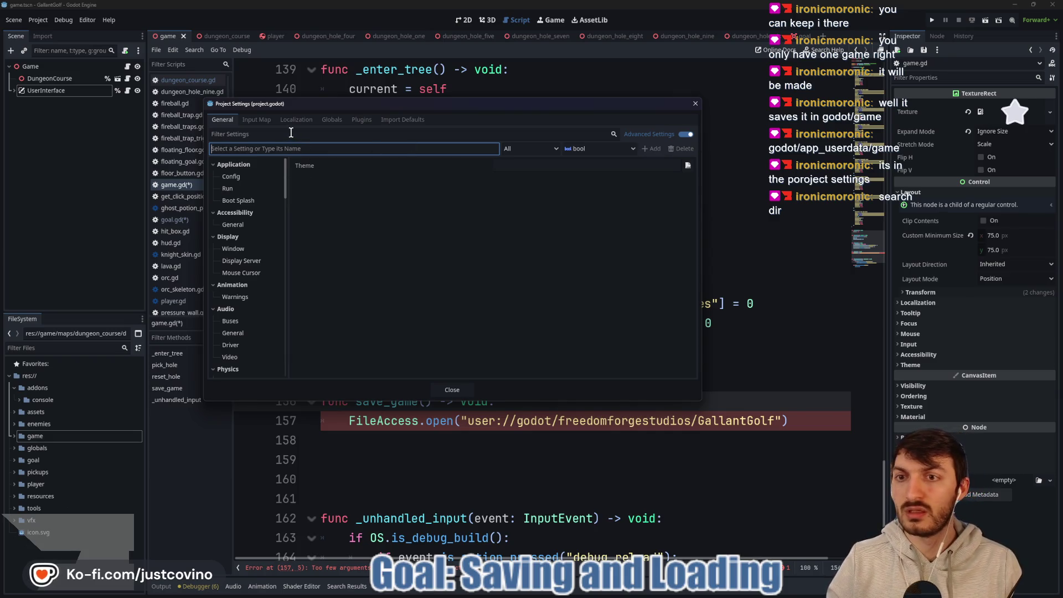
click(257, 166)
click(254, 176)
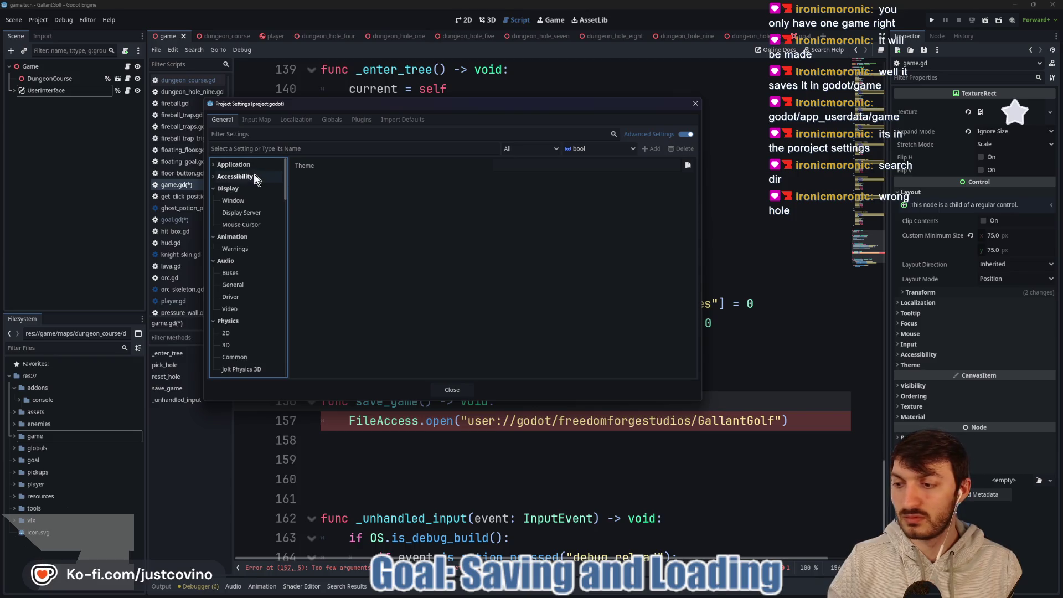
click(271, 133)
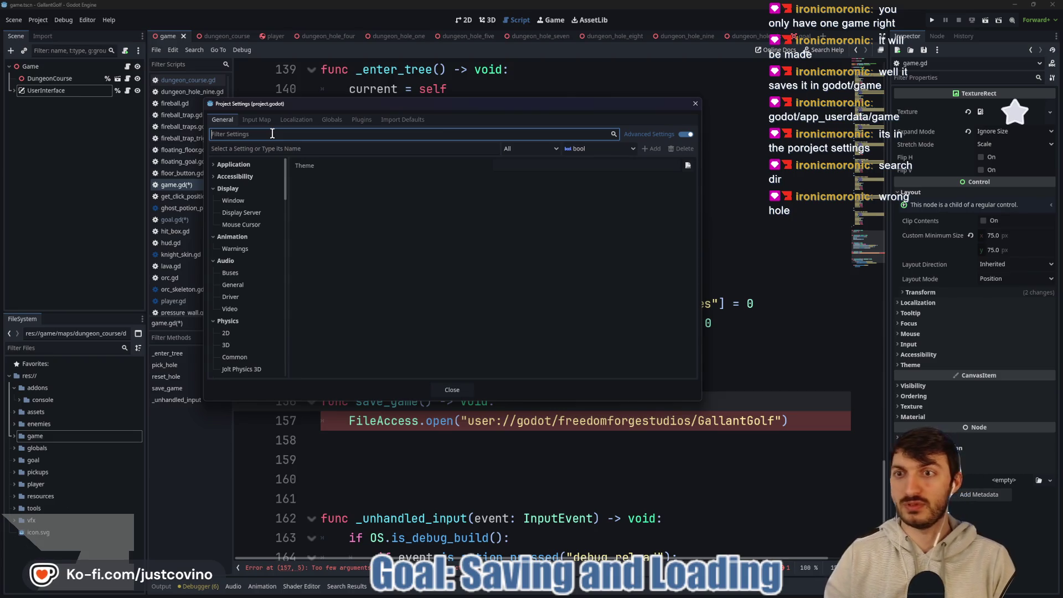
text(search)
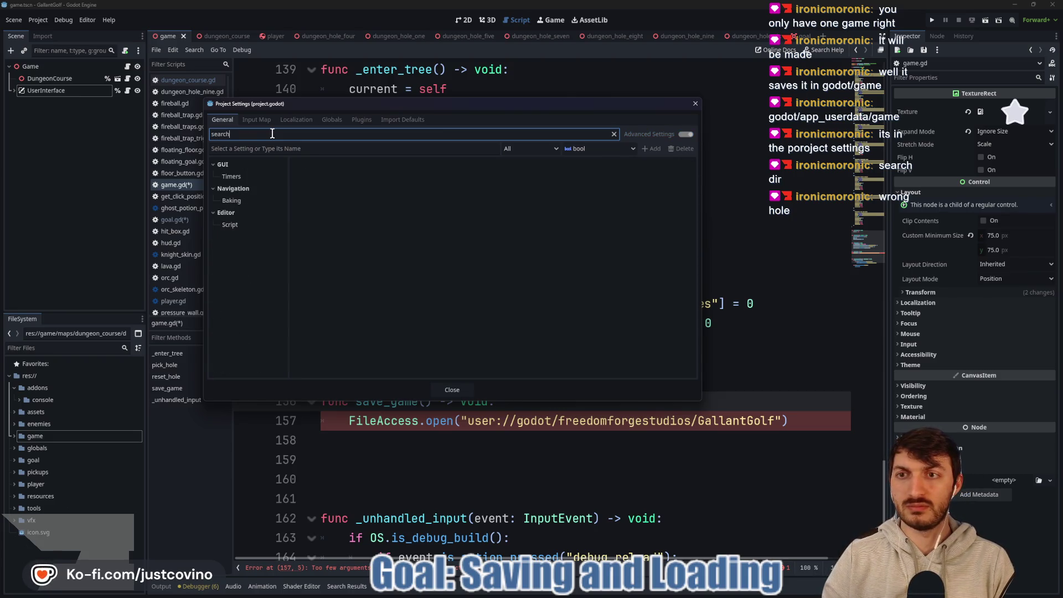
key(BackSpace)
key(BackSpace)
key(BackSpace)
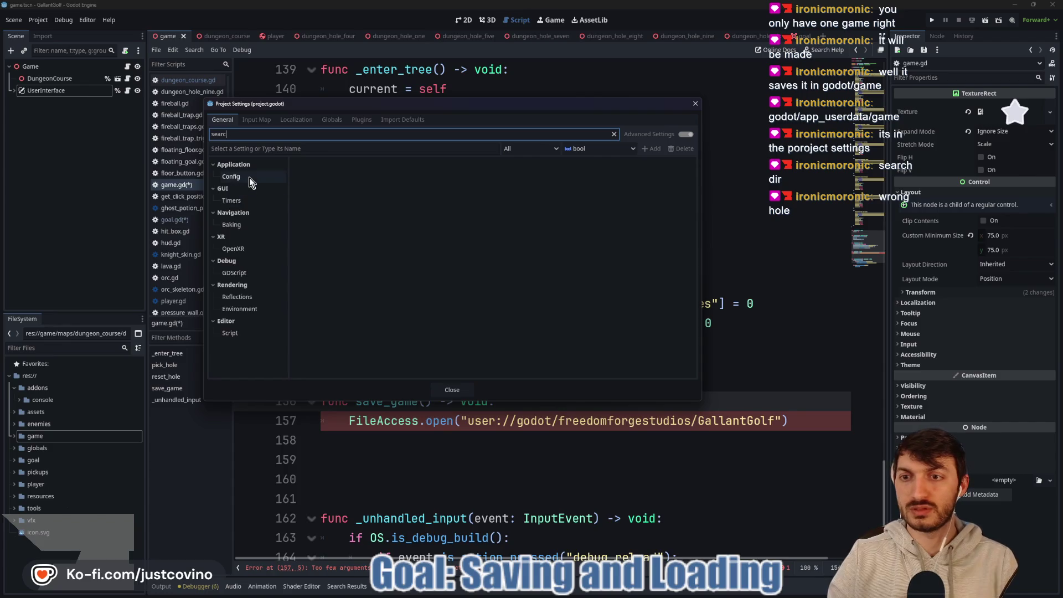
text(dir)
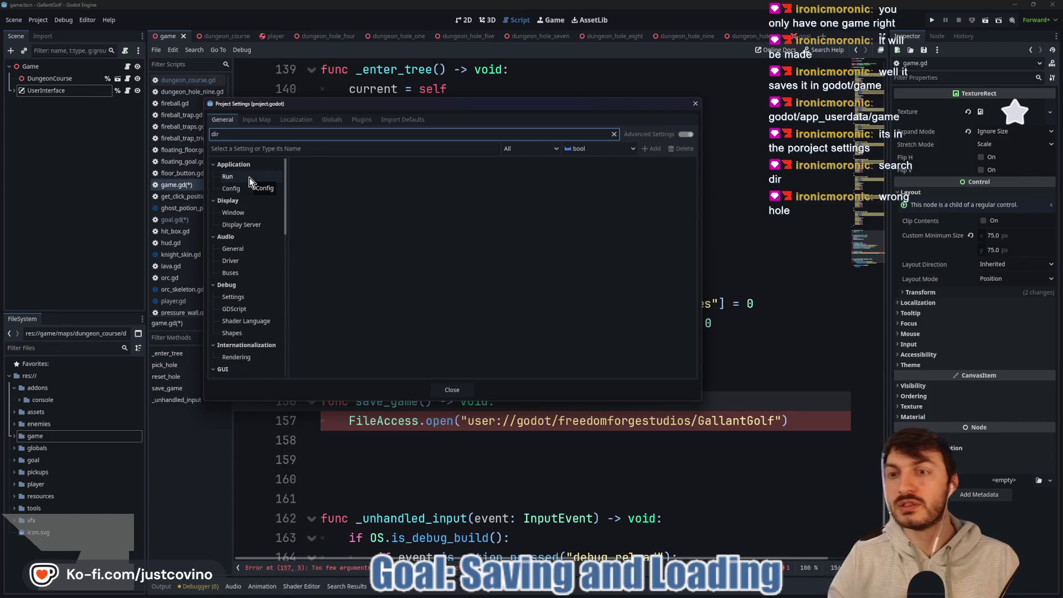
Show the Run and Config user-directory settings matching 'dir', then bring back the Saving games docs.
click(249, 177)
click(249, 201)
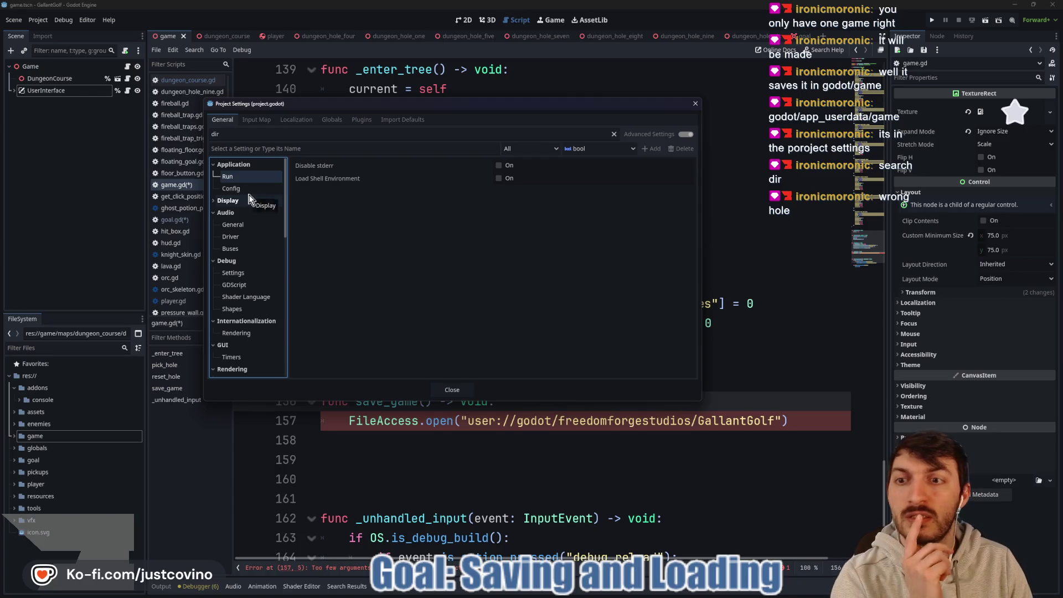
click(244, 188)
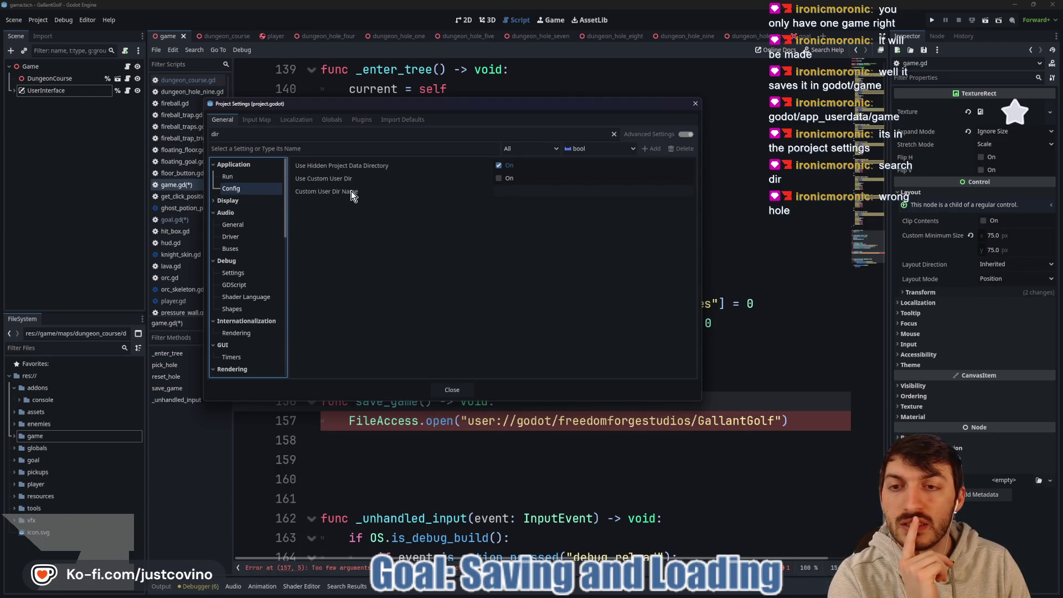
mouse_move(351, 192)
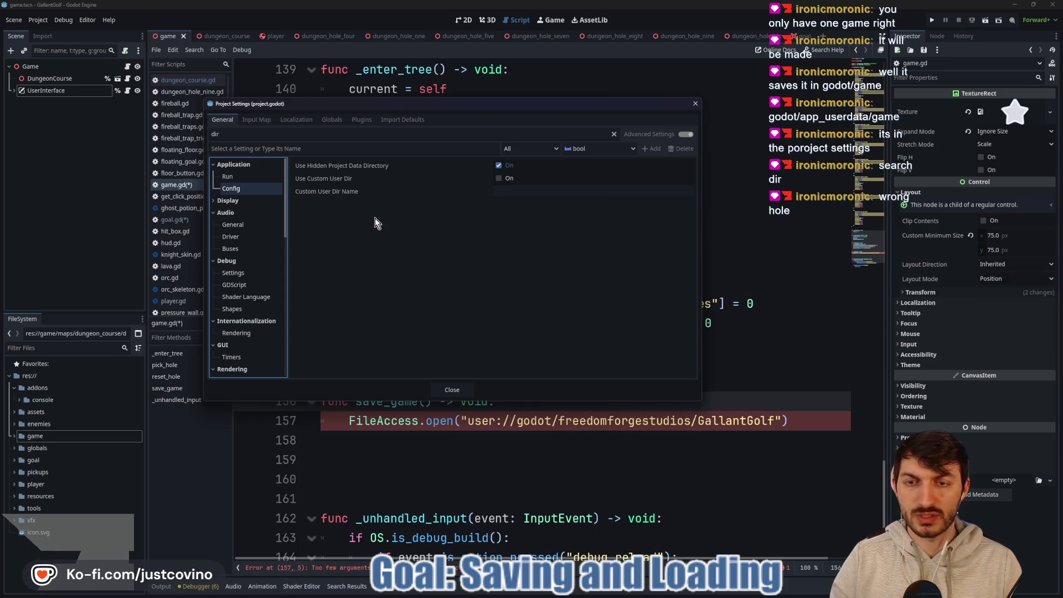
click(588, 594)
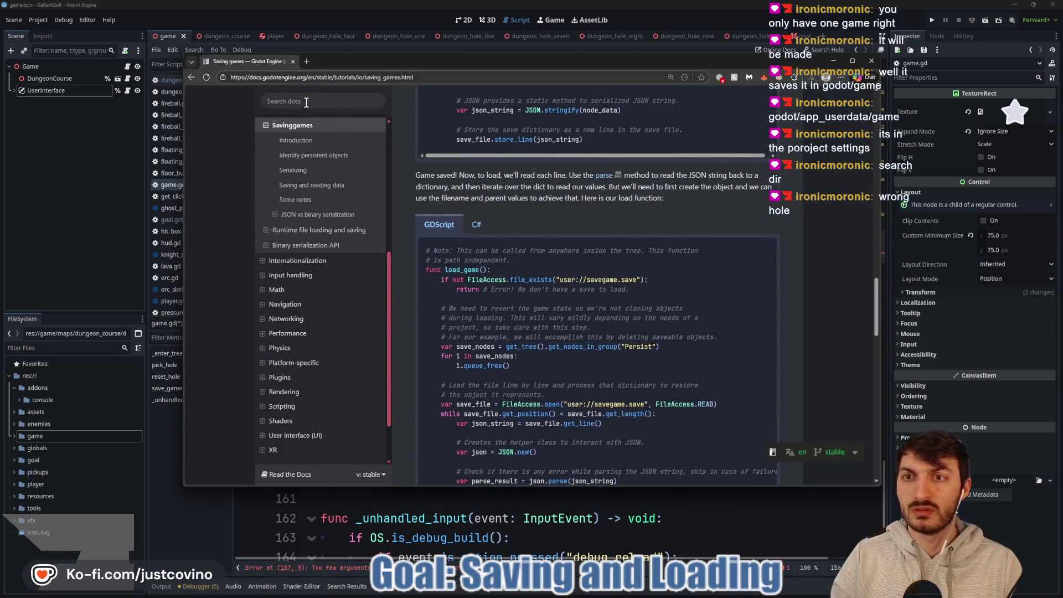
Load the Godot Docs home in a new tab, search it for 'os', and return to Godot.
click(307, 64)
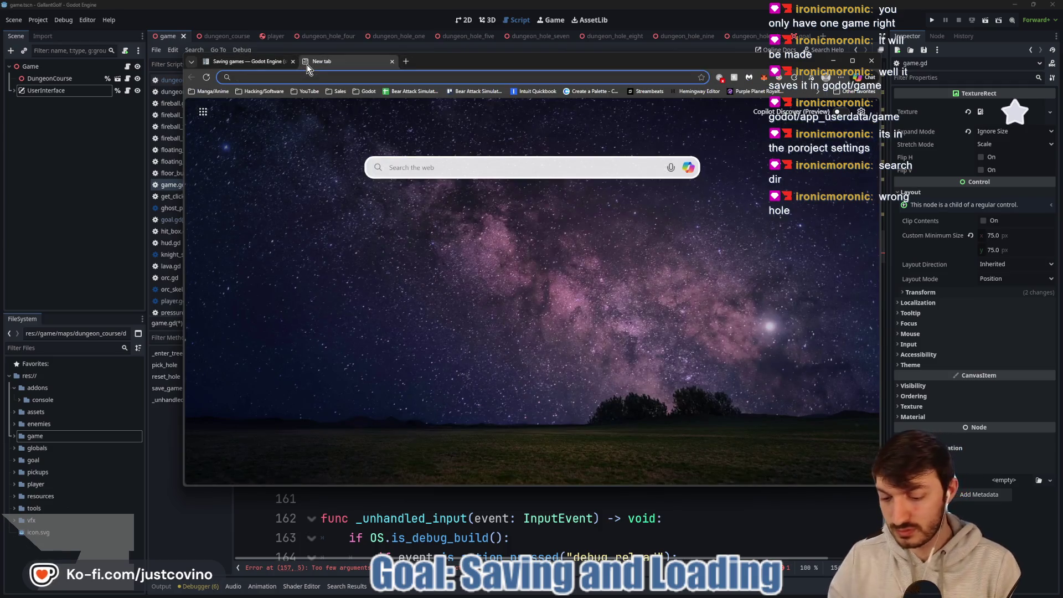
text(godot do)
key(Return)
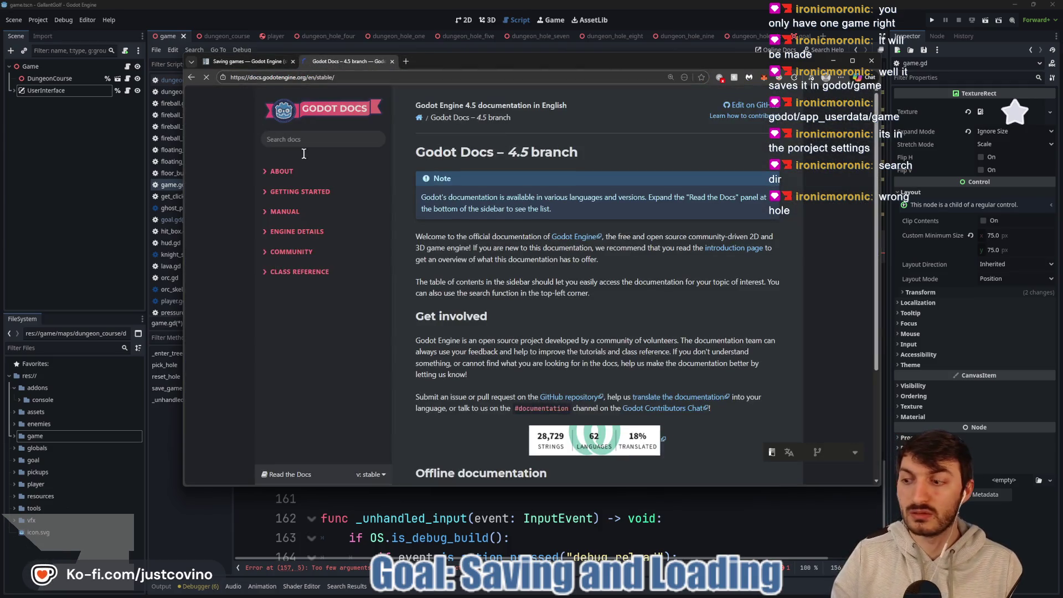
click(286, 142)
text(os)
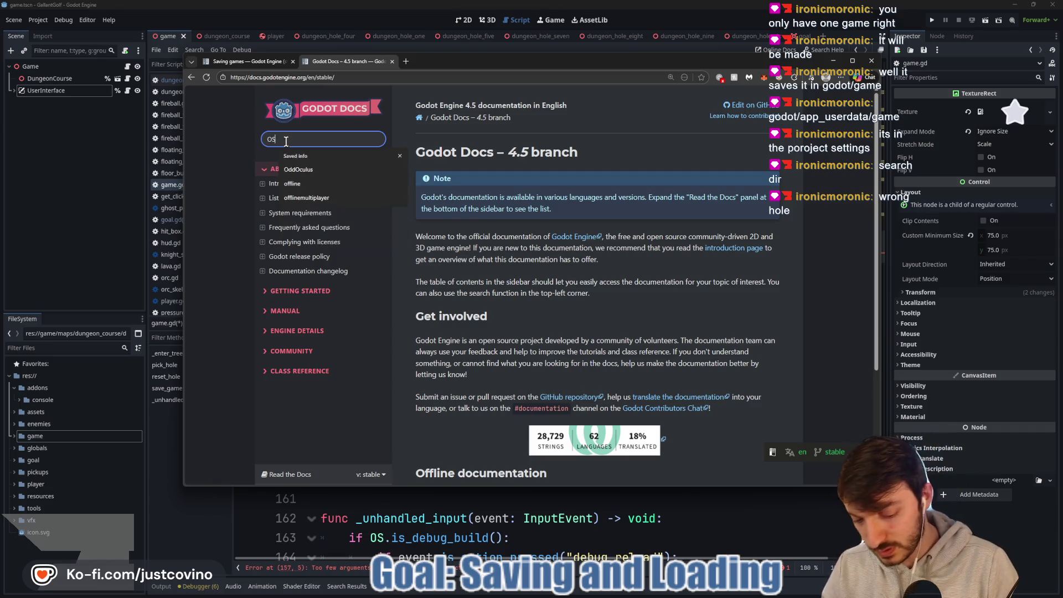
key(alt+Tab)
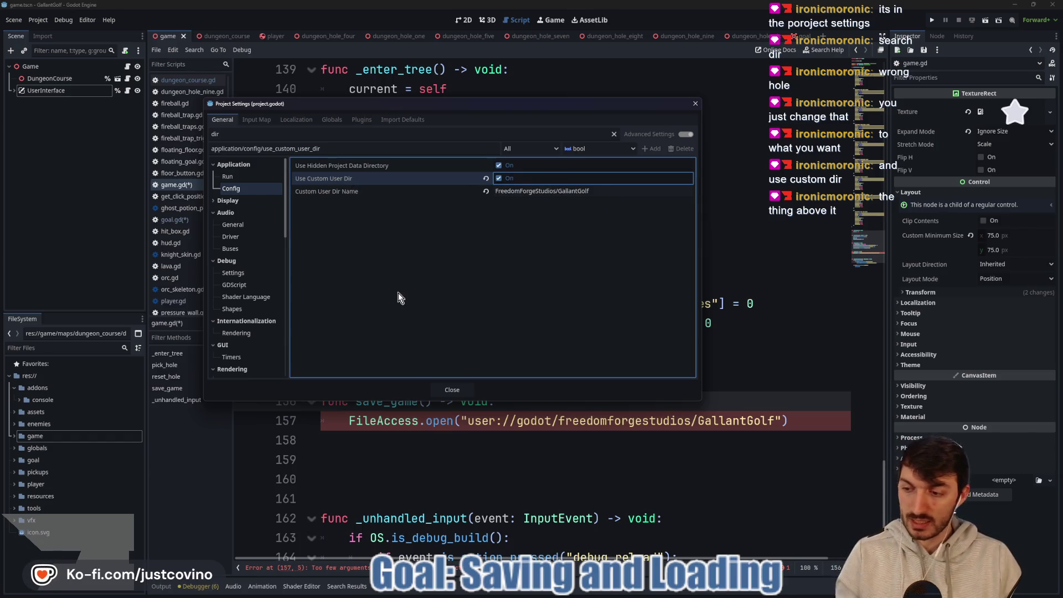
drag(343, 228, 476, 278)
drag(354, 248, 396, 248)
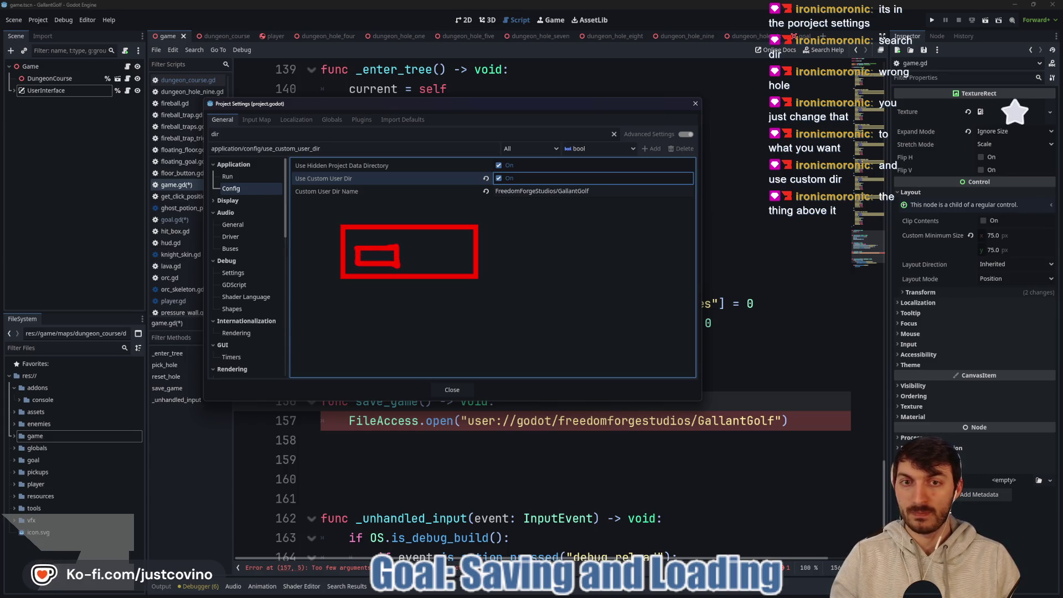
drag(488, 203, 602, 203)
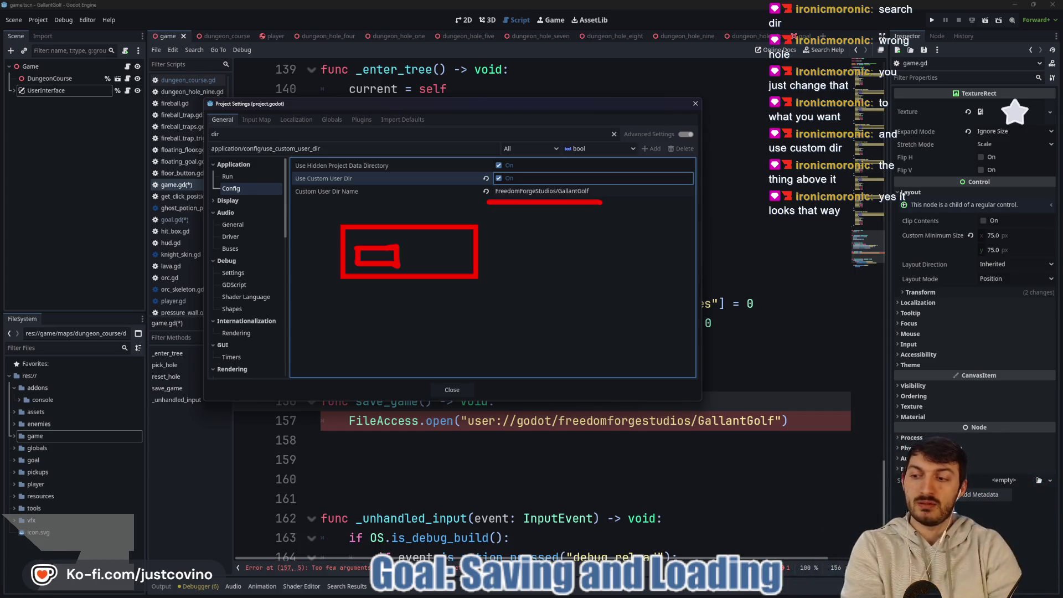
key(Escape)
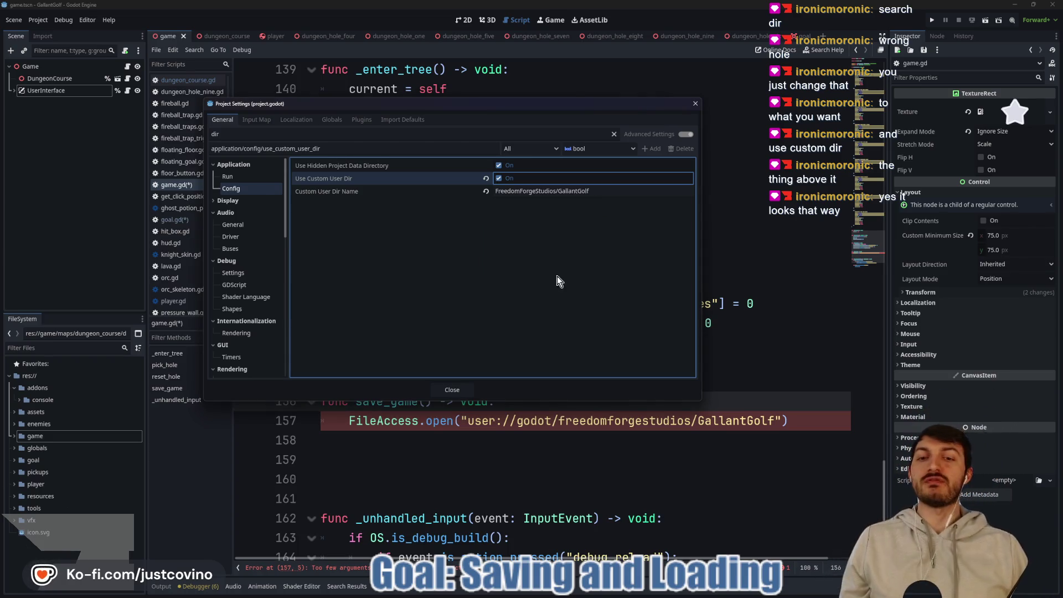
click(451, 389)
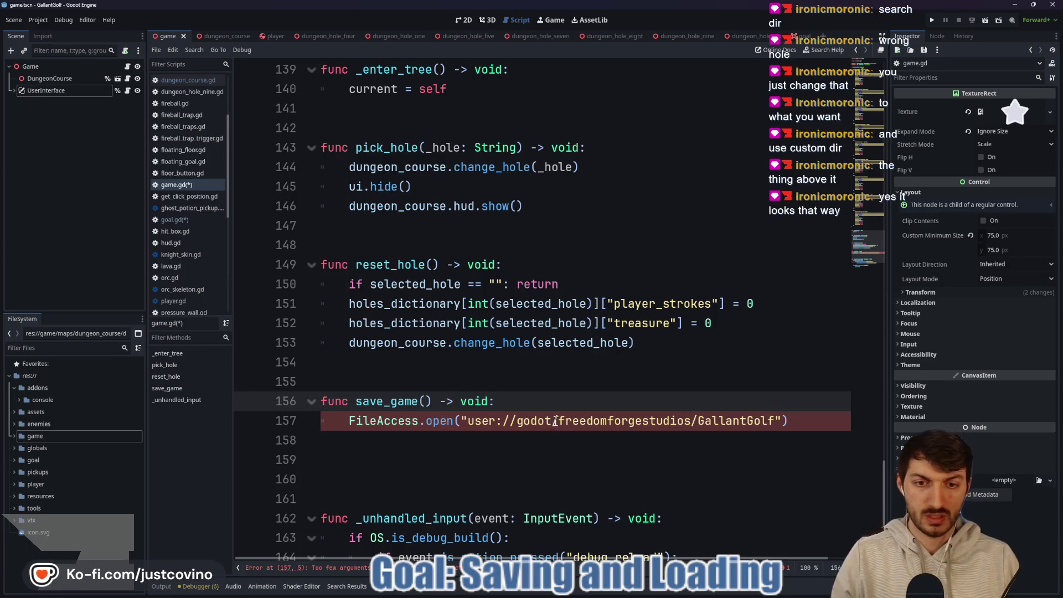
Edit line 157's save path to user://FreedomForgeStudios/GallantGolf by removing godot/ and capitalizing the words.
drag(557, 421, 517, 422)
key(BackSpace)
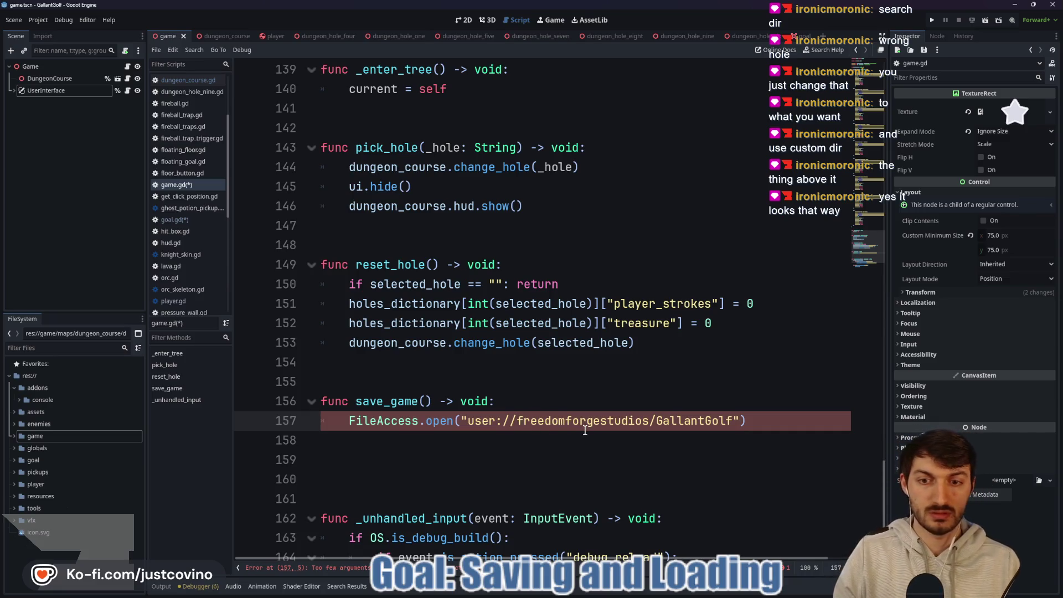
key(Delete)
text(F)
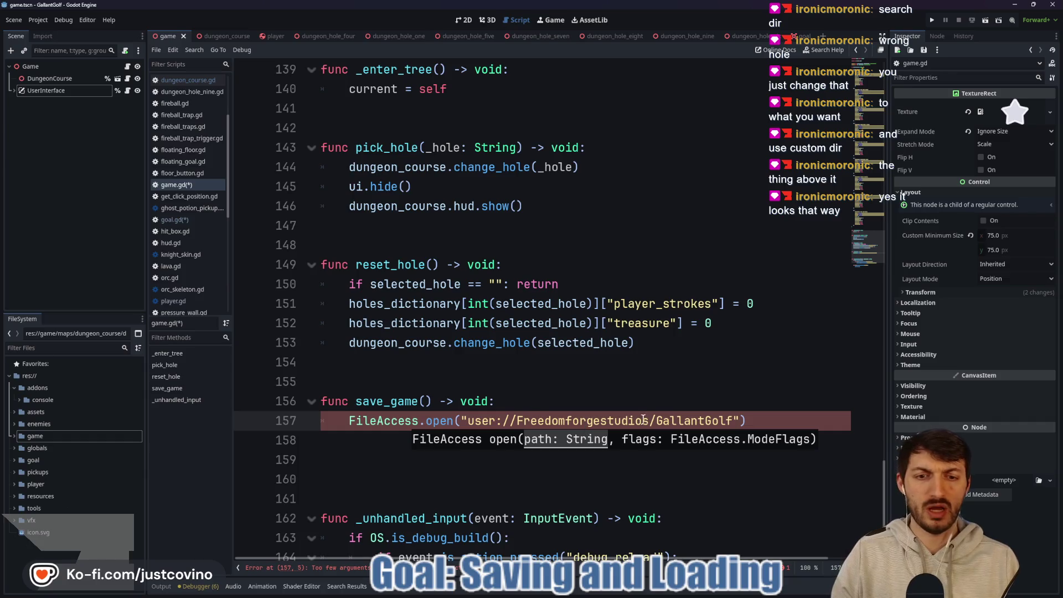
click(571, 420)
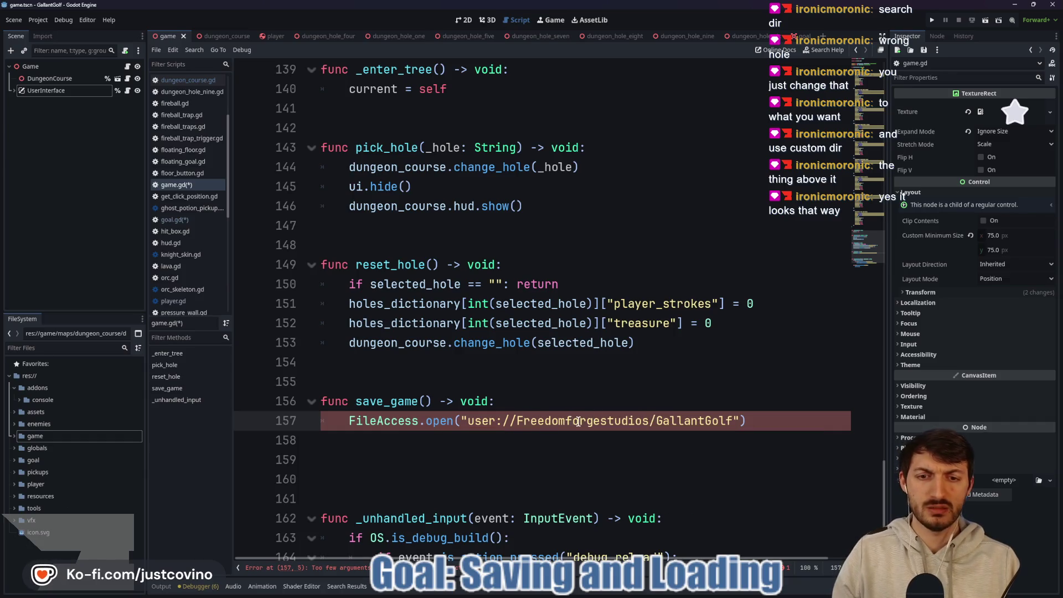
key(Delete)
text(F)
click(608, 420)
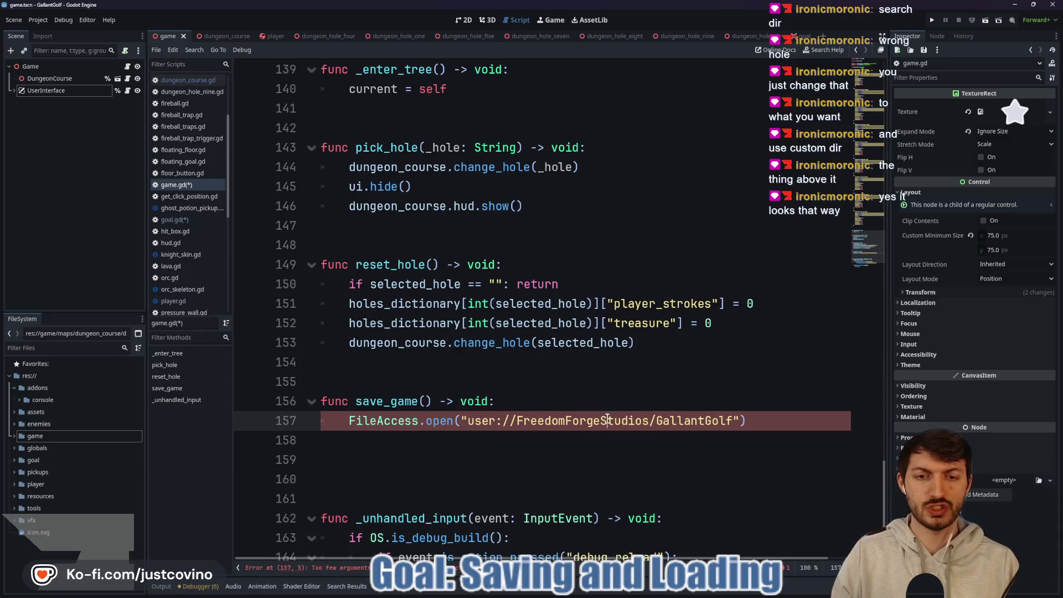
click(779, 409)
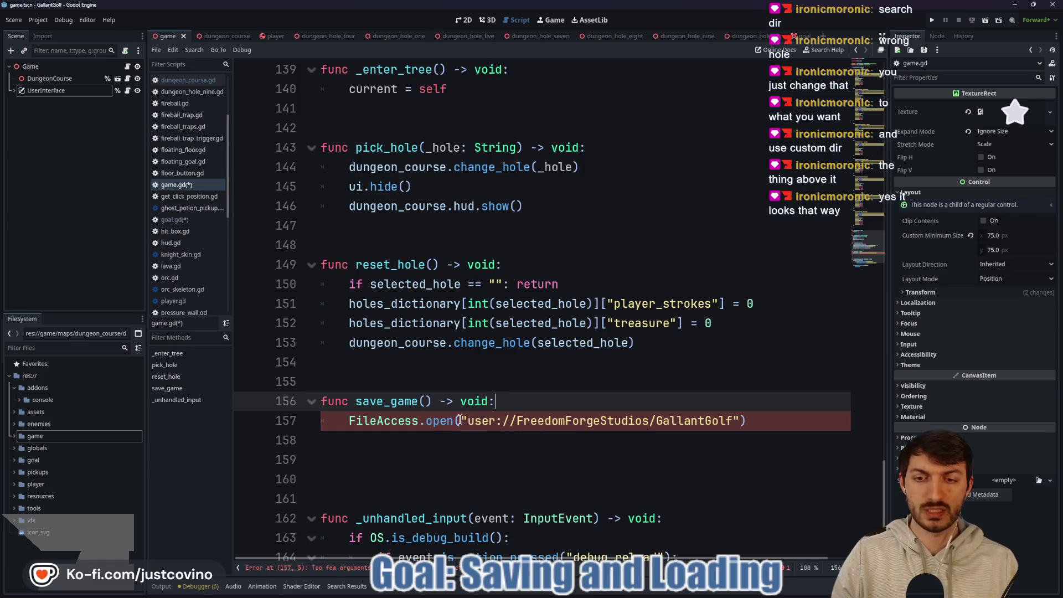
click(38, 20)
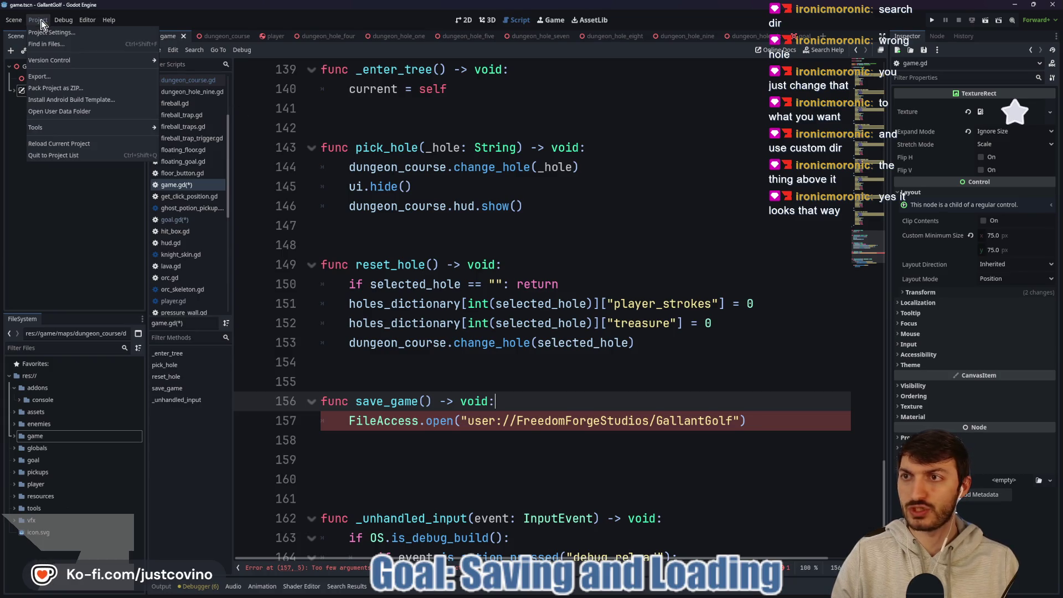
Reopen Project Settings, then view the OS get_user_data_dir() entry in the browser docs.
click(55, 35)
text(dir)
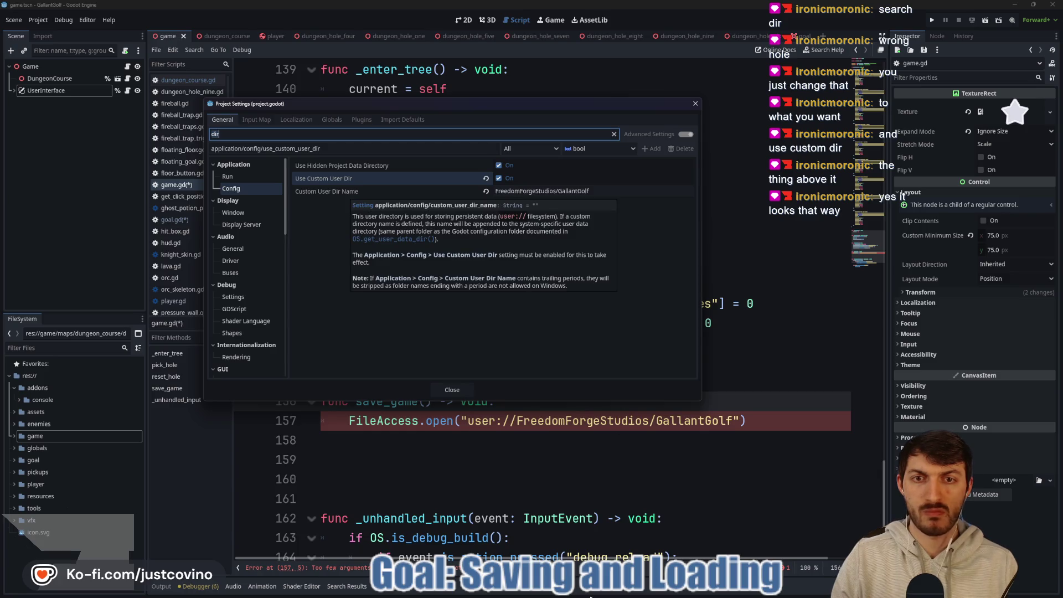
click(591, 594)
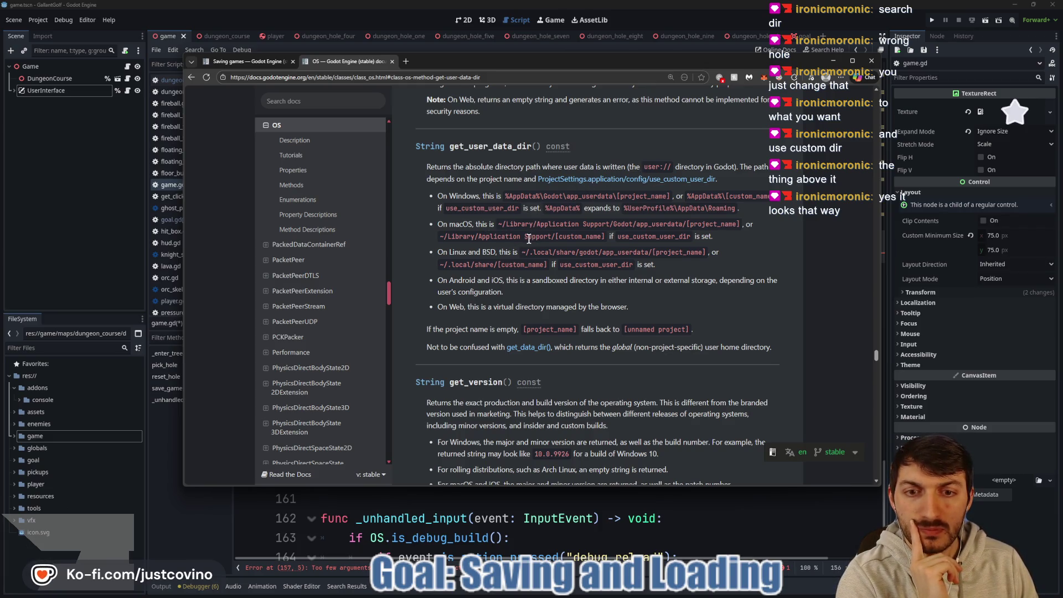
Read the Saving games tutorial's load_game and JSON notes, ending at the save_game() example.
click(250, 61)
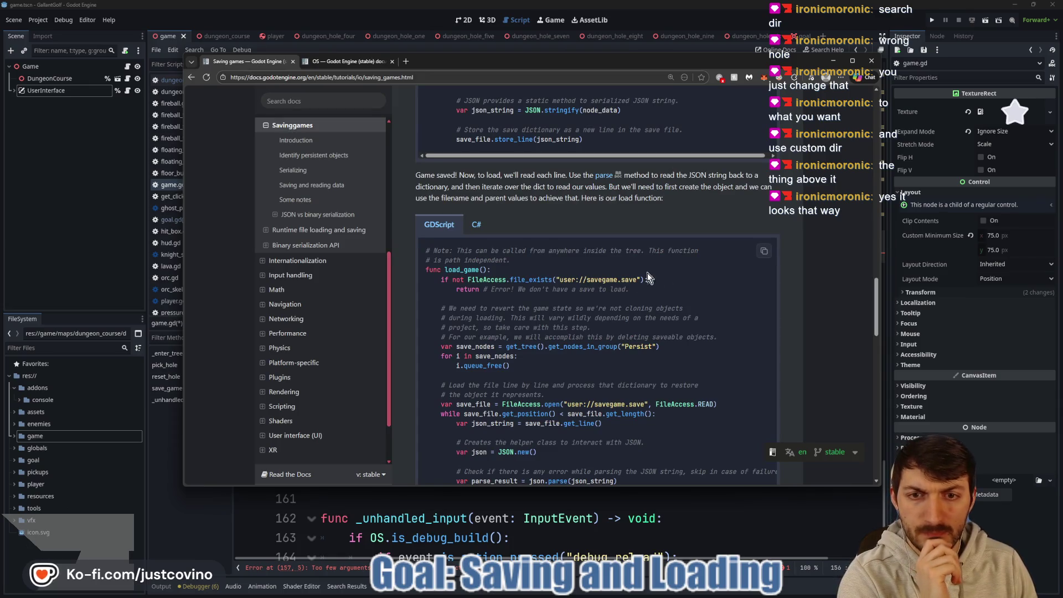
scroll(597, 276, down, 1)
scroll(597, 276, down, 1)
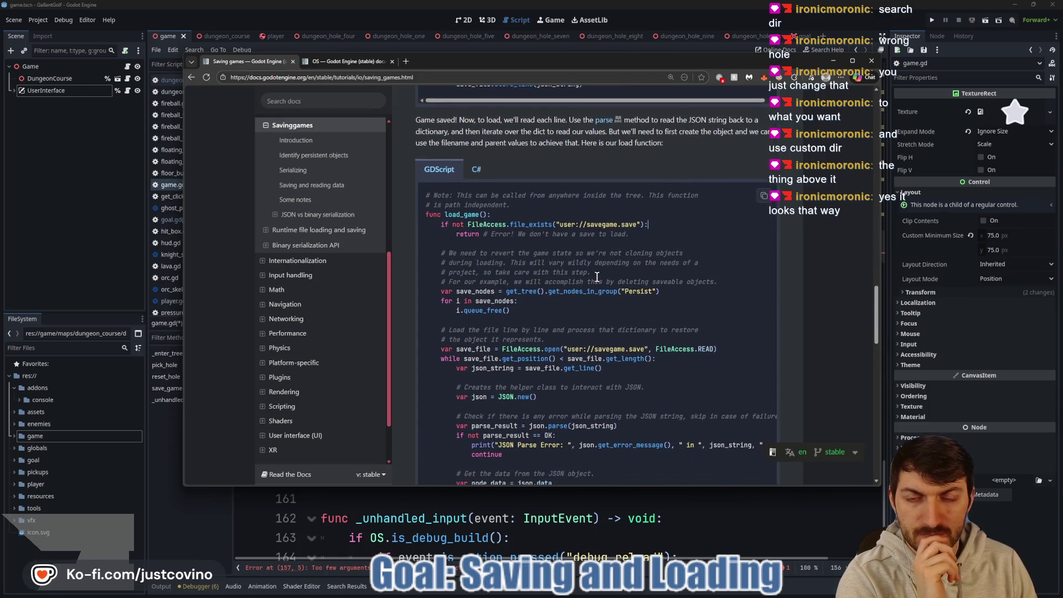
scroll(596, 278, up, 1)
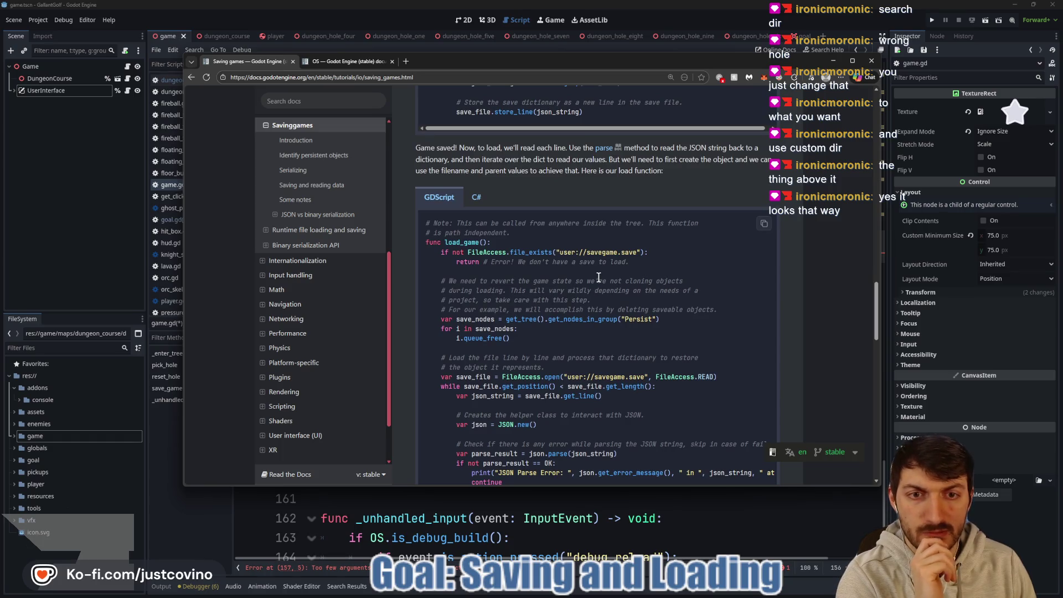
scroll(598, 276, down, 3)
scroll(595, 276, down, 4)
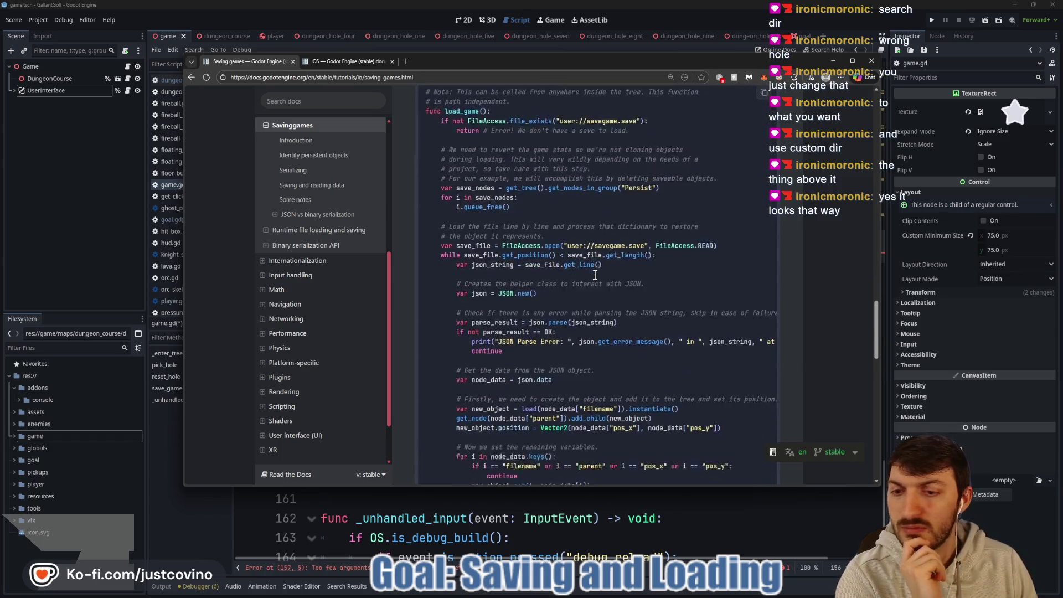
scroll(594, 275, down, 10)
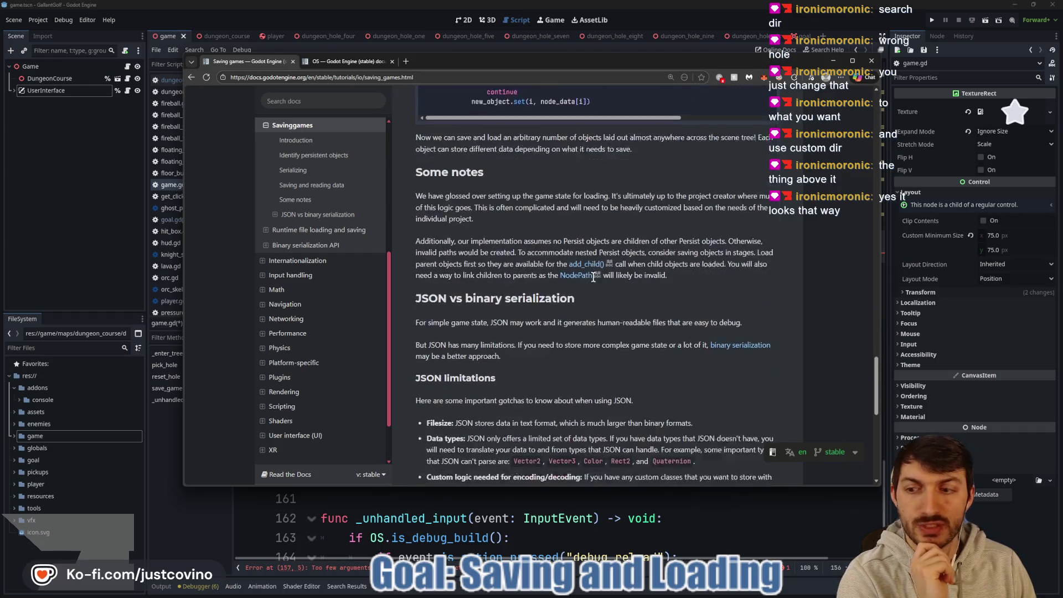
scroll(590, 278, down, 3)
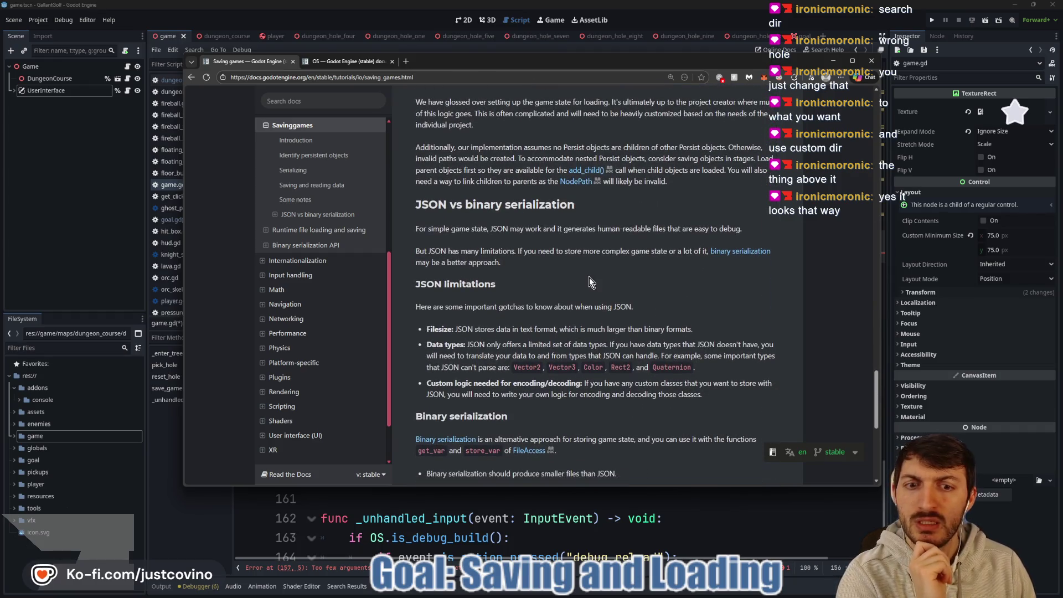
scroll(590, 283, up, 12)
scroll(595, 300, up, 12)
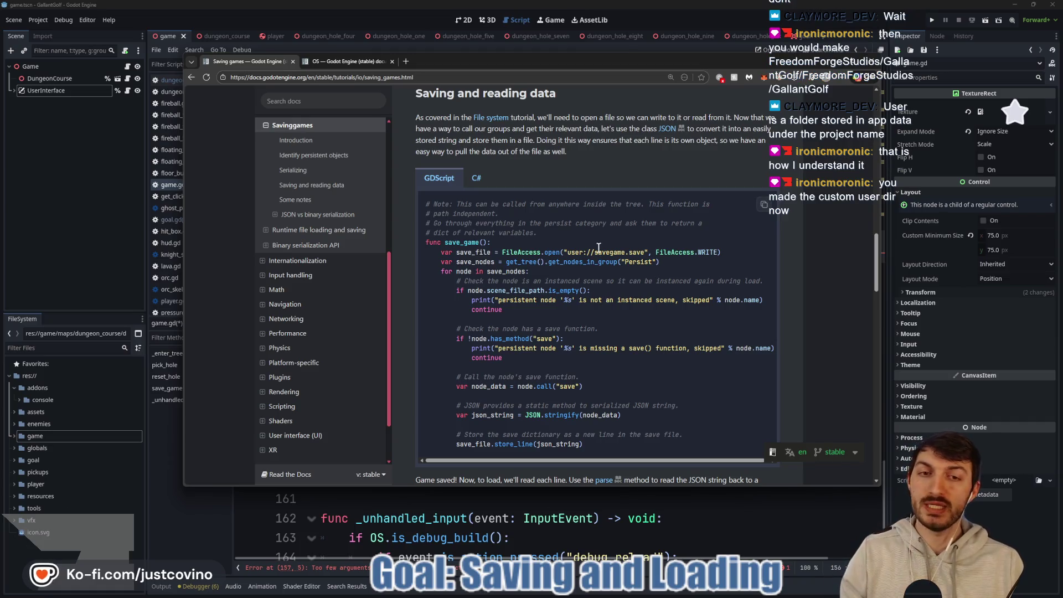
Highlight user://savegame.save in the save_game example, then return to Godot's Project Settings.
drag(564, 253, 646, 251)
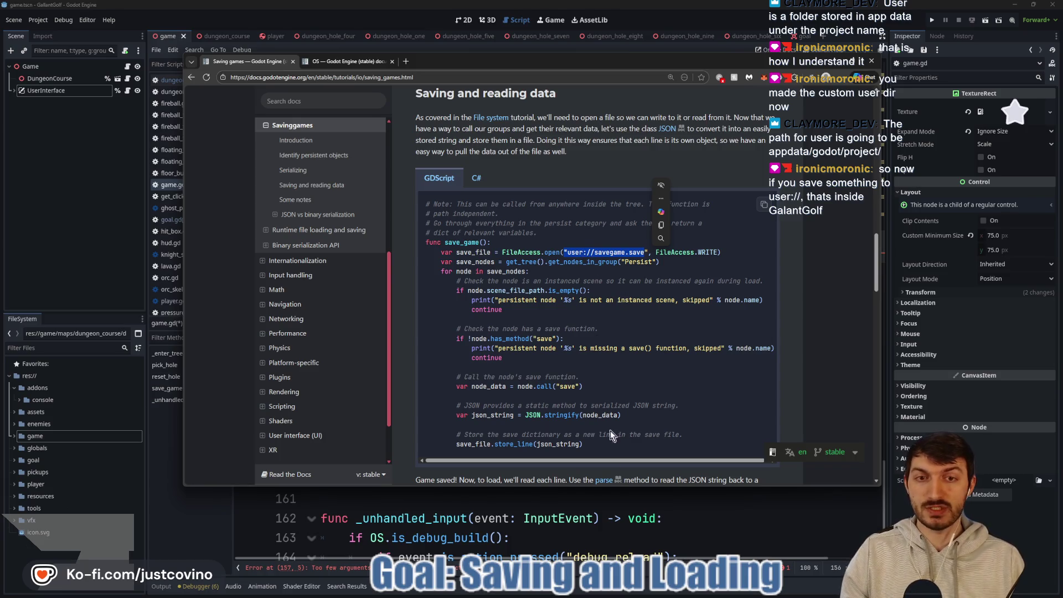
click(592, 530)
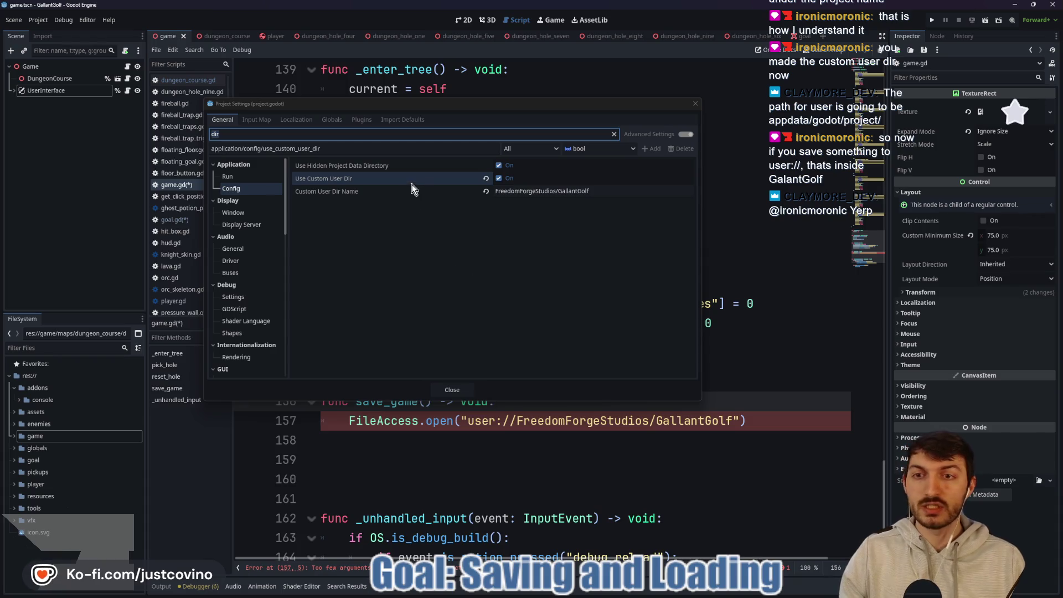
Review the Custom User Dir Name description, sketching annotations of the FreedomForgeStudios/GallantGolf folder nesting.
click(343, 193)
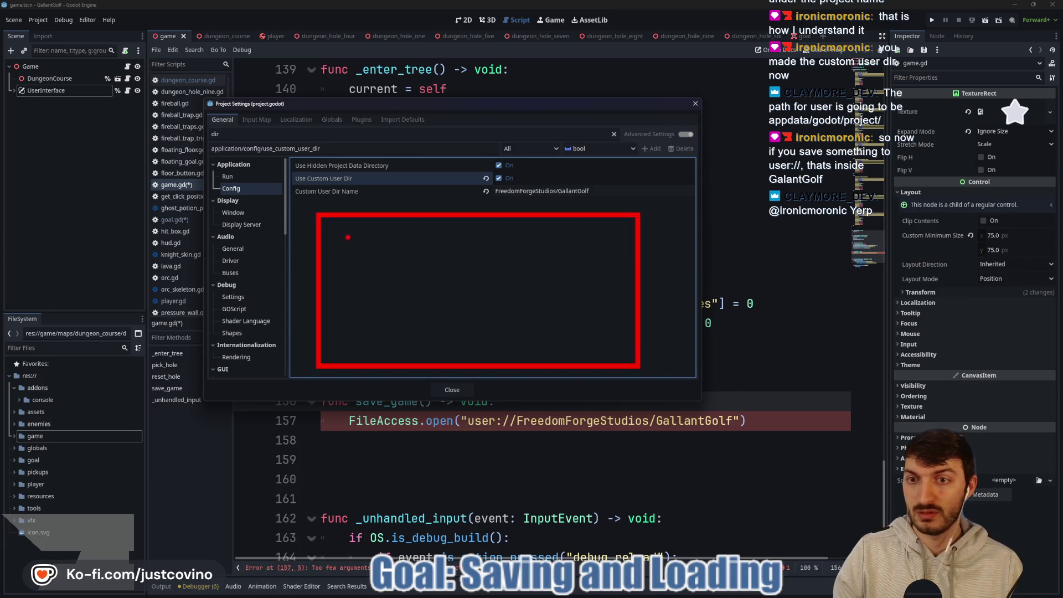
drag(329, 227, 418, 278)
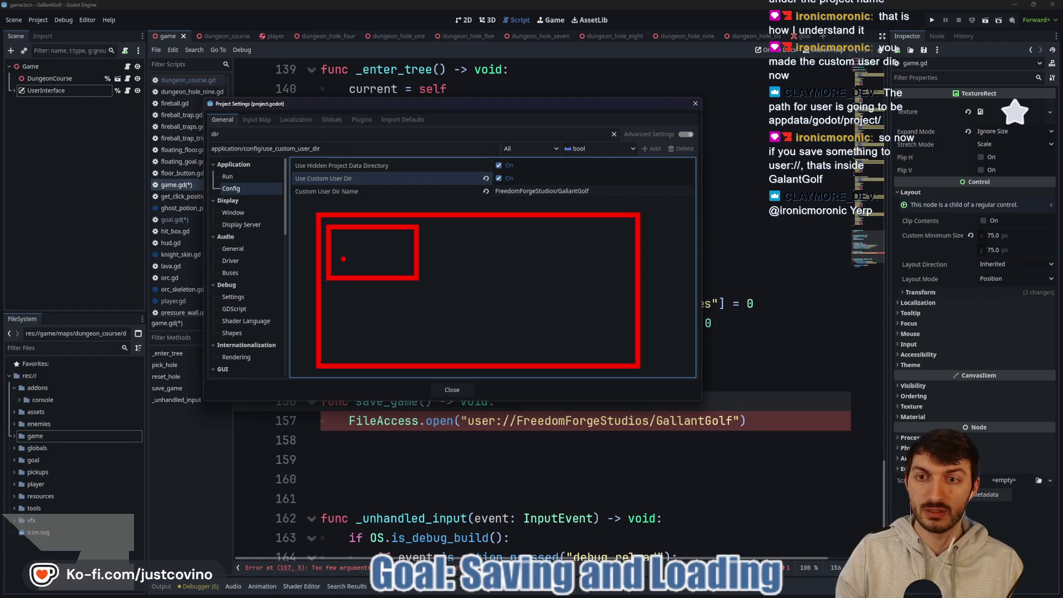
key(ctrl+z)
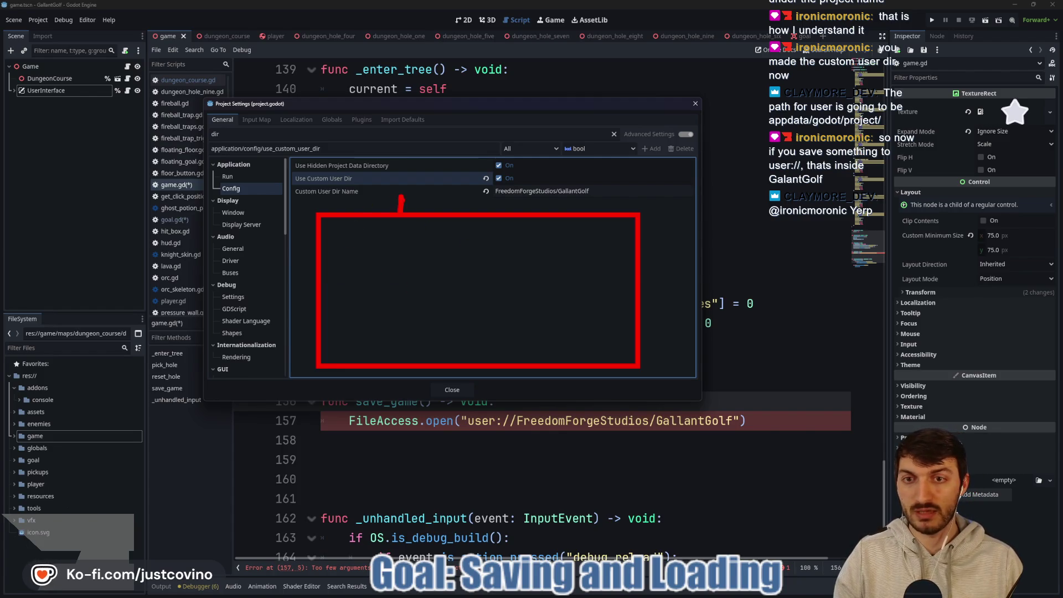
drag(457, 192, 440, 210)
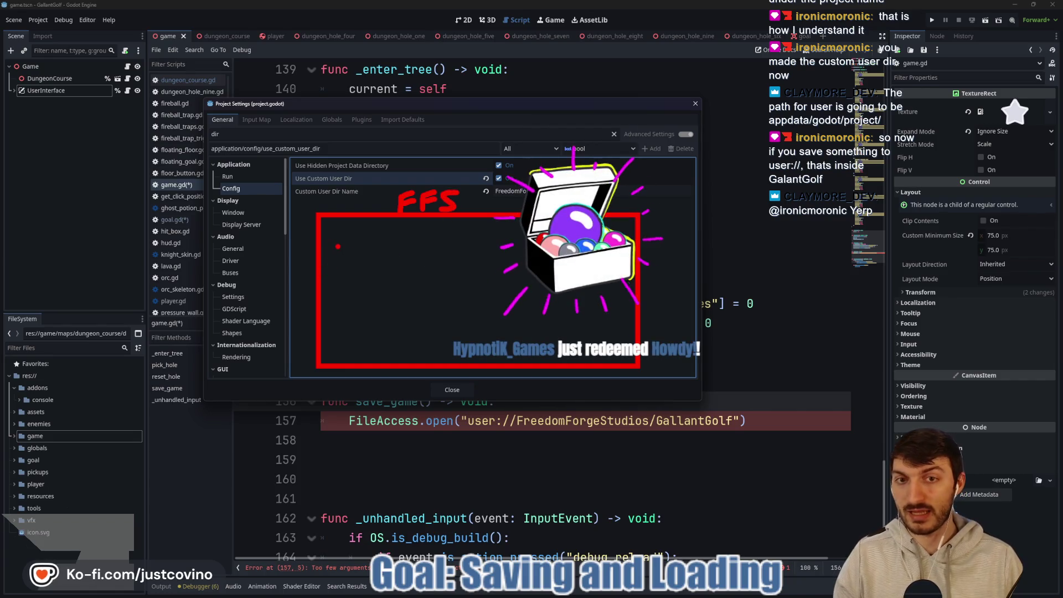
drag(334, 231, 476, 311)
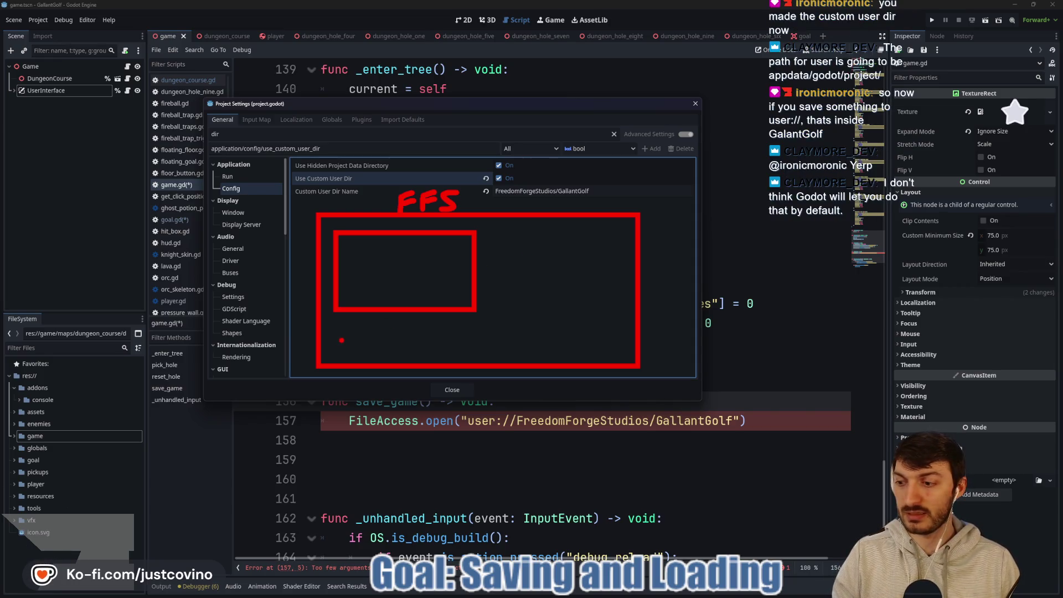
key(ctrl+z)
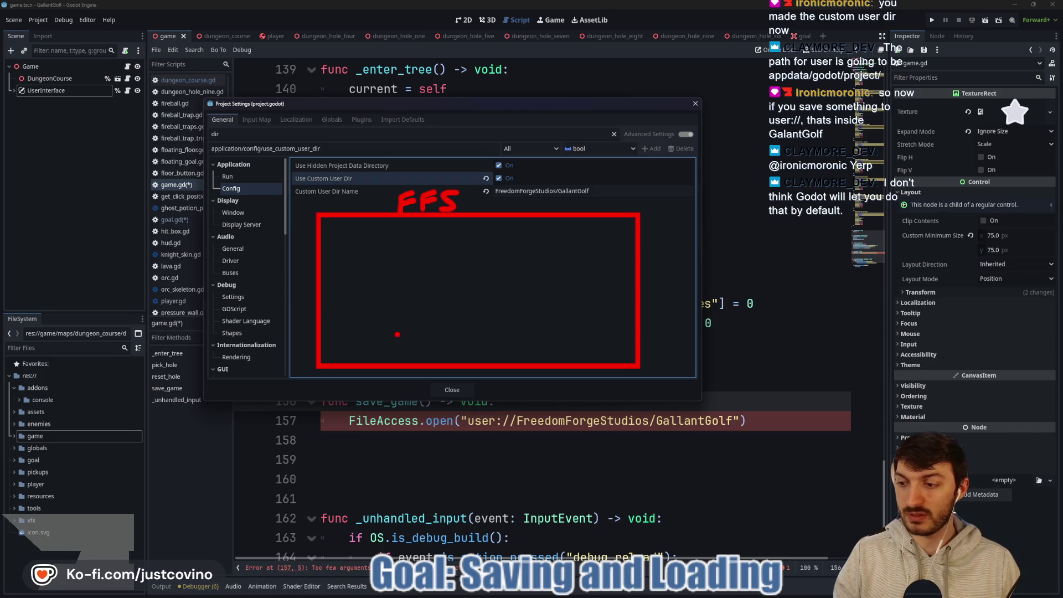
drag(330, 225, 393, 254)
drag(333, 272, 394, 315)
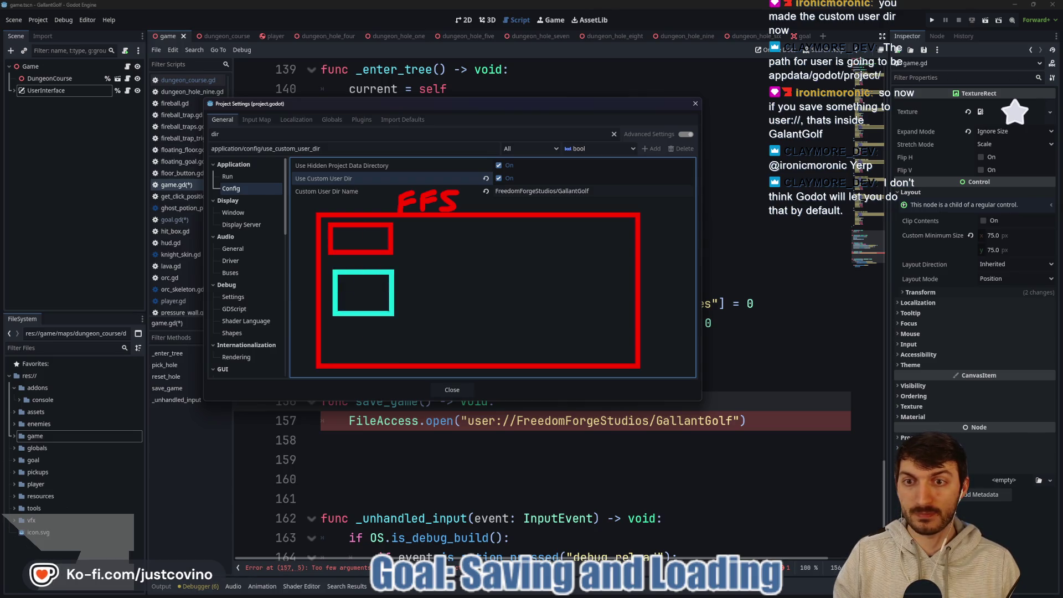
key(Escape)
drag(300, 203, 684, 236)
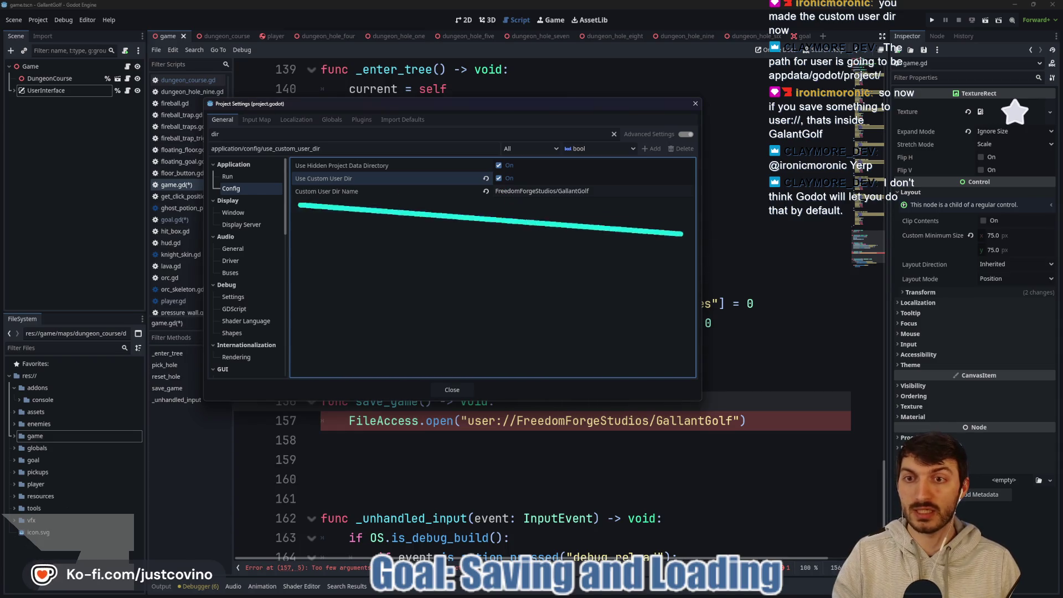
key(Escape)
Close Project Settings and select FreedomForgeStudios/GallantGolf in line 157's save path.
click(612, 410)
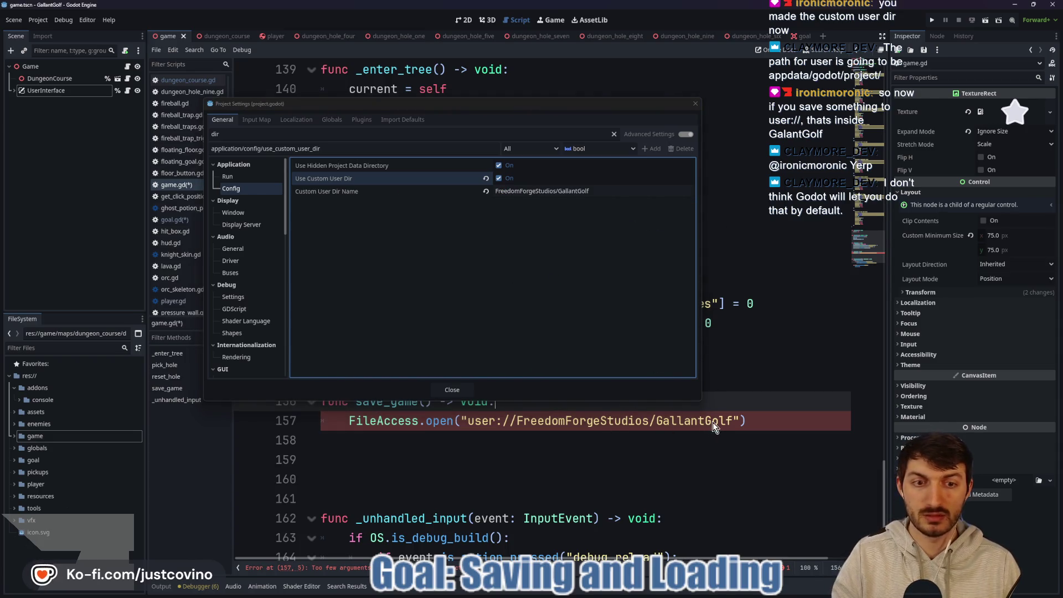
click(696, 104)
drag(732, 421, 519, 421)
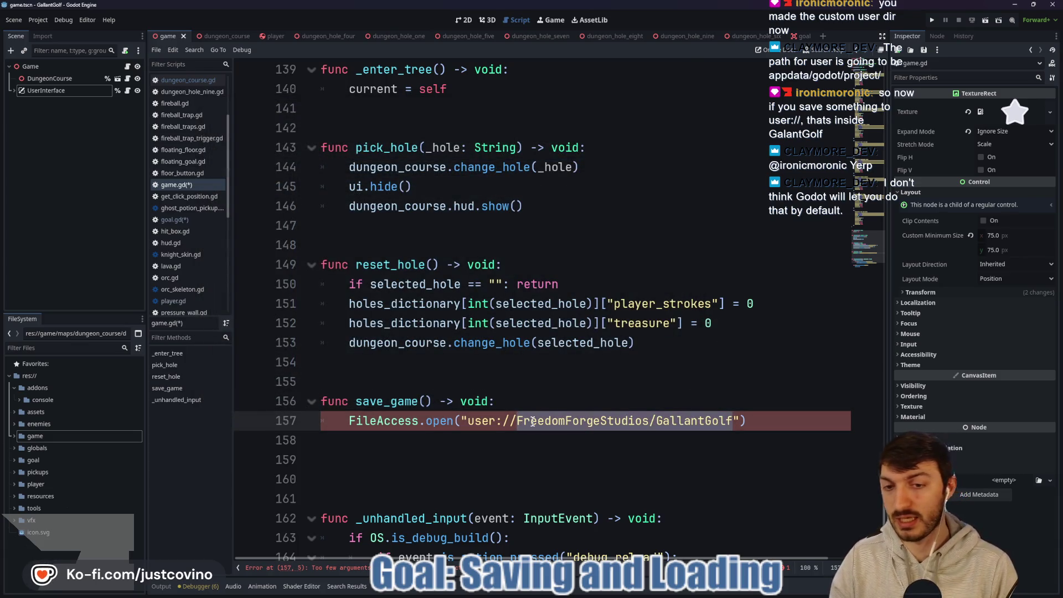
Change the path in FileAccess.open to user://save_file.save.
text(save)
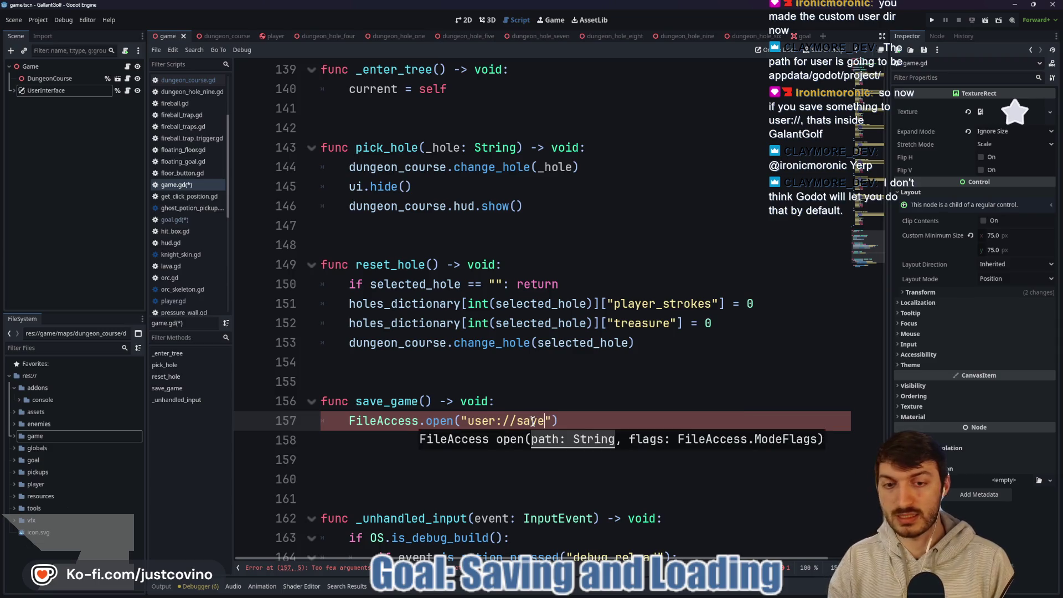
key(BackSpace)
key(BackSpace)
key(BackSpace)
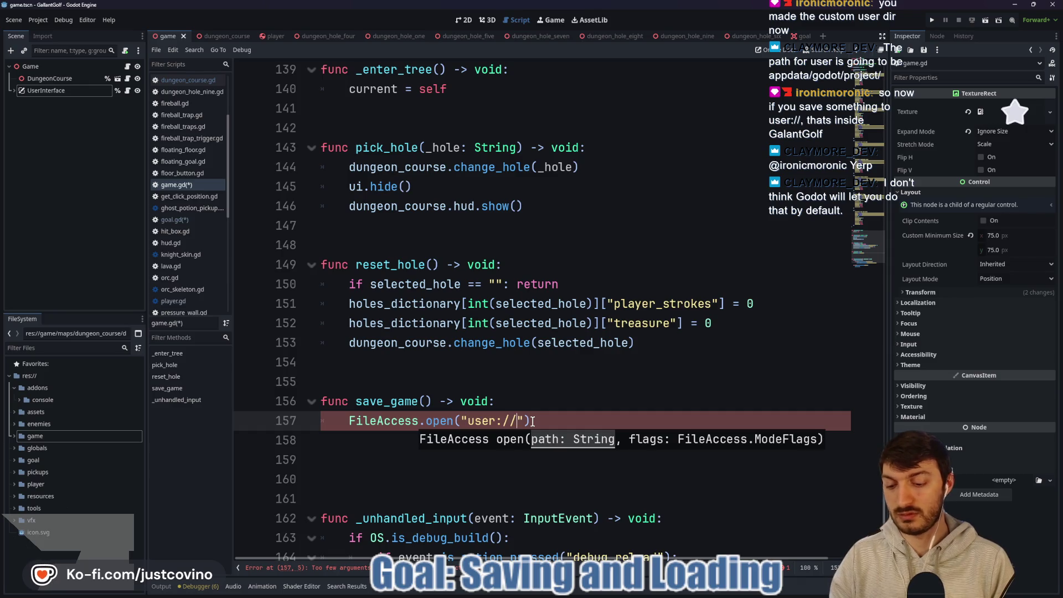
text(save_file)
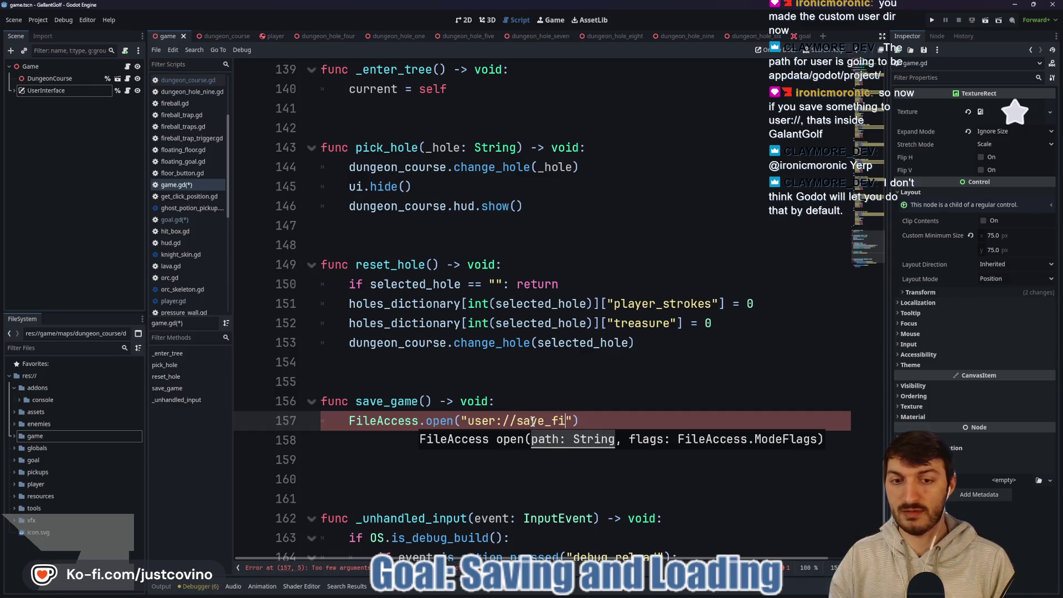
text(.save)
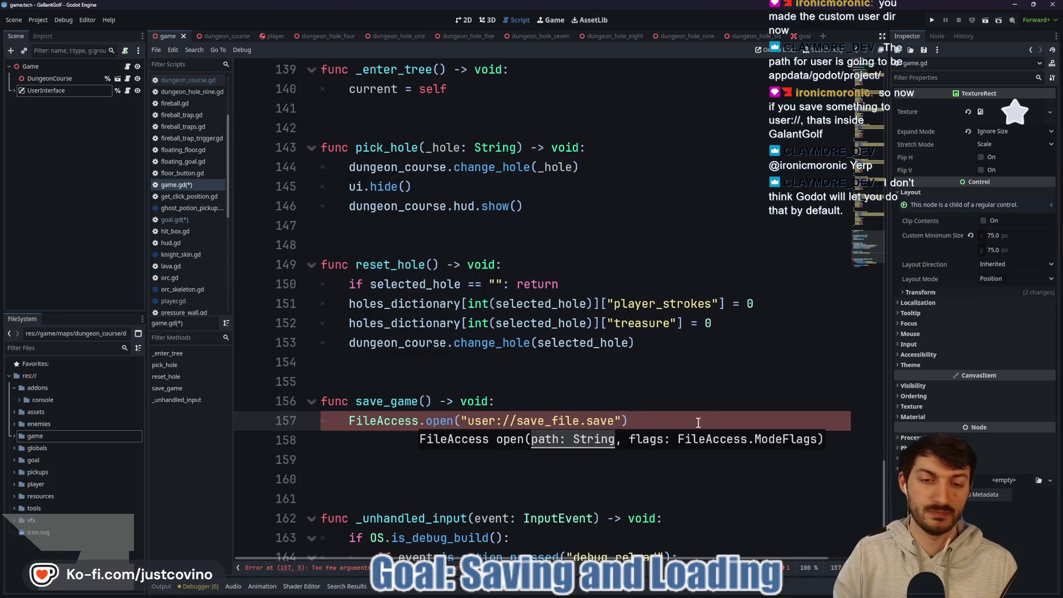
Add FileAccess.WRITE as the open call's second argument, comparing against the Saving games docs.
click(622, 419)
scroll(623, 419, down, 2)
key(Return)
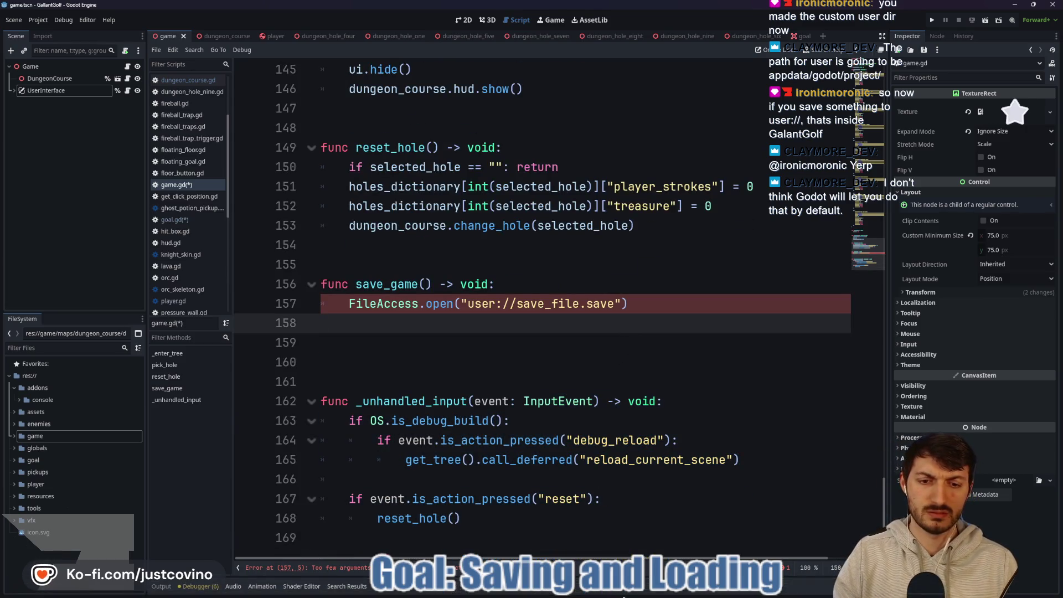
click(591, 593)
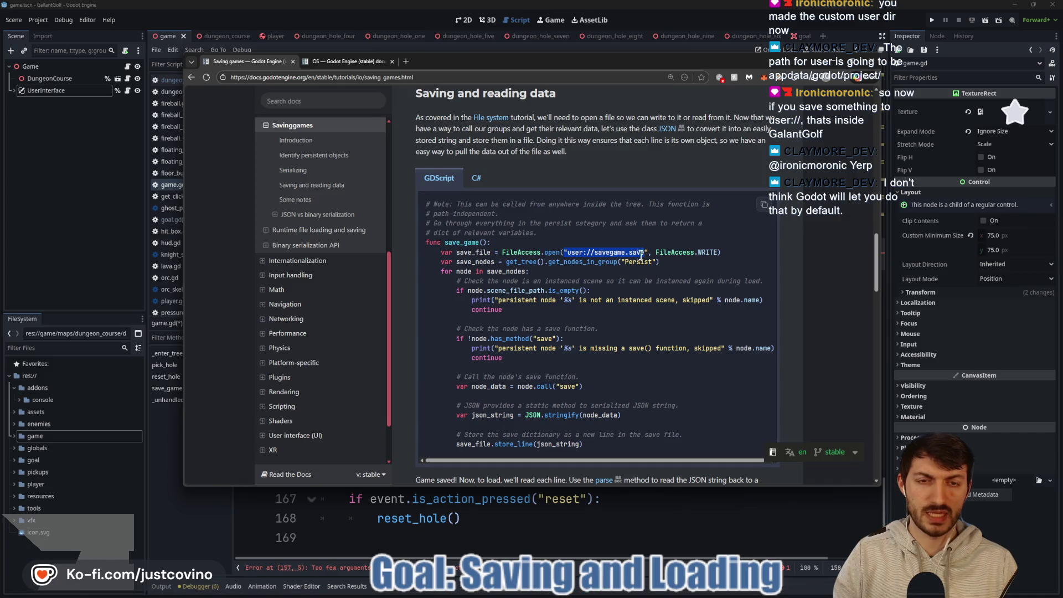
key(alt+Tab)
click(639, 318)
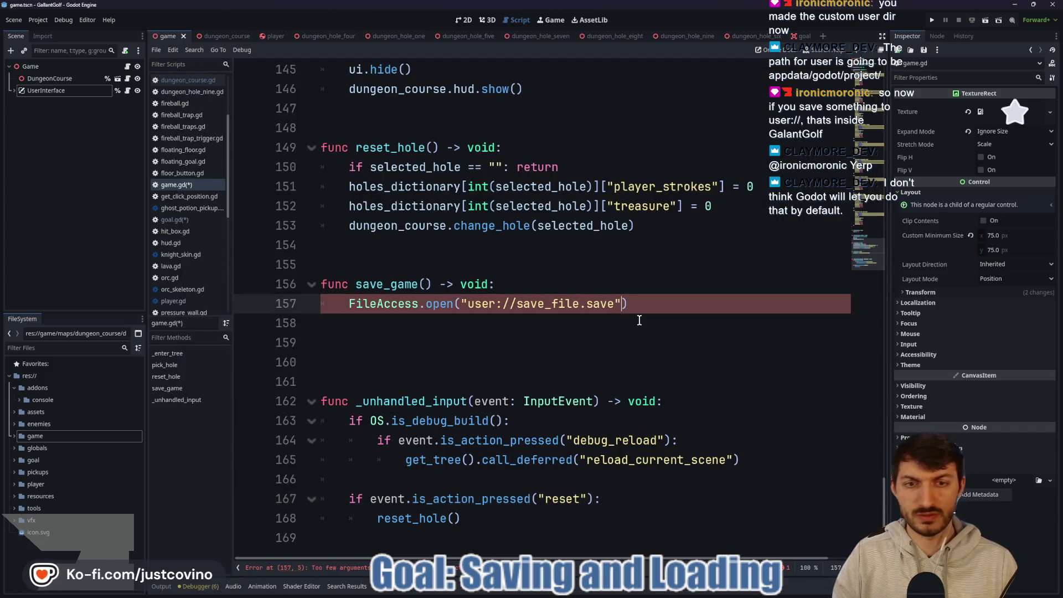
text(, FileAccess.)
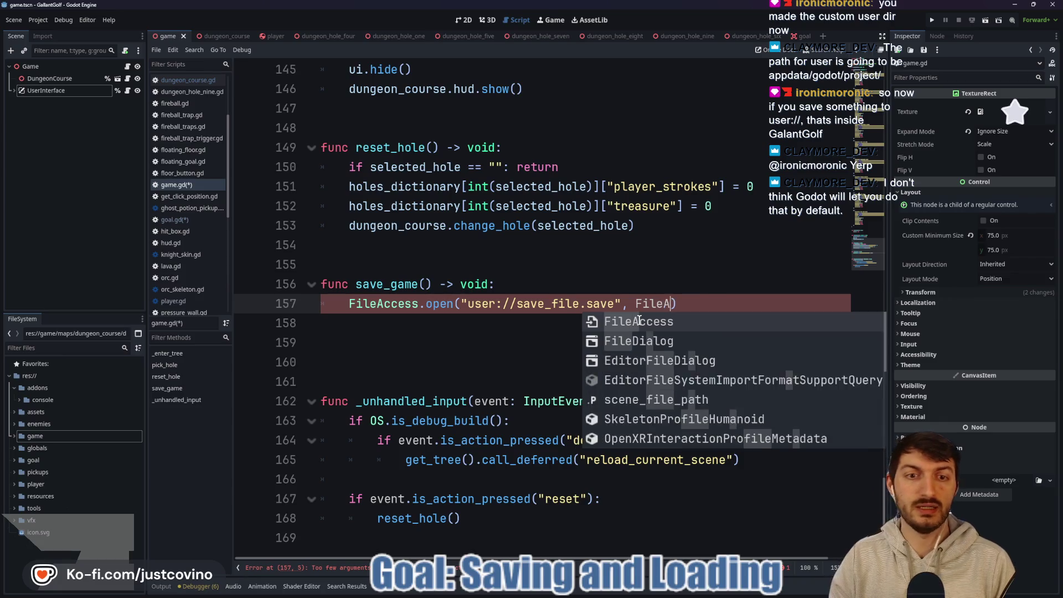
text(wr)
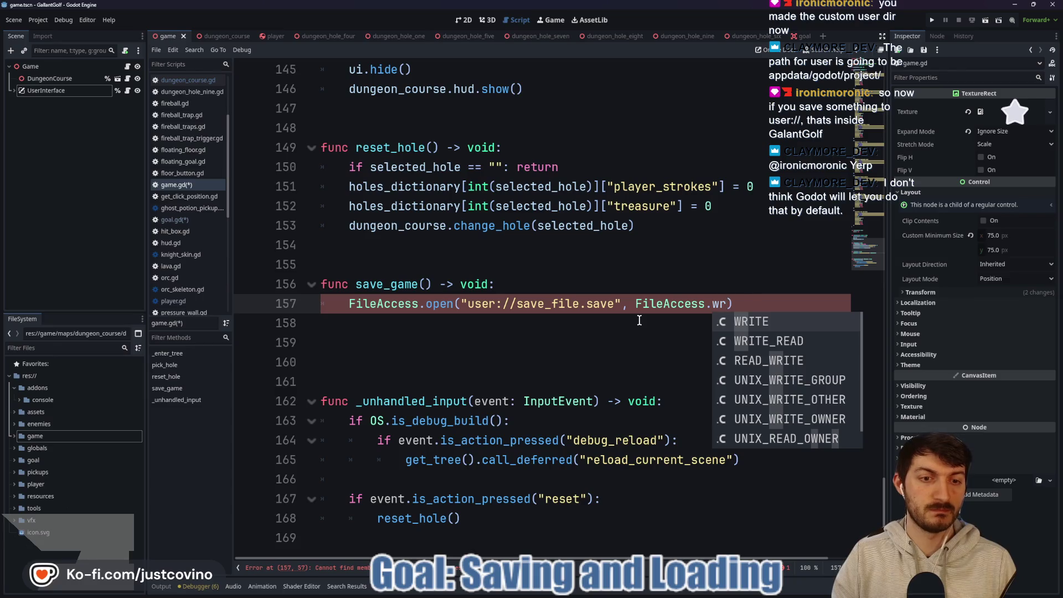
key(Return)
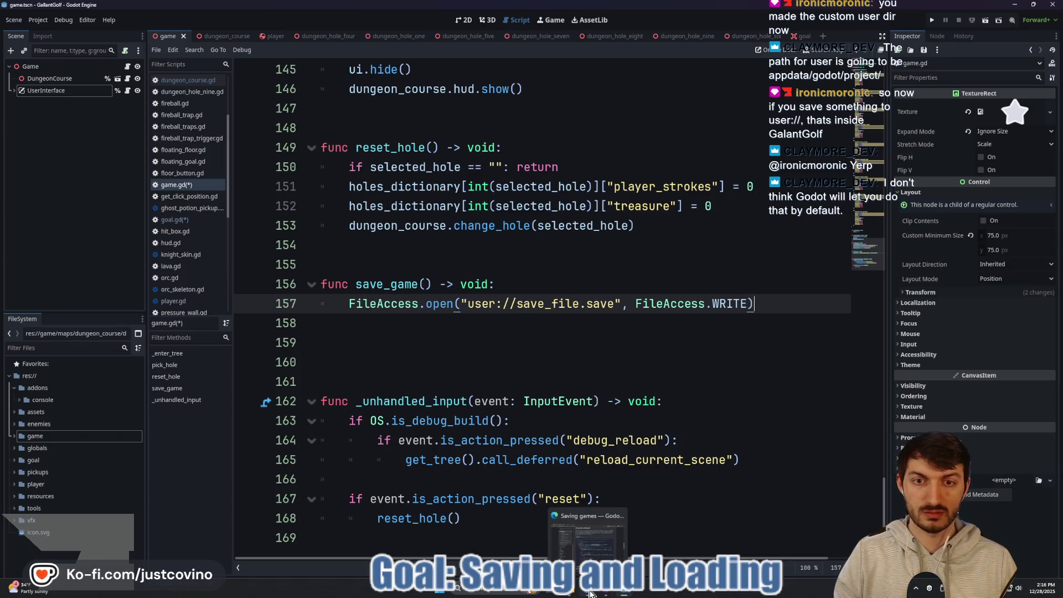
click(590, 593)
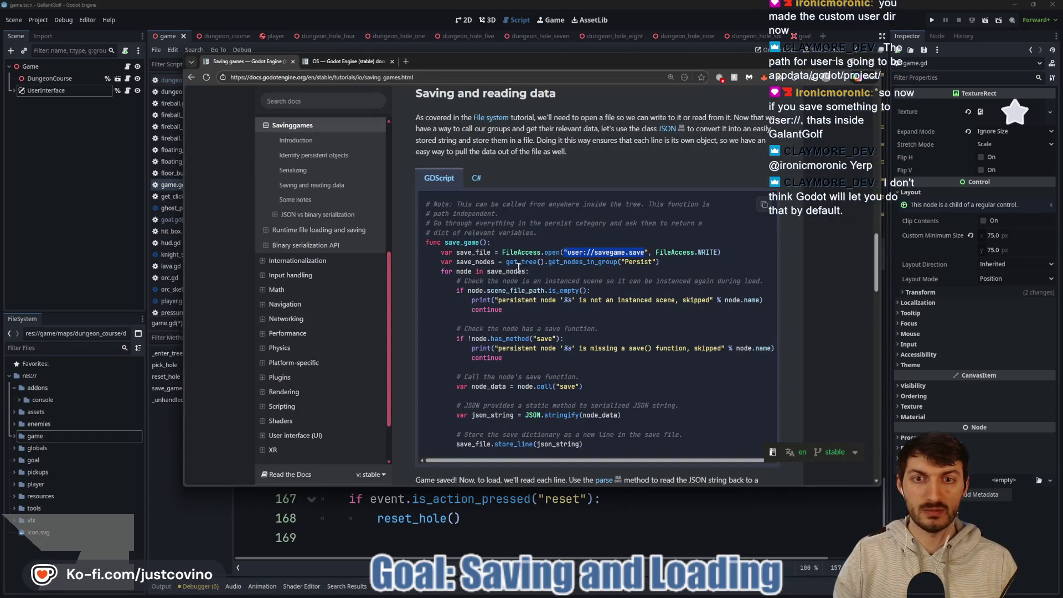
Read through the docs' save_game example that builds a JSON string, then return to line 158.
scroll(514, 271, down, 2)
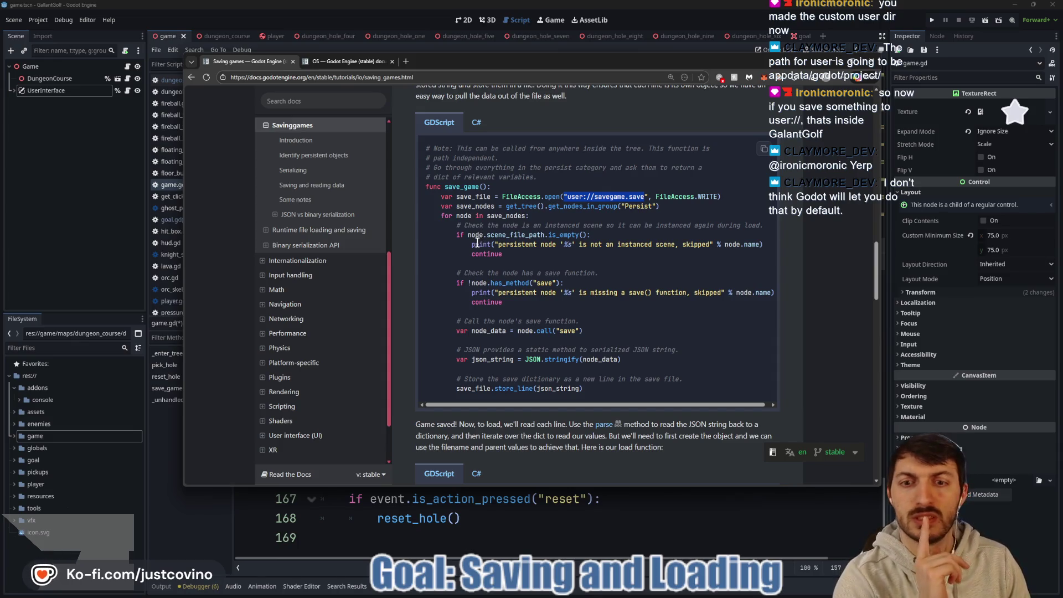
scroll(520, 299, down, 1)
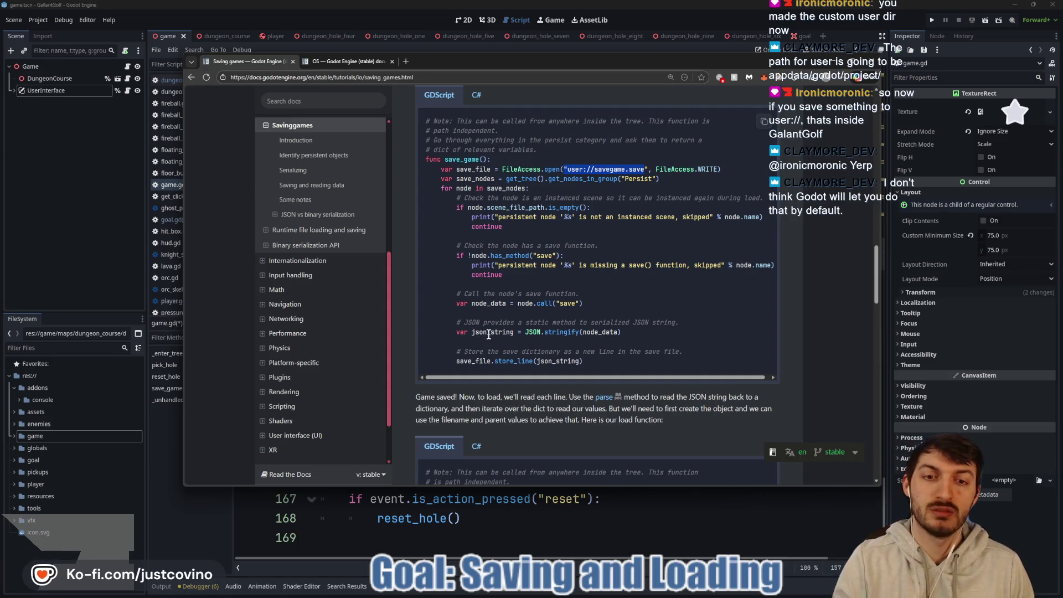
click(616, 506)
click(617, 323)
text(var json_strong)
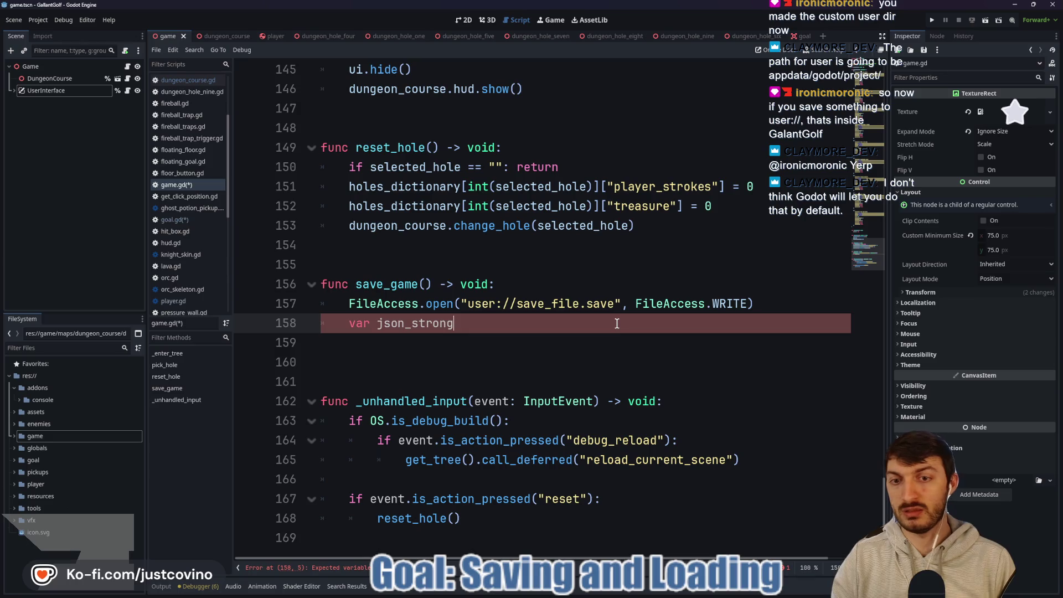
Write var json_string = JSON.stringify(holes_dictionary) on line 158.
key(BackSpace)
key(BackSpace)
key(BackSpace)
text(ing)
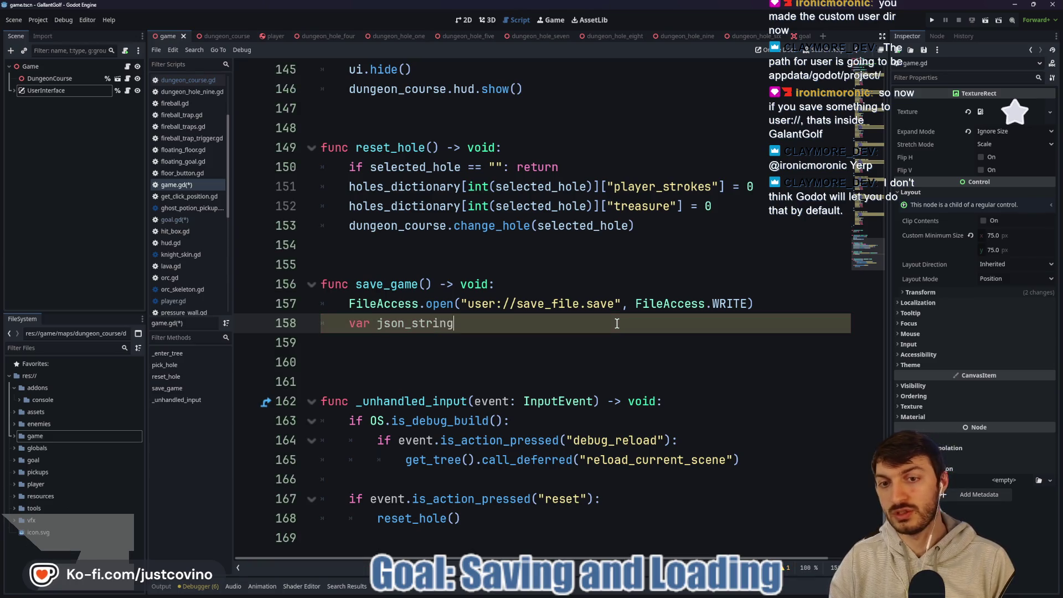
text( = JS)
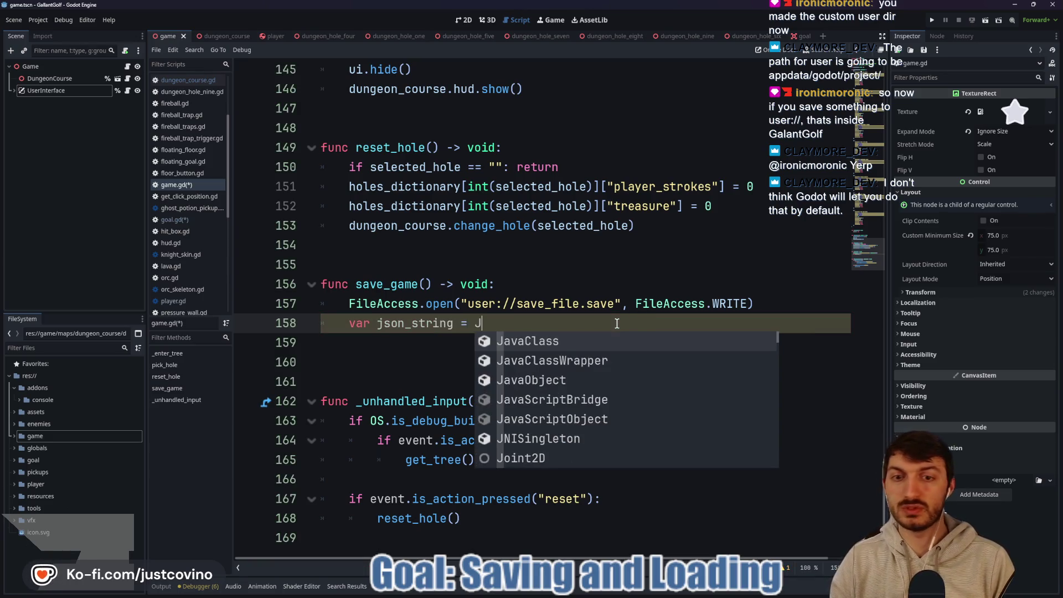
key(Return)
text(.str)
key(Return)
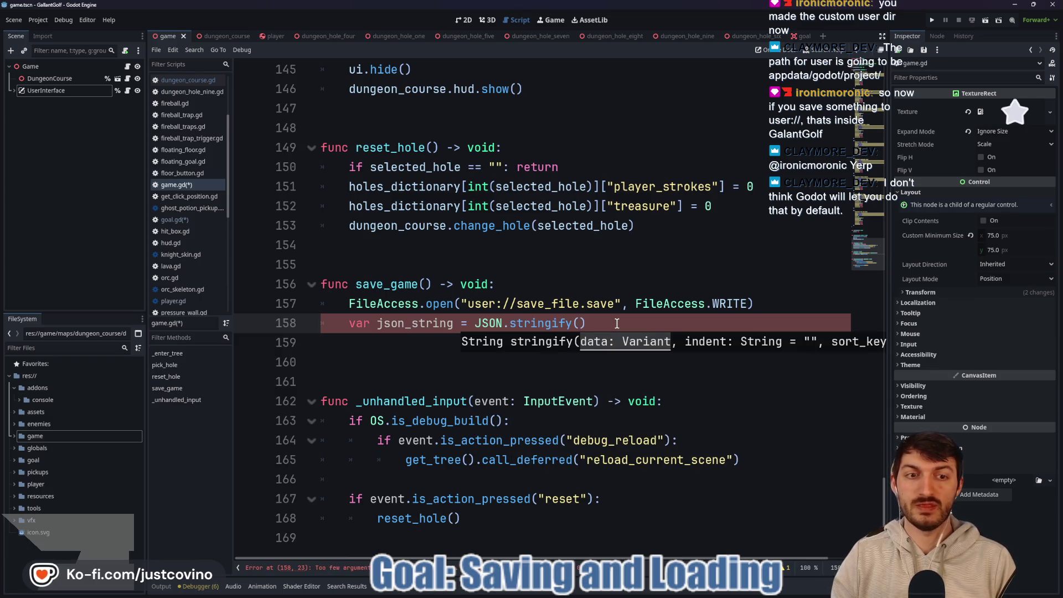
text(ho)
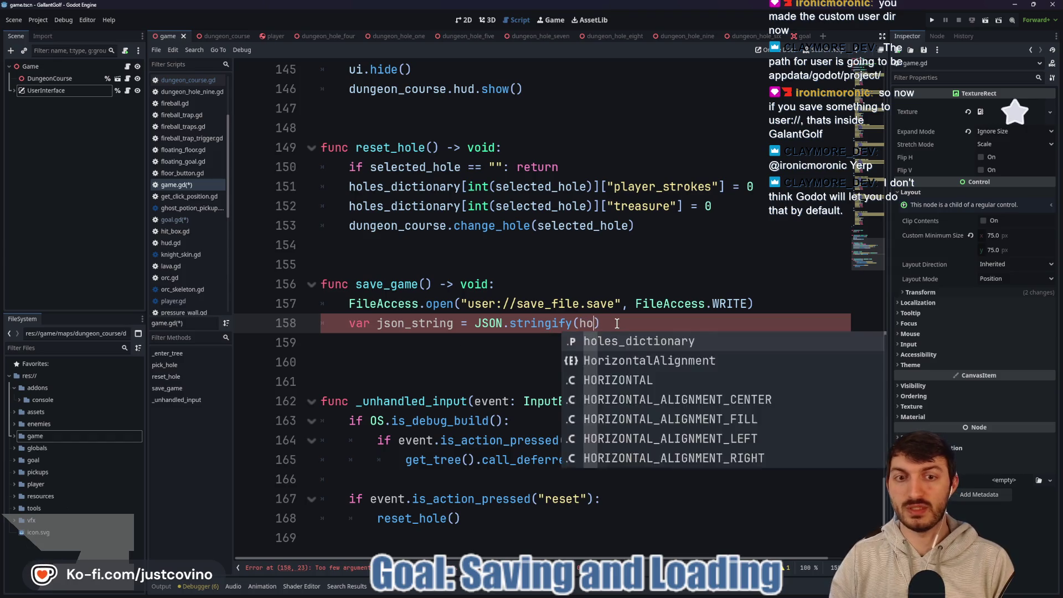
key(Return)
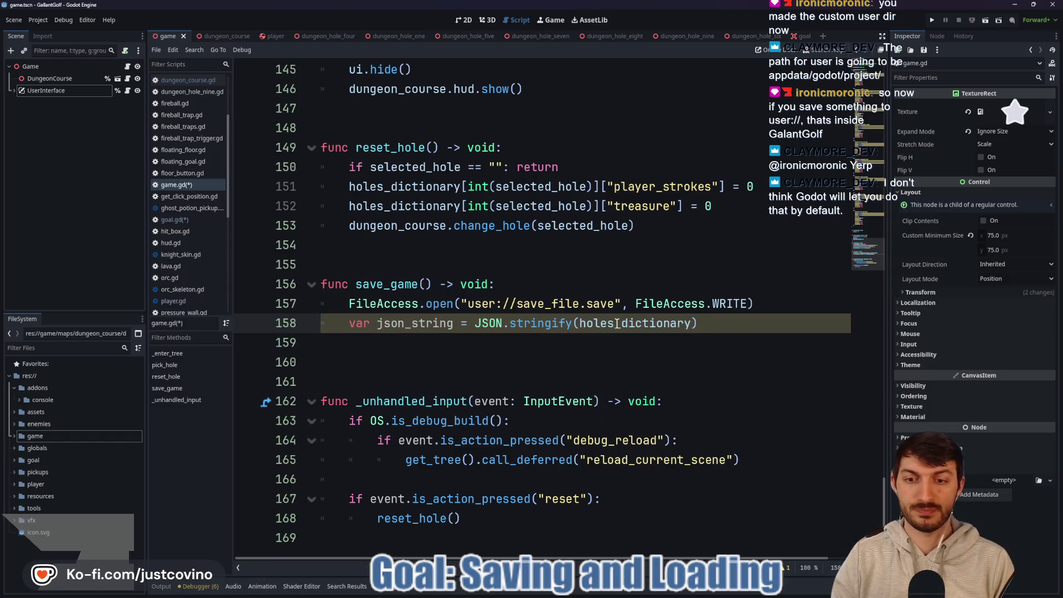
click(722, 322)
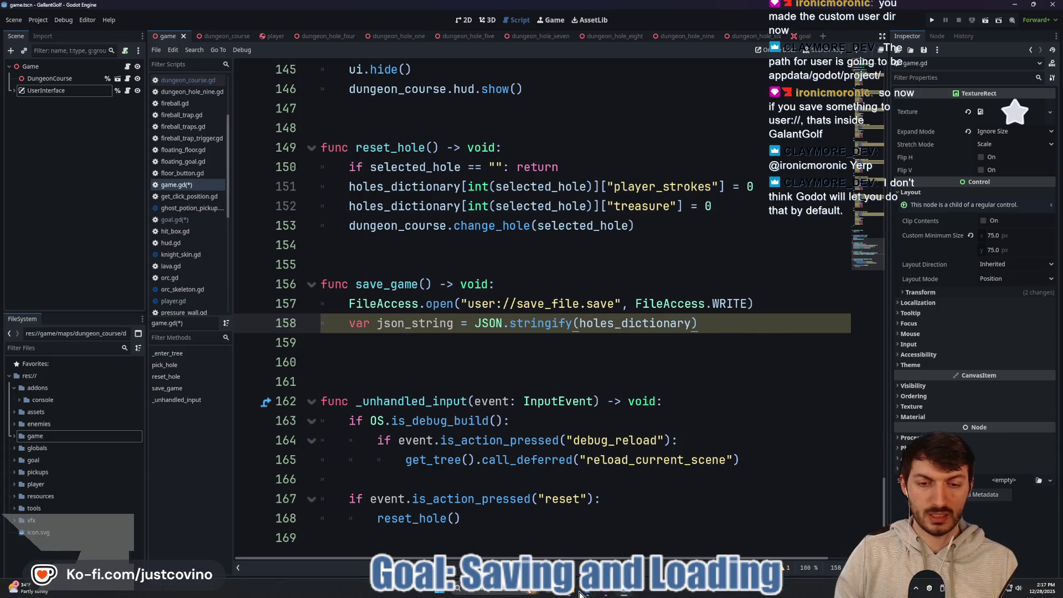
Add a blank line after the json_string line, checking the Saving games docs in between.
click(586, 591)
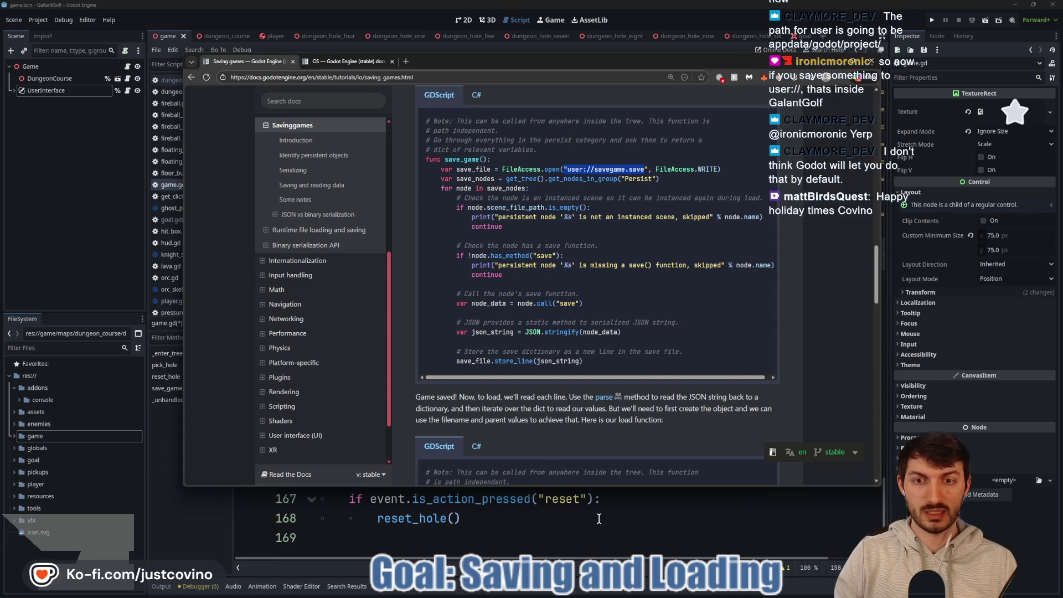
click(598, 518)
click(706, 327)
key(Return)
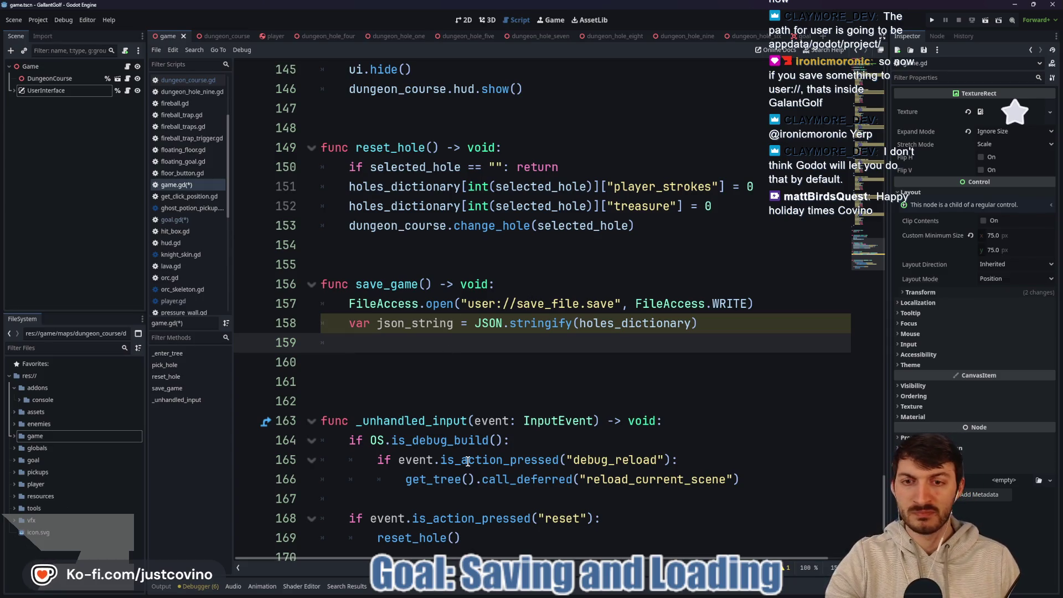
click(587, 594)
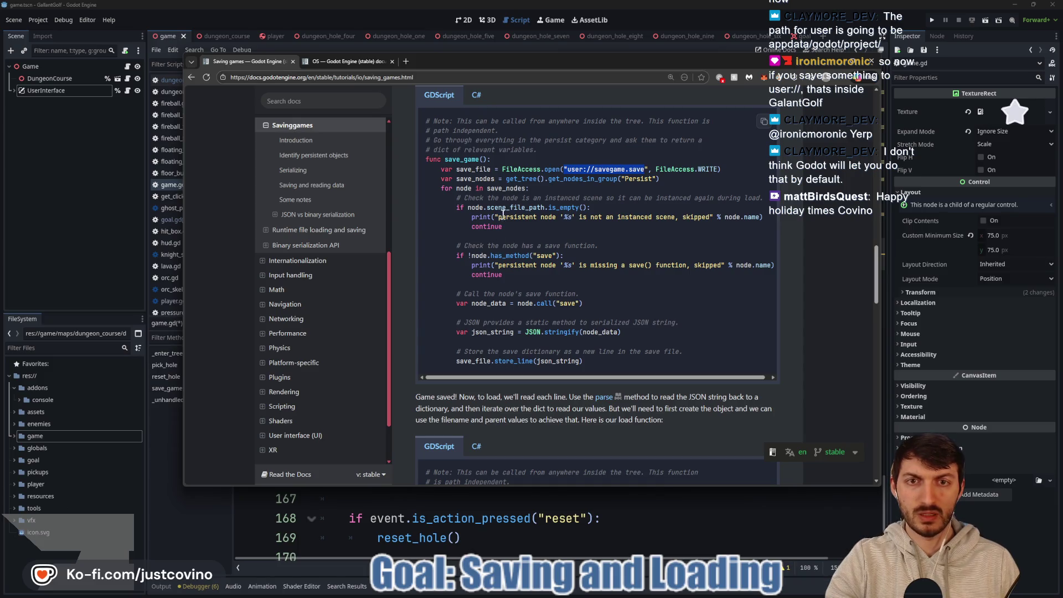
click(636, 526)
Store the opened file in a variable by prefixing line 157 with var save_file =.
click(348, 304)
text(var save_file)
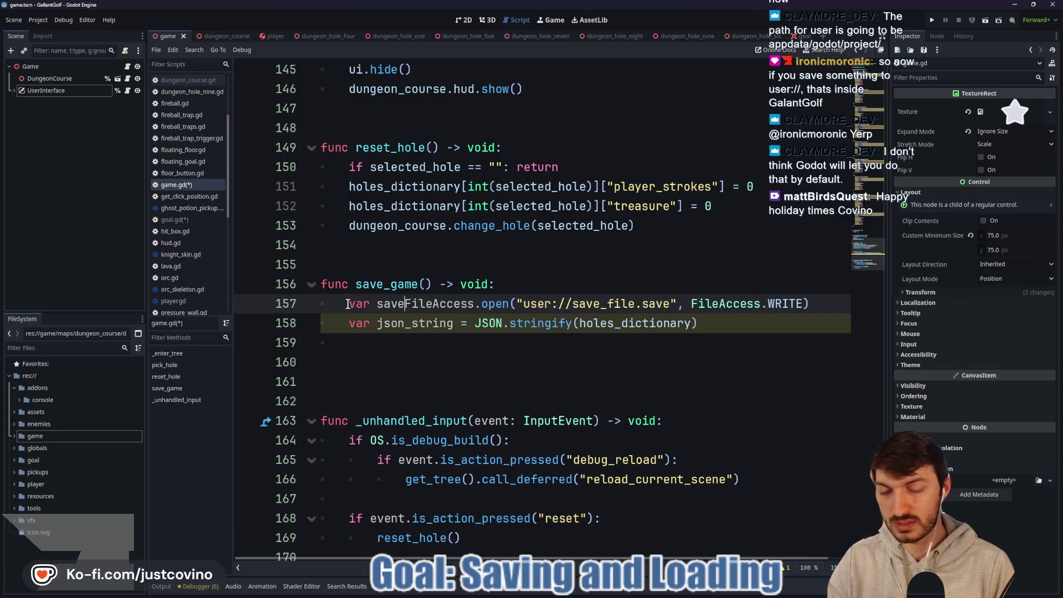
text( =)
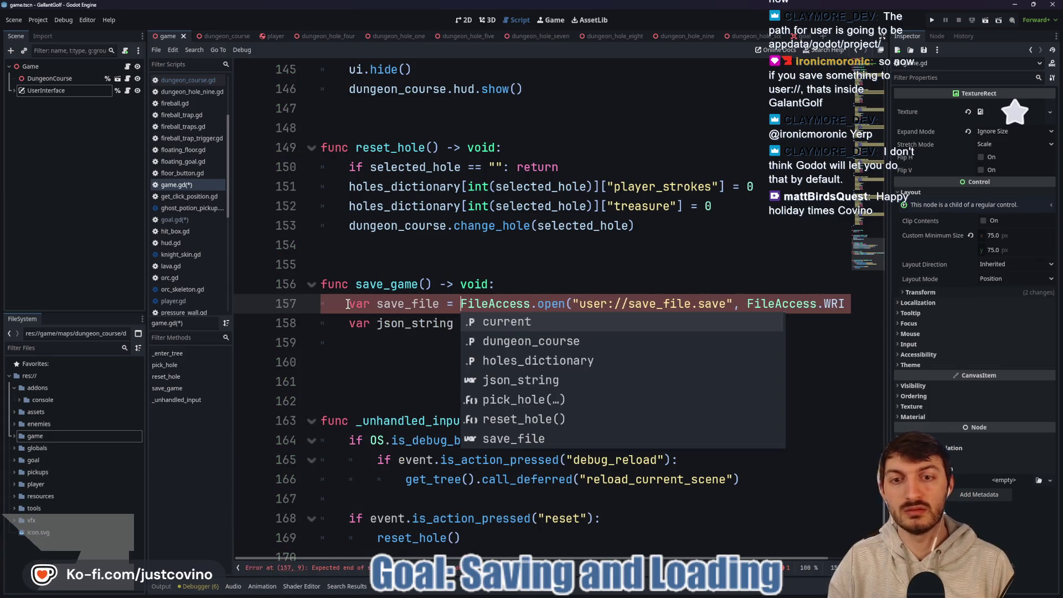
click(427, 357)
click(428, 347)
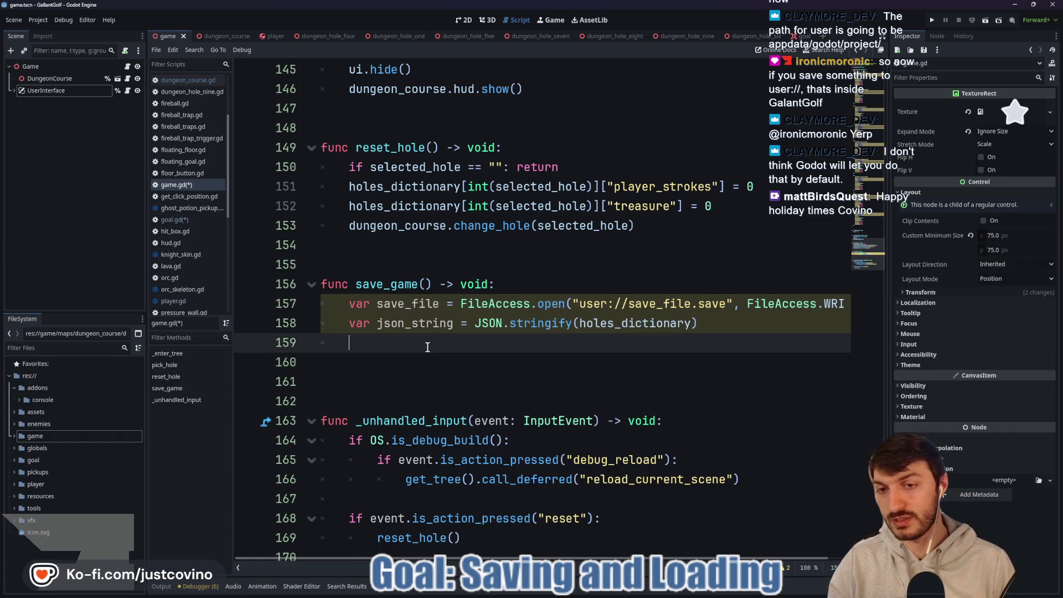
Add save_file.store_line(json_string) on a new line and save game.gd.
key(Return)
text(sav)
key(Return)
text(.)
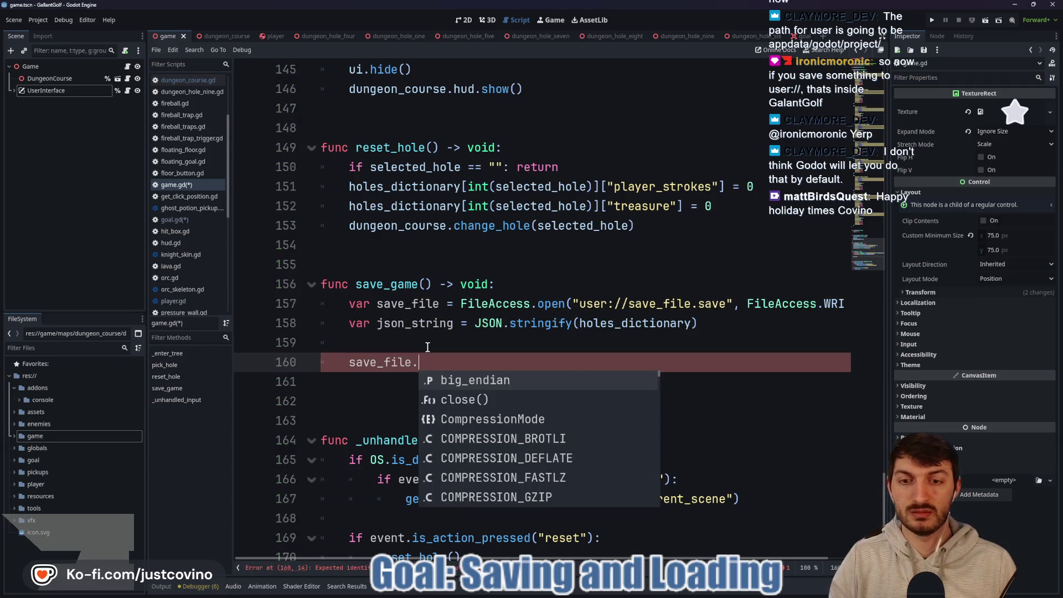
click(589, 592)
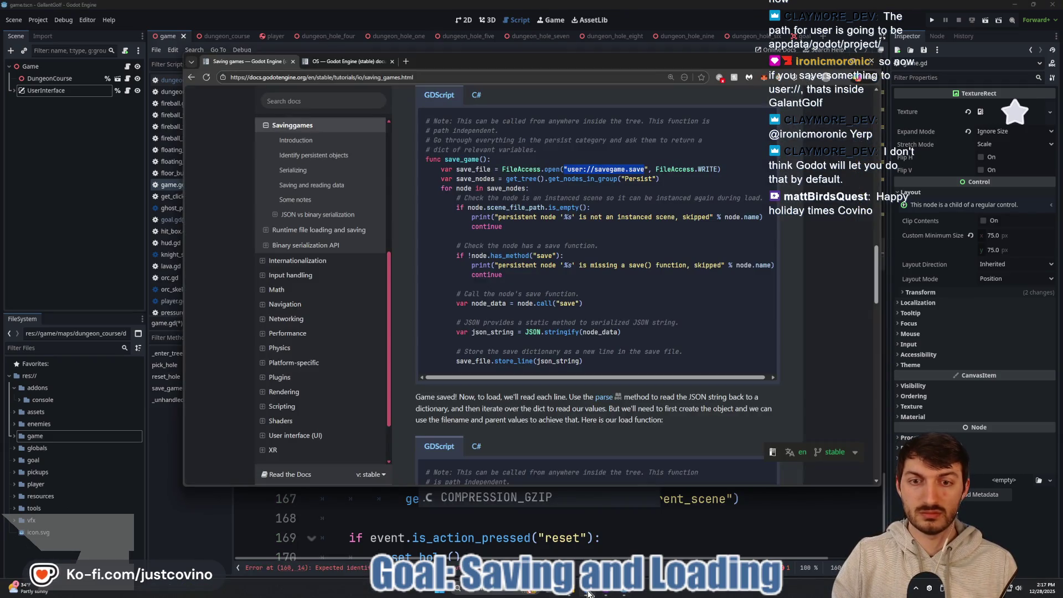
click(588, 592)
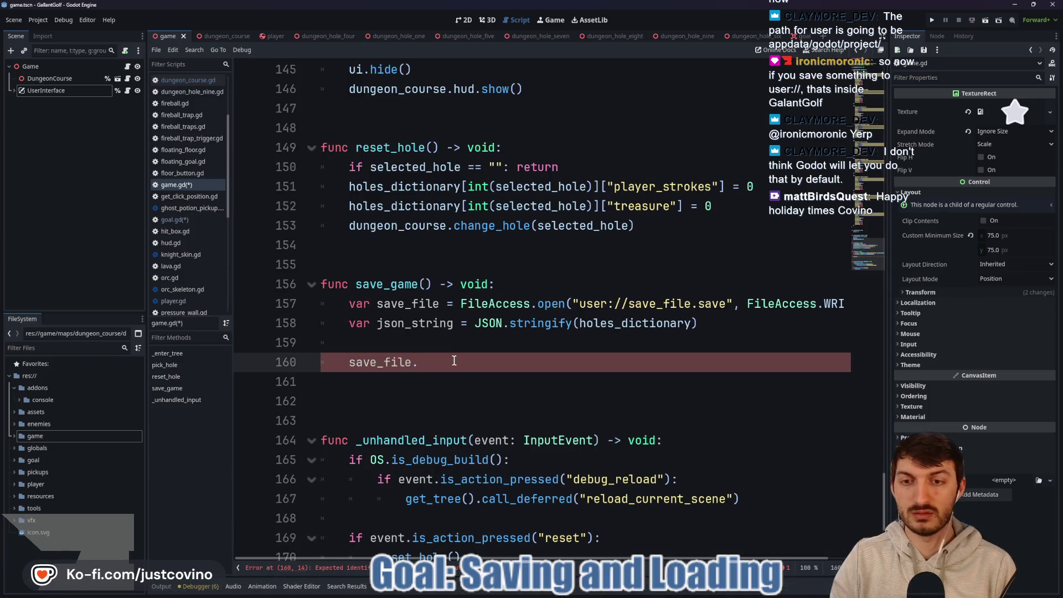
text(store_l)
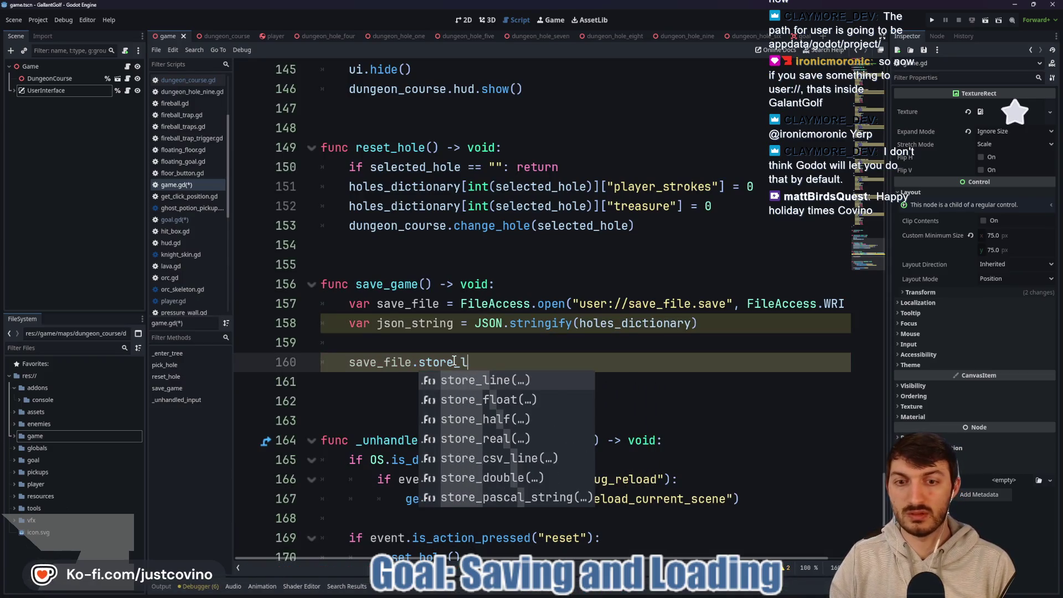
key(Return)
text(json)
key(Return)
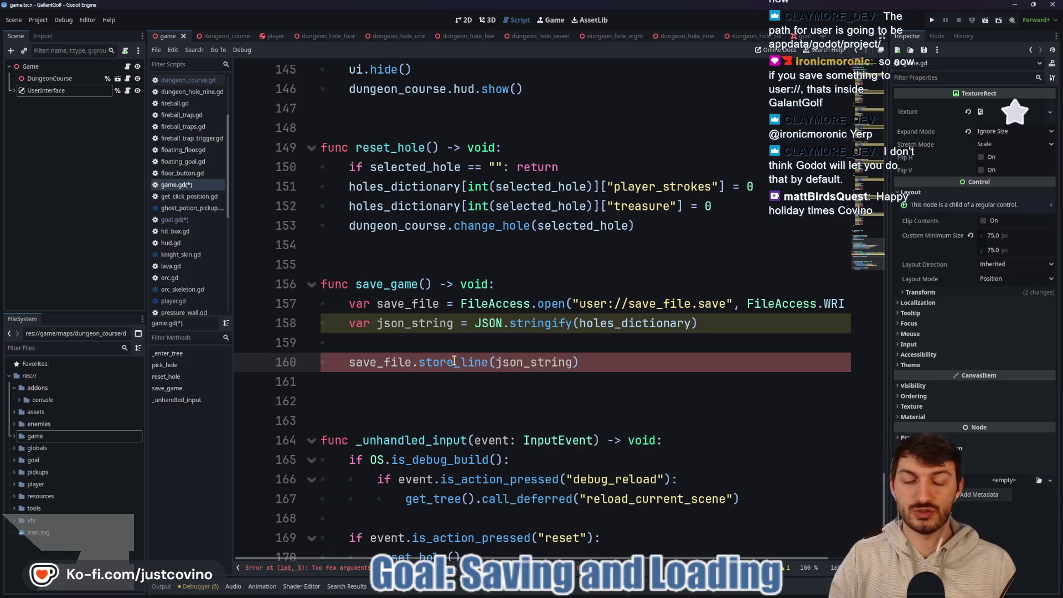
key(ctrl+s)
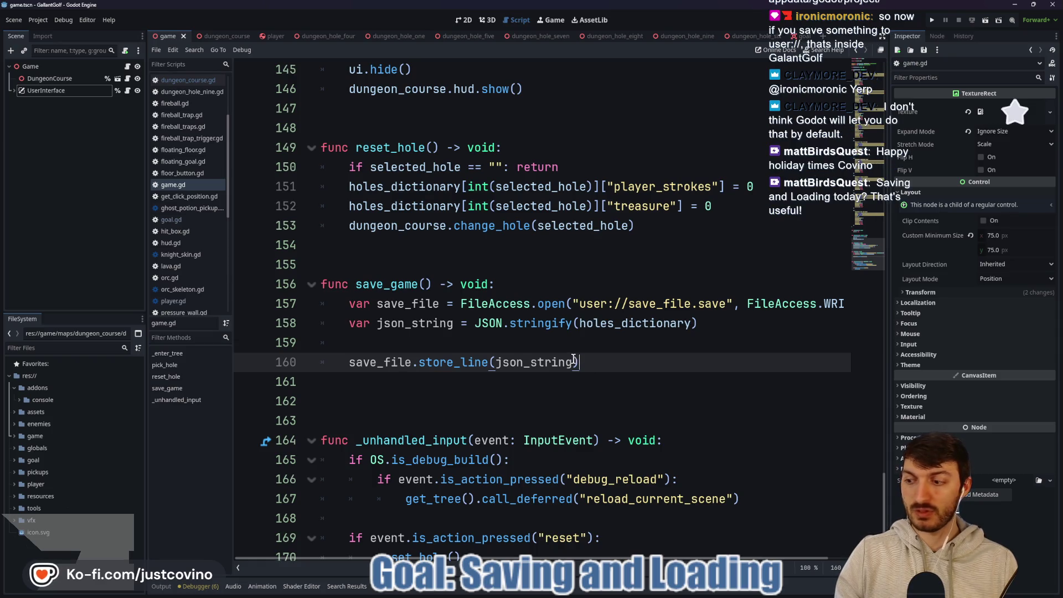
click(491, 344)
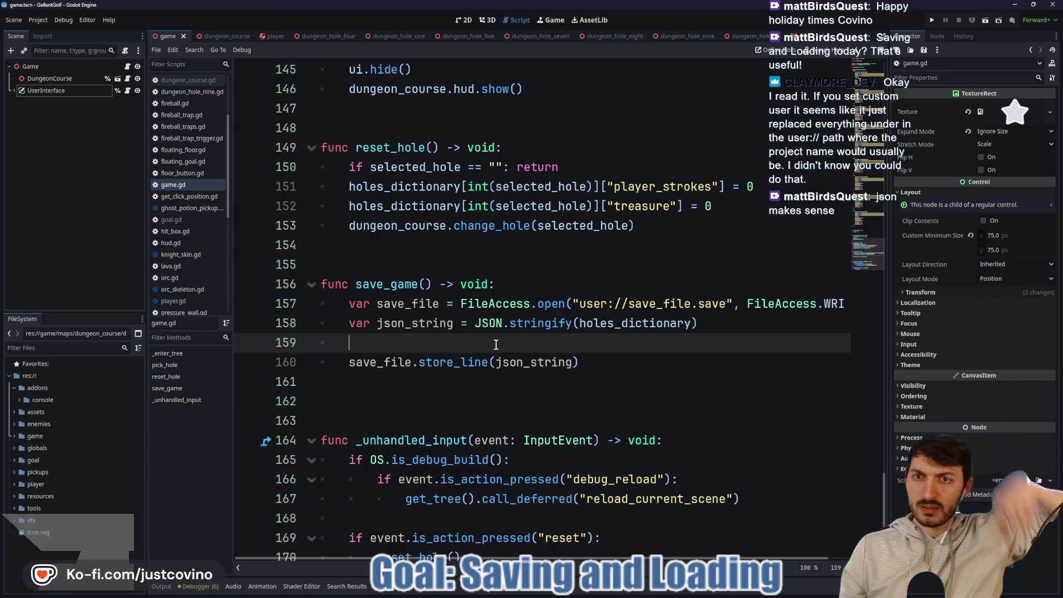
Add a _ready() function after _enter_tree whose body calls save_game().
click(418, 248)
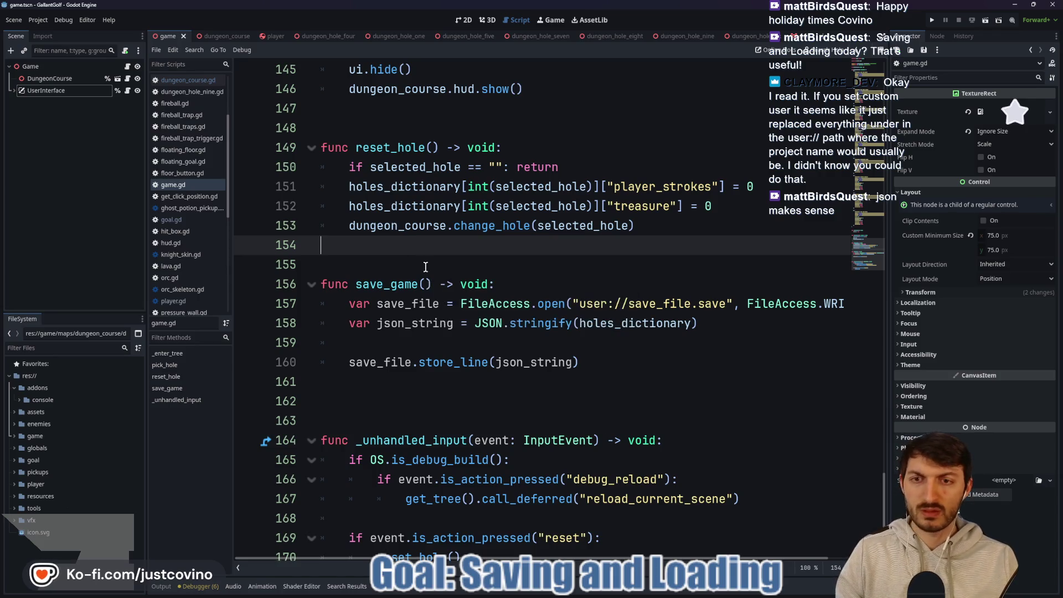
scroll(424, 277, up, 1)
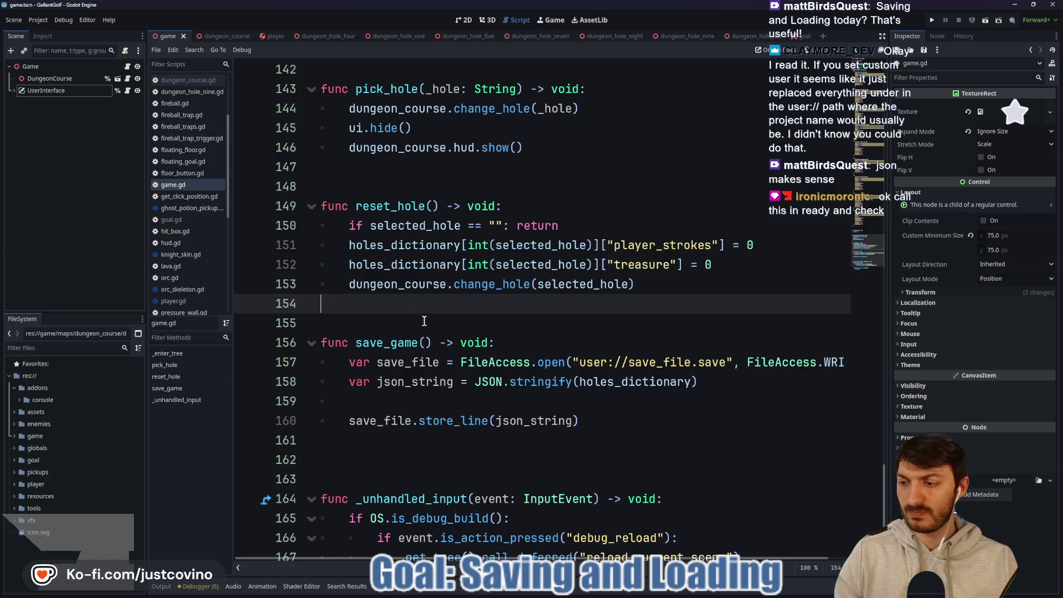
scroll(424, 321, up, 6)
scroll(443, 318, down, 2)
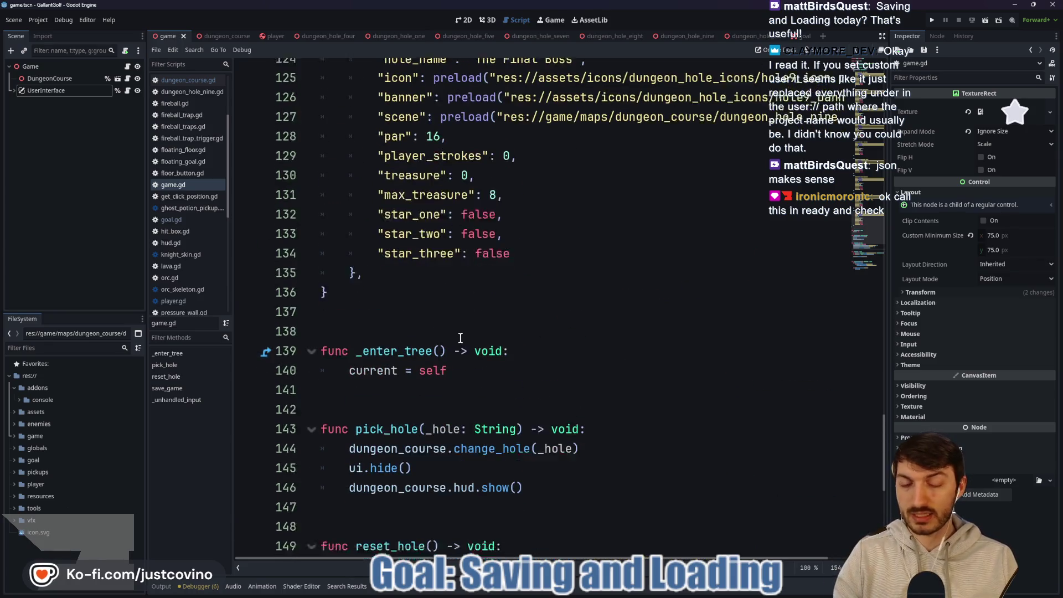
click(415, 284)
key(Return)
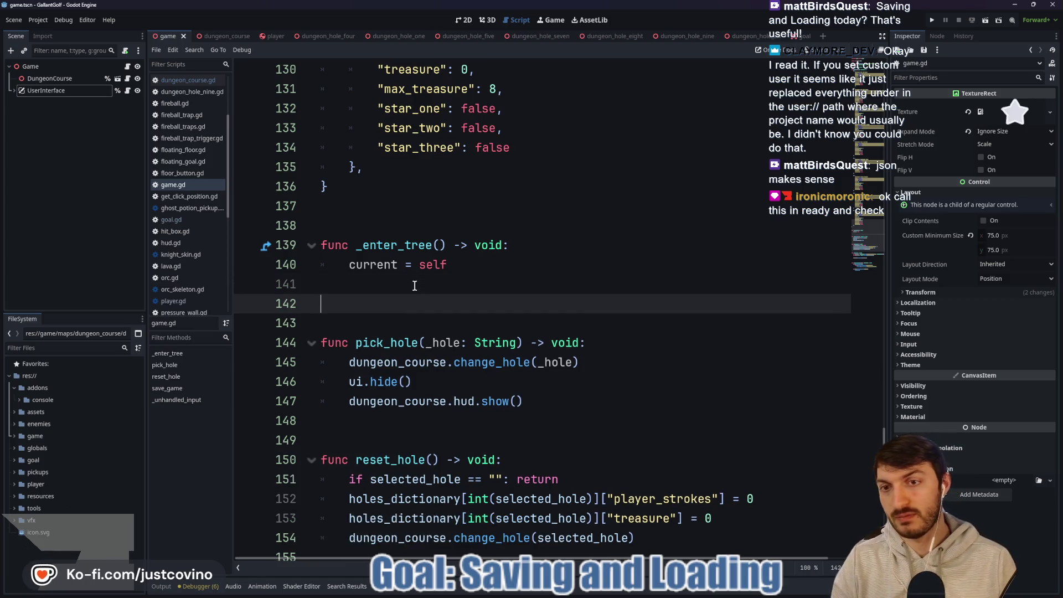
text(func _)
key(Return)
key(Return)
text(sav)
key(Return)
Add a blank line after _ready, save game.gd and run the project.
click(420, 340)
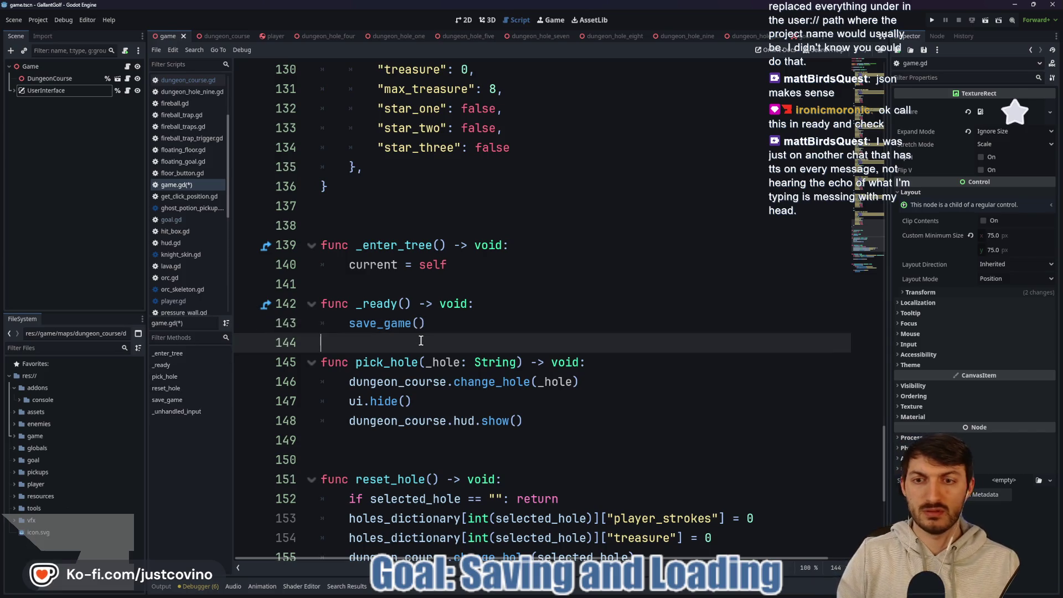
key(Return)
key(ctrl+s)
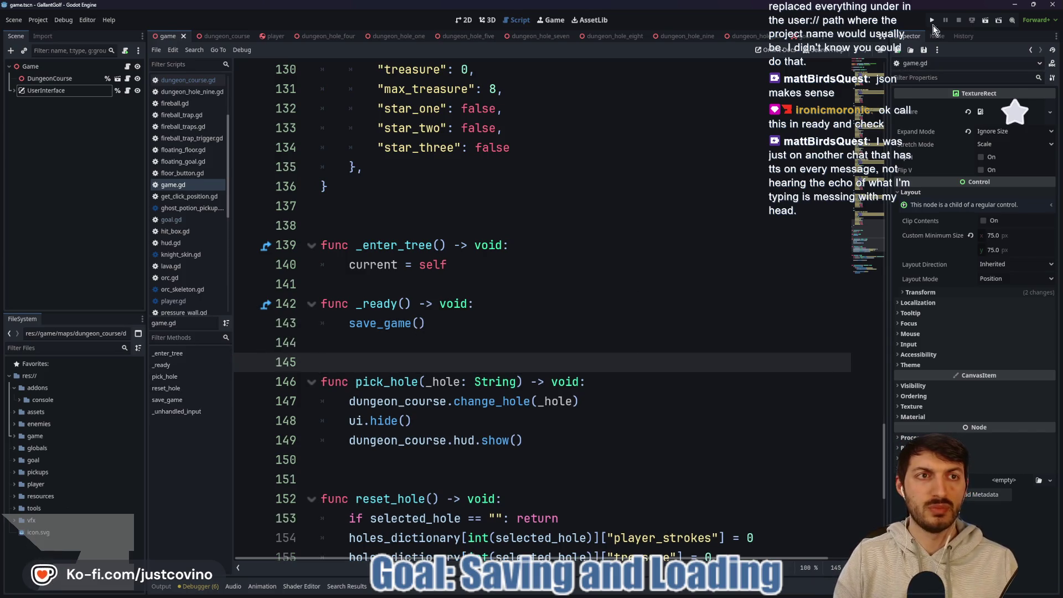
click(931, 21)
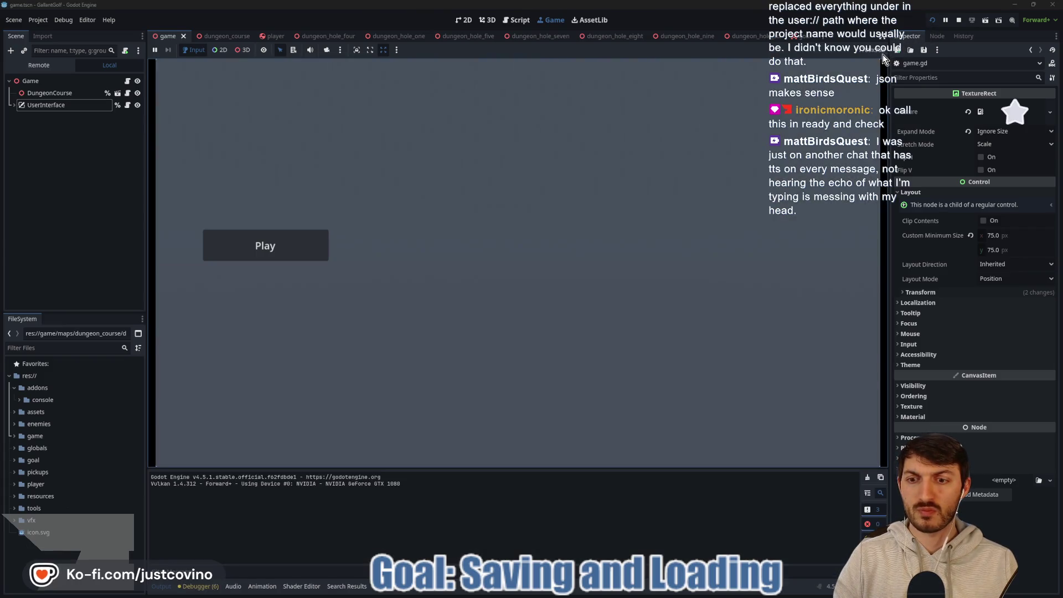
Start a Dungeon Course hole, take five shots, then stop the run and return to game.gd.
click(303, 245)
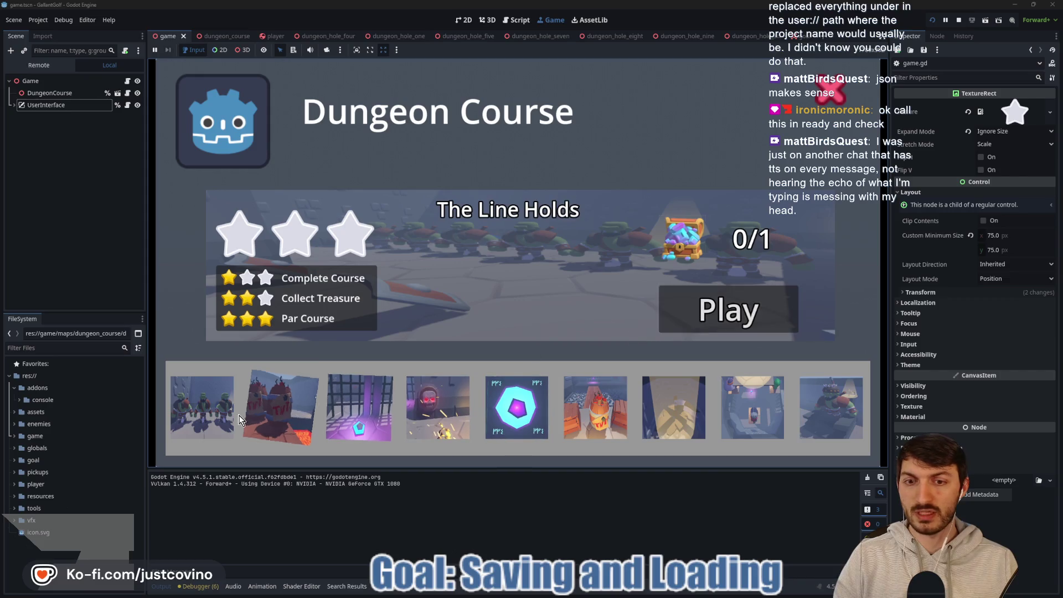
click(658, 297)
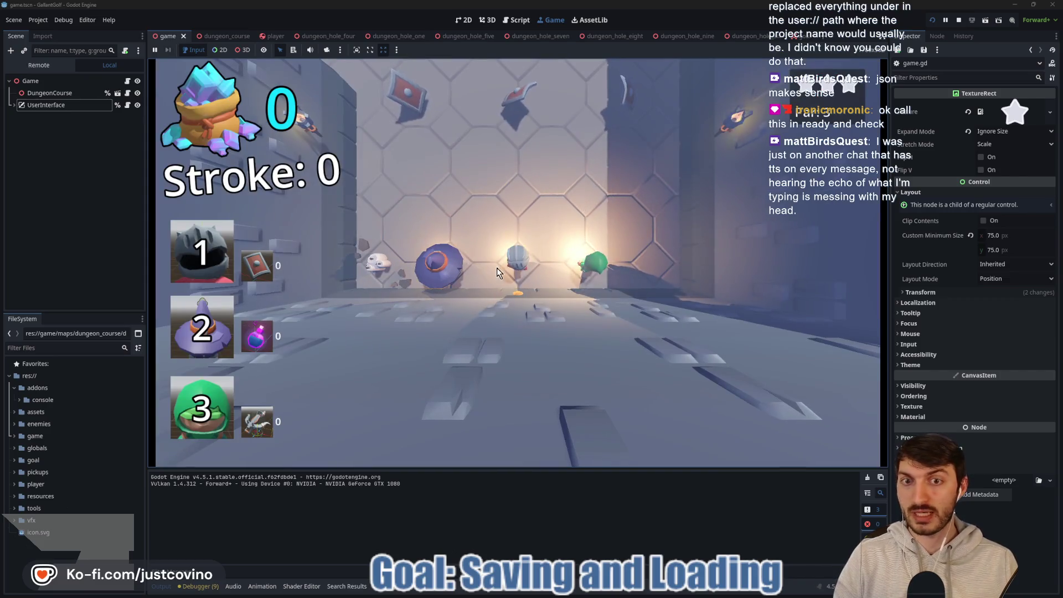
drag(497, 267, 527, 387)
drag(514, 237, 508, 452)
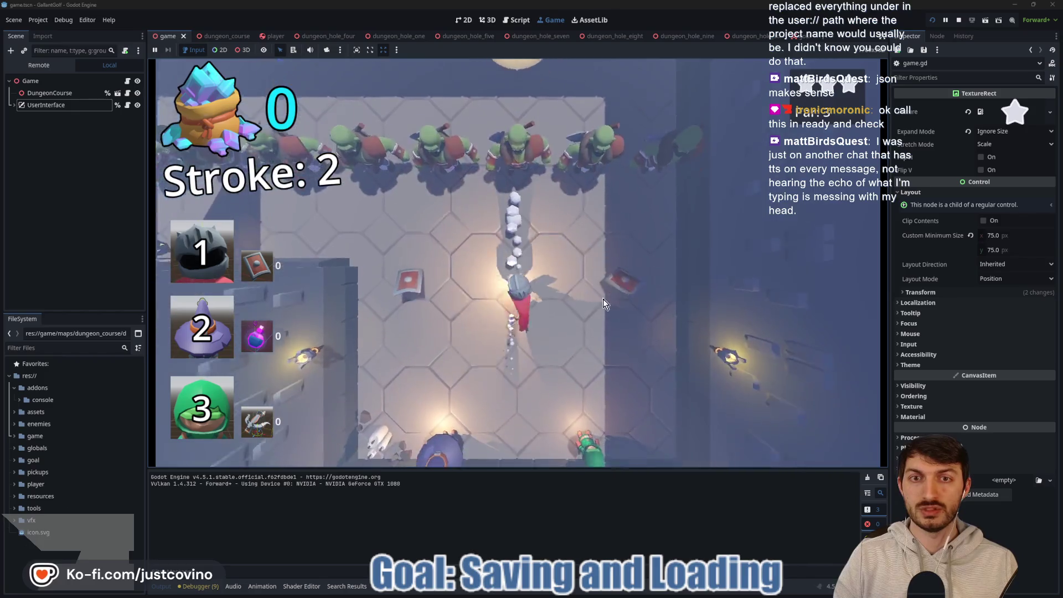
mouse_move(515, 260)
mouse_down()
mouse_move(518, 343)
mouse_move(579, 410)
mouse_up()
drag(705, 427, 612, 417)
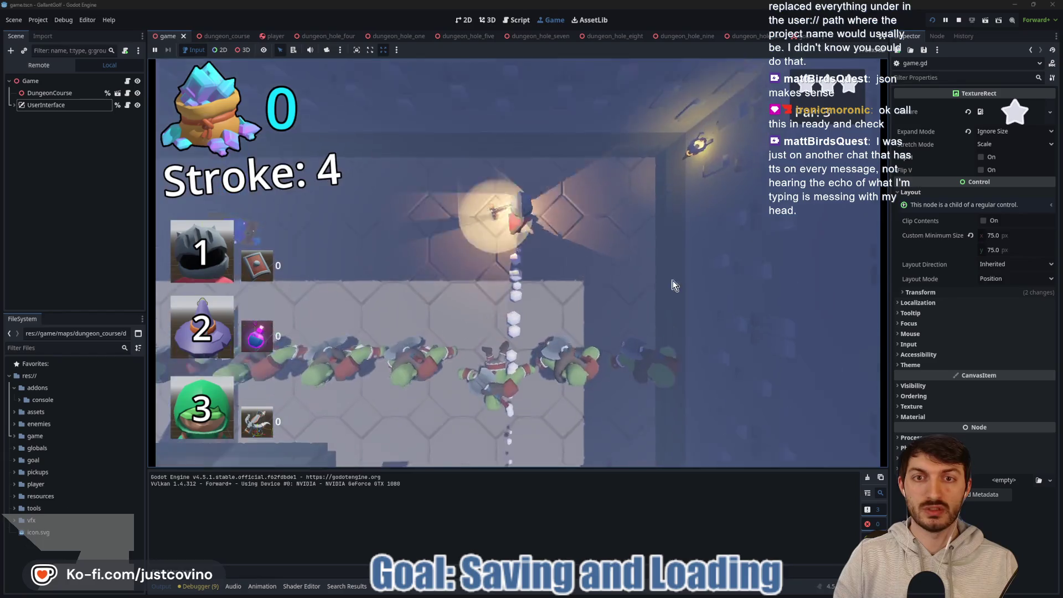
drag(697, 266, 593, 248)
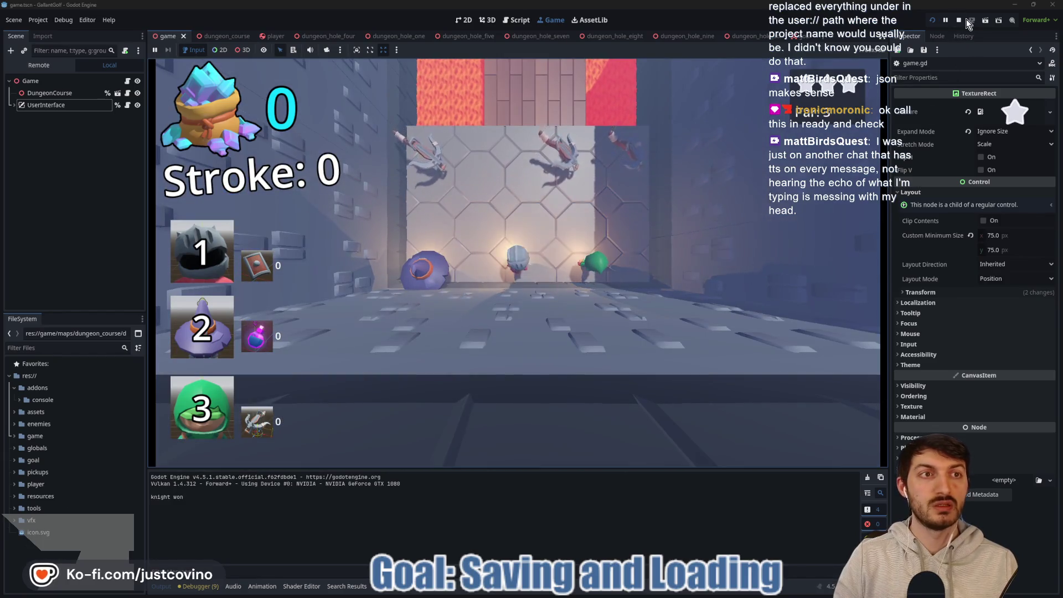
click(959, 19)
click(536, 329)
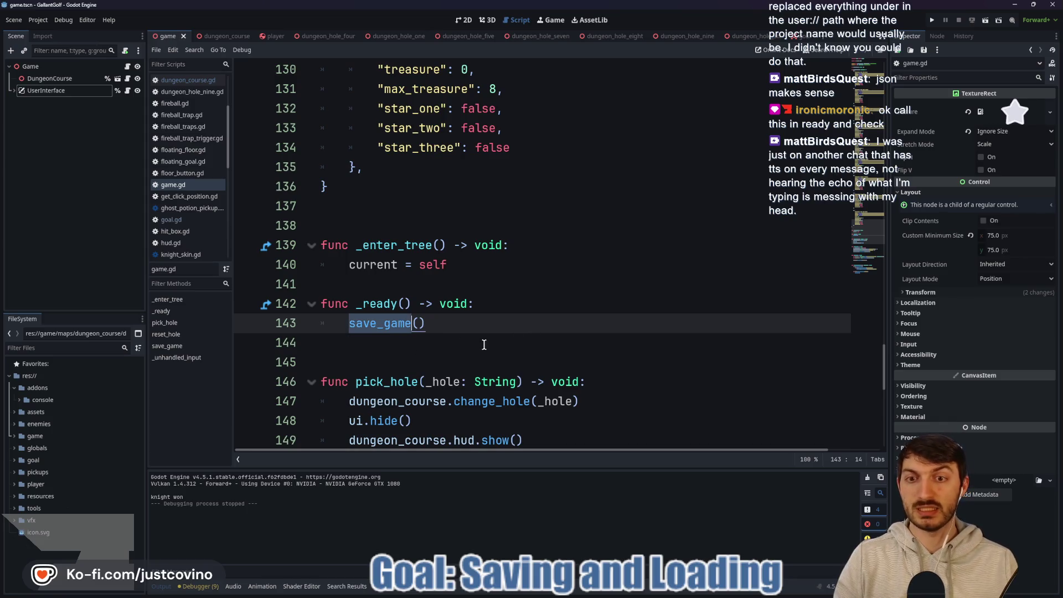
ctrl+click(402, 324)
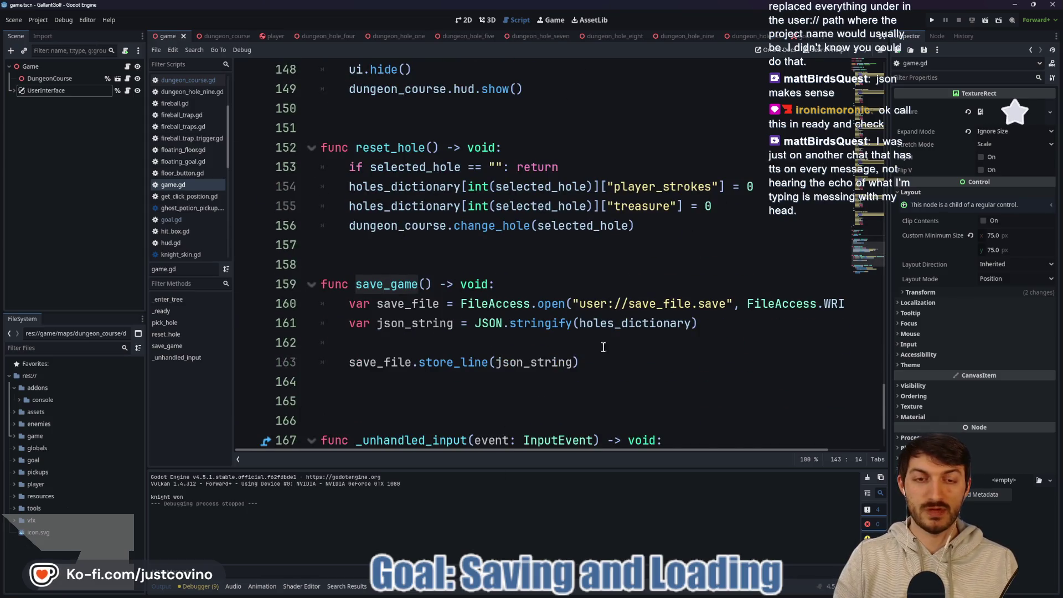
key(super+e)
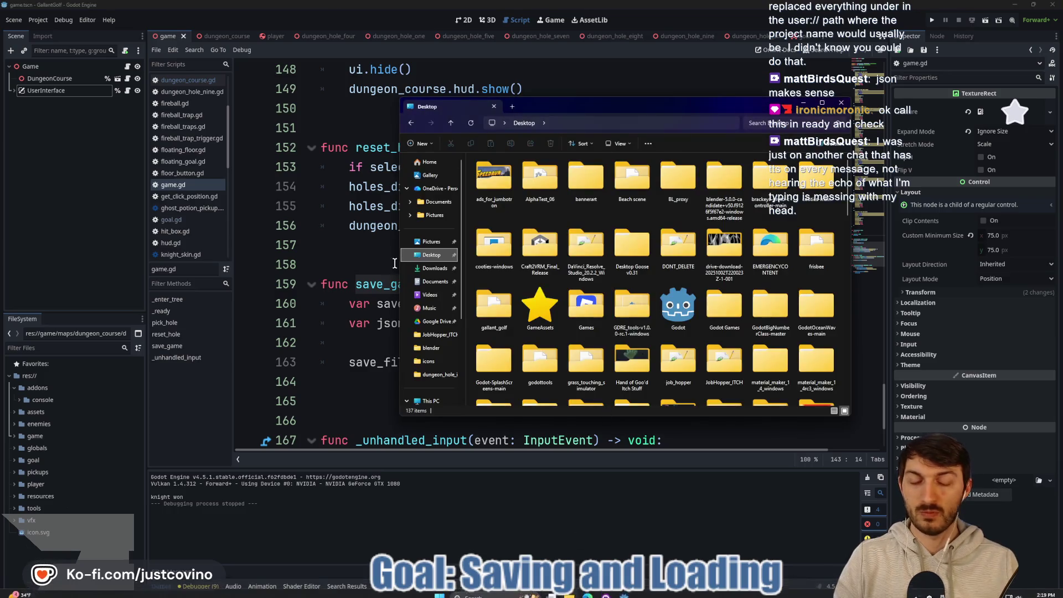
scroll(435, 356, down, 2)
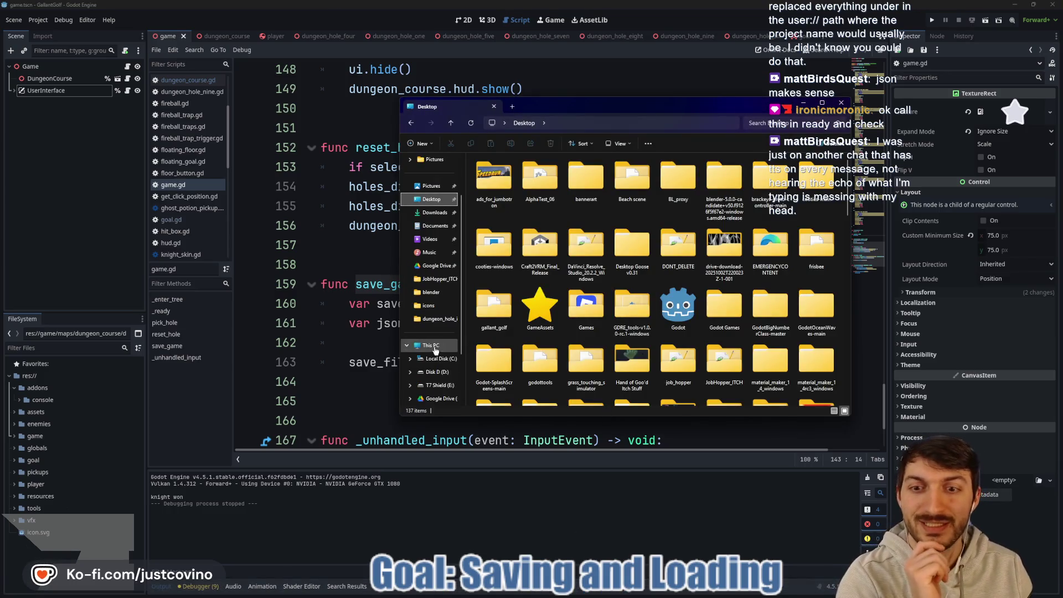
click(434, 344)
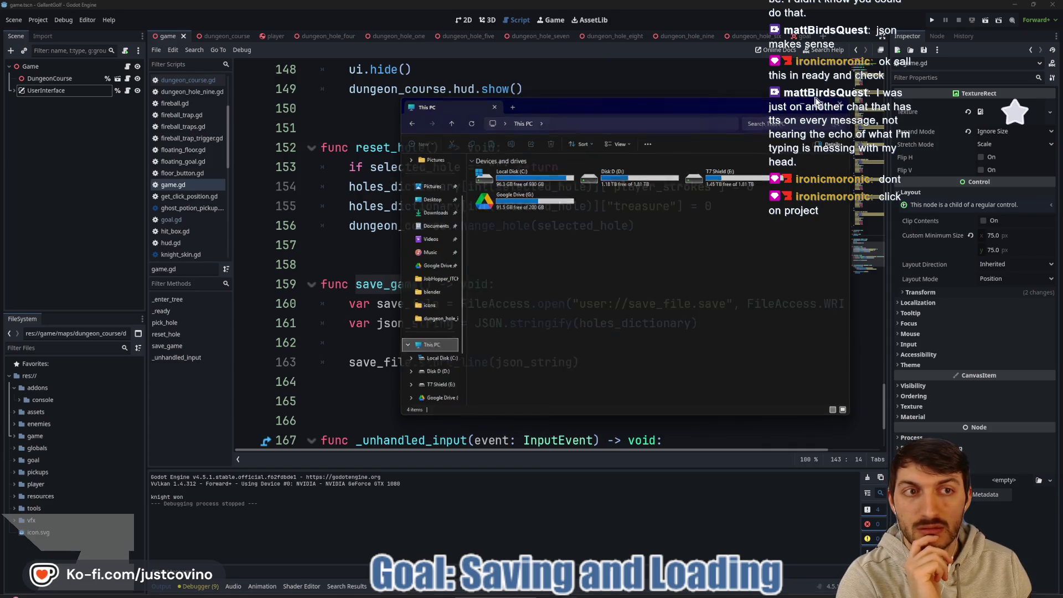
click(494, 106)
click(35, 22)
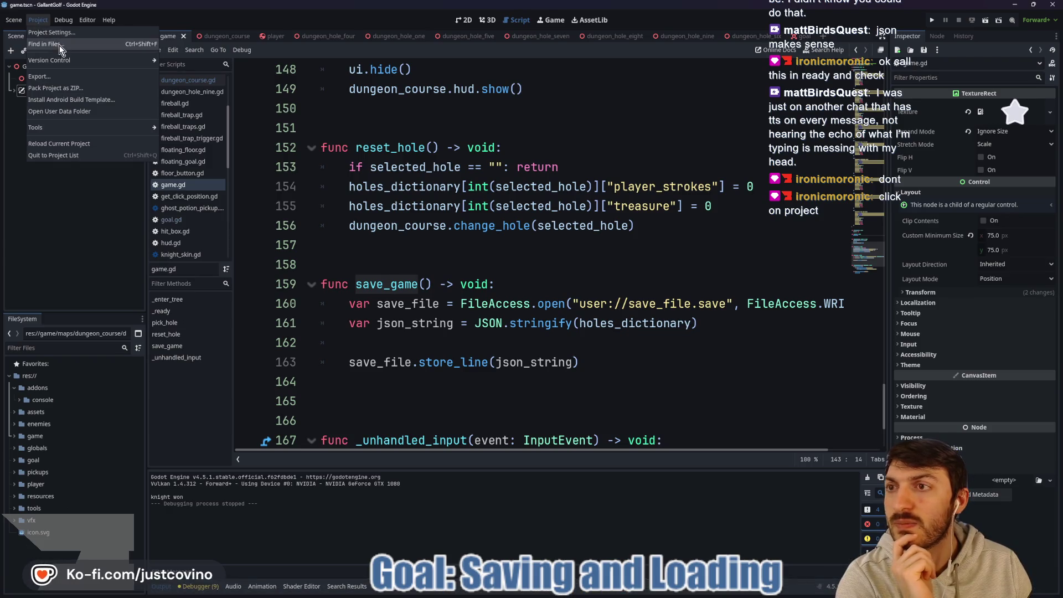
Dismiss the Find in Files dialog and choose Project > Open User Data Folder.
click(61, 51)
click(629, 238)
click(38, 20)
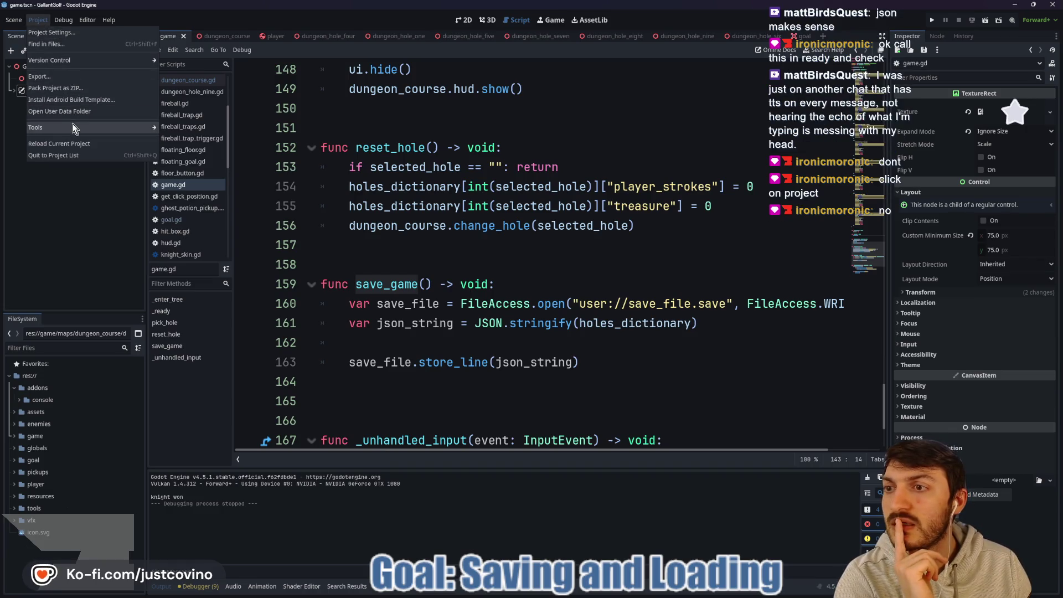
mouse_move(74, 130)
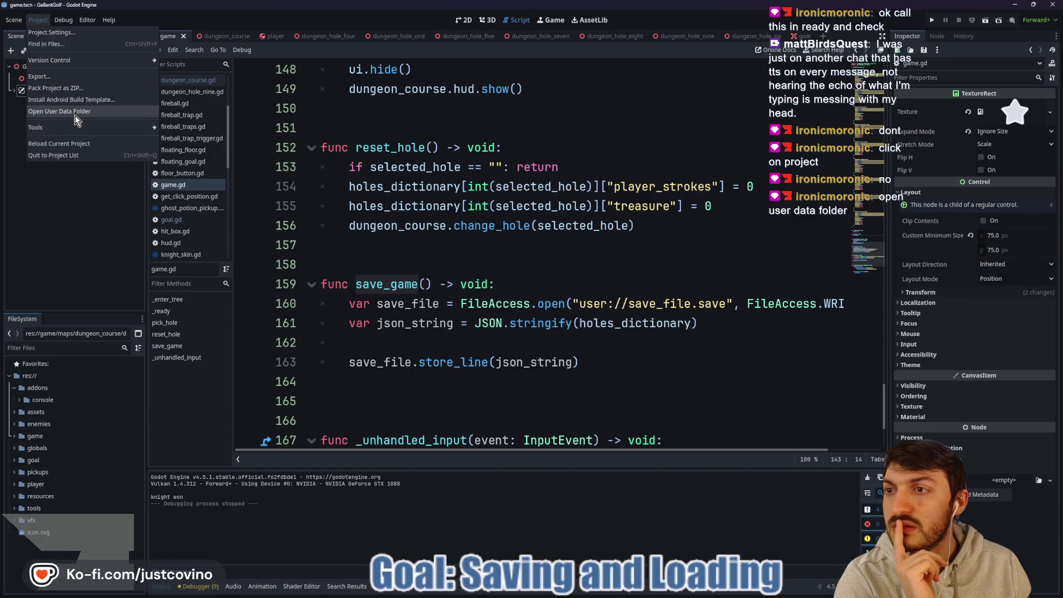
click(75, 113)
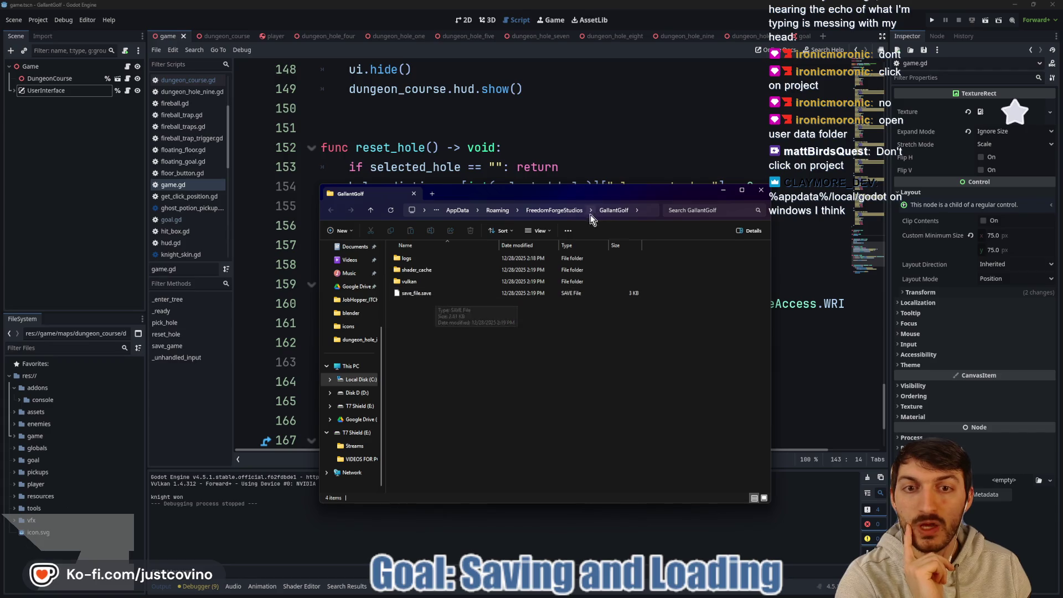
Navigate File Explorer into the FreedomForgeStudios/GallantGolf folder.
drag(580, 188, 451, 179)
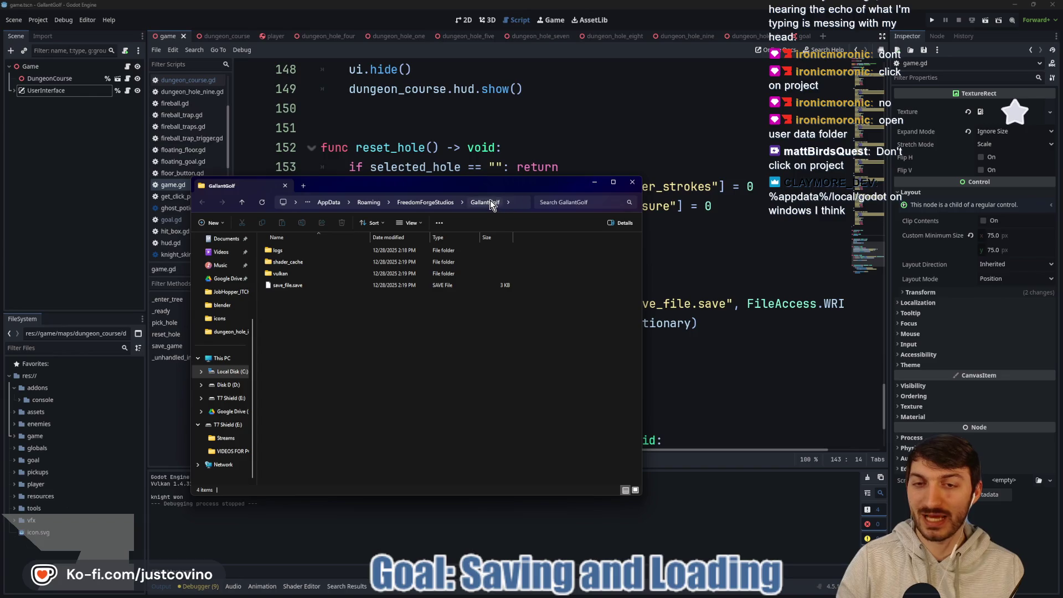
click(449, 202)
click(325, 280)
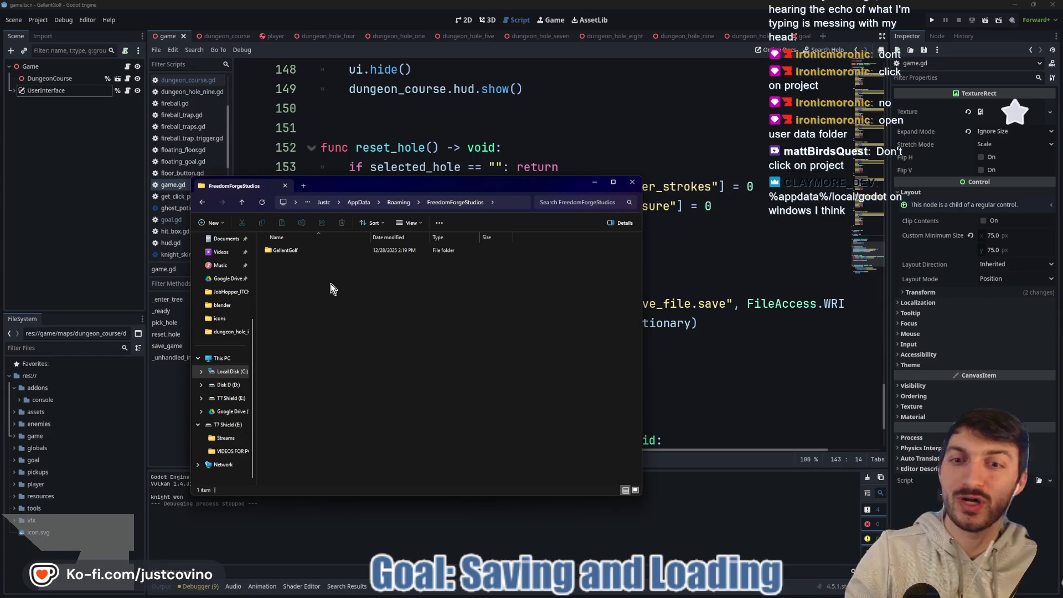
click(399, 203)
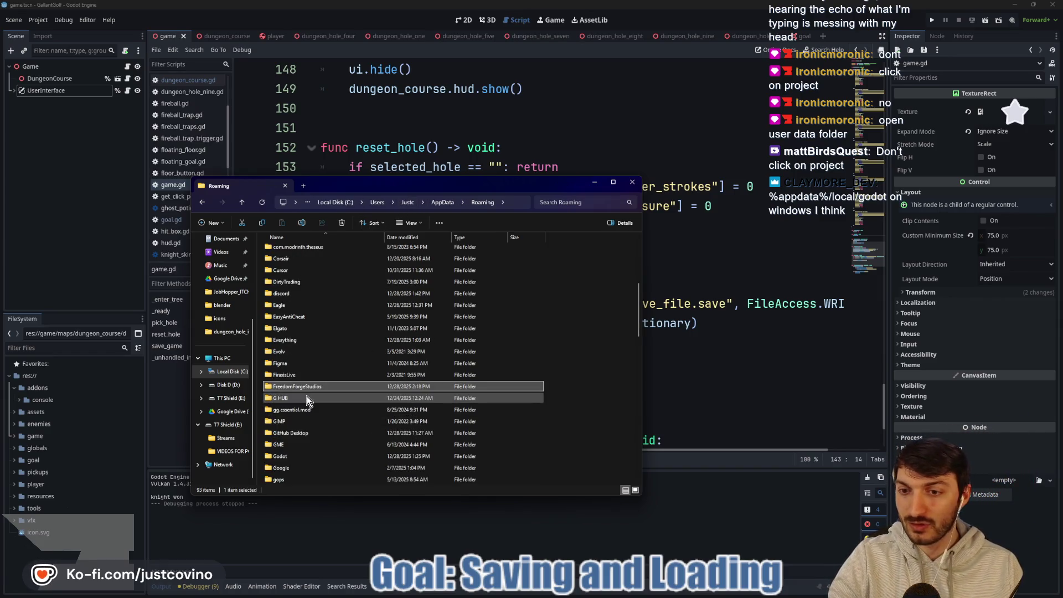
double_click(298, 388)
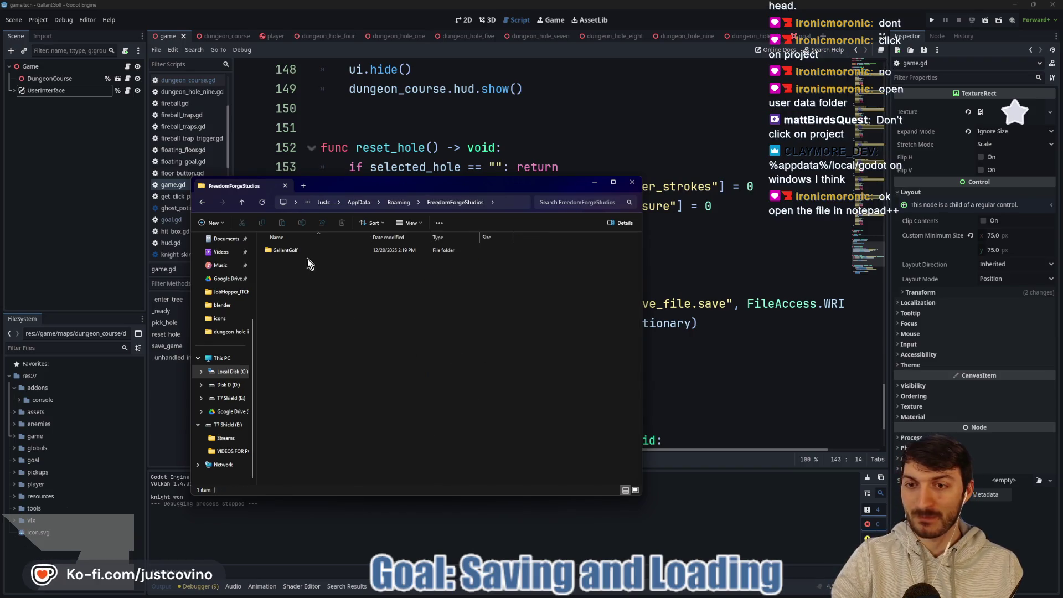
double_click(290, 250)
Open save_file.save with Notepad++ as the default app and close the other open text file.
click(305, 285)
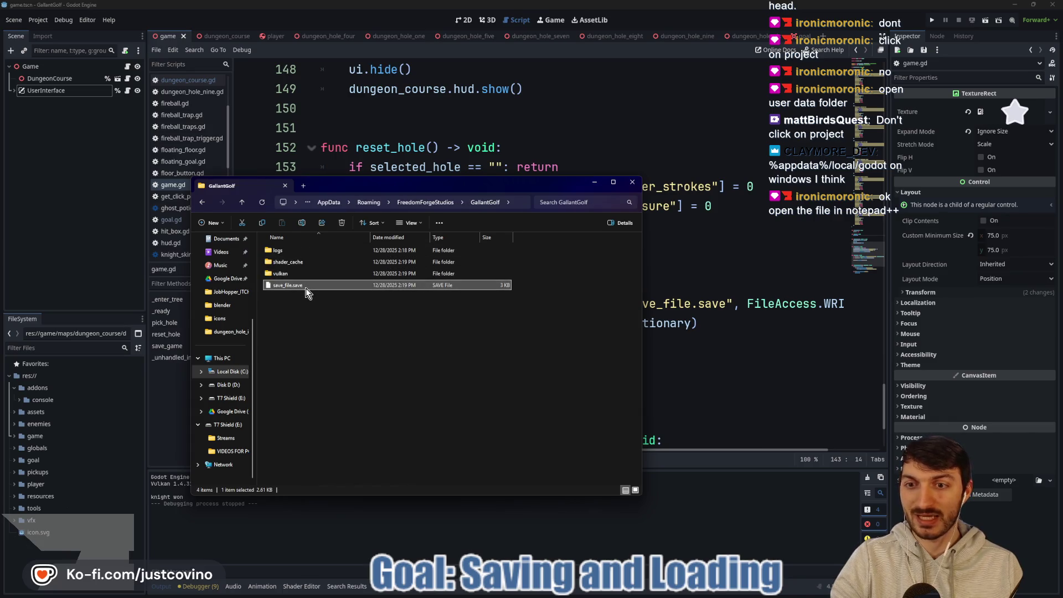
right_click(305, 288)
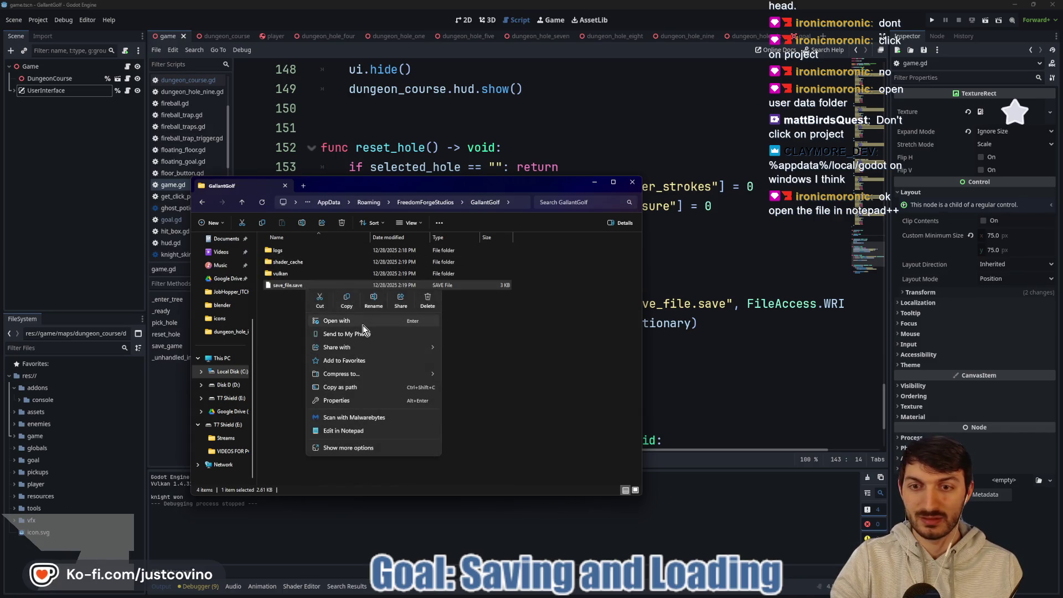
key(Escape)
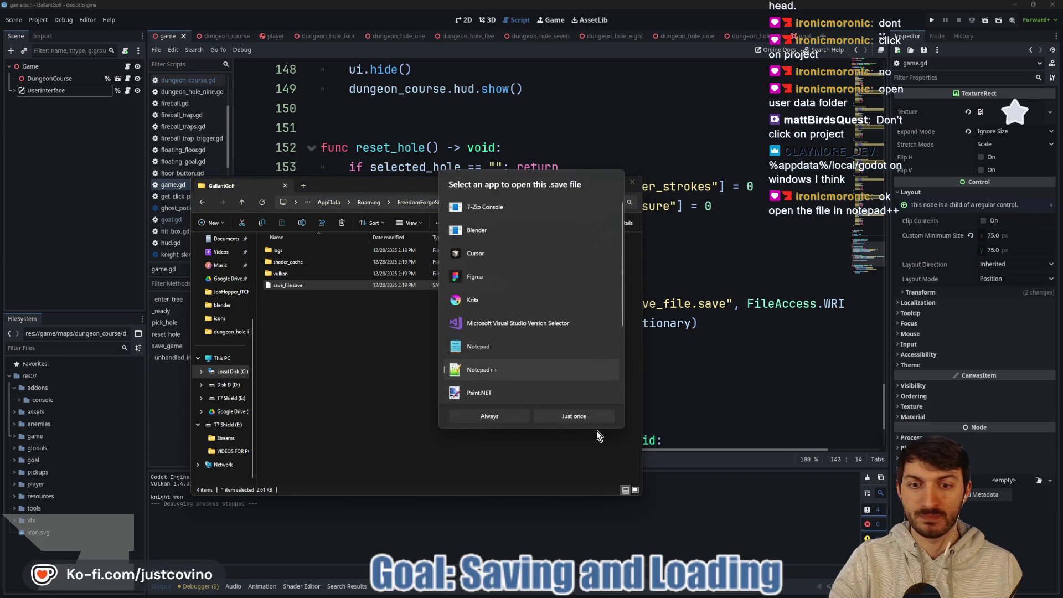
click(491, 417)
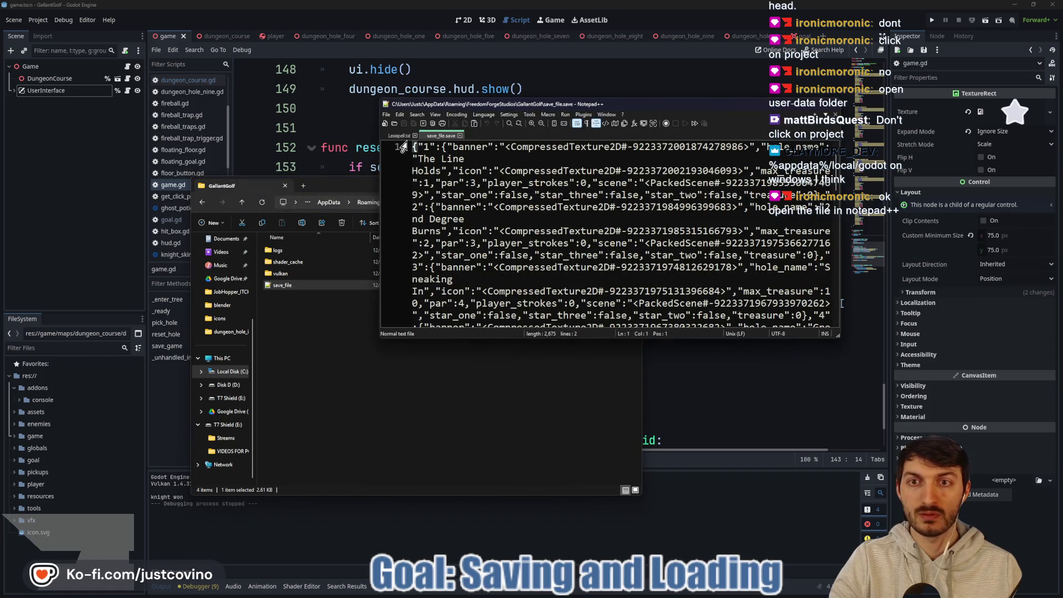
click(415, 135)
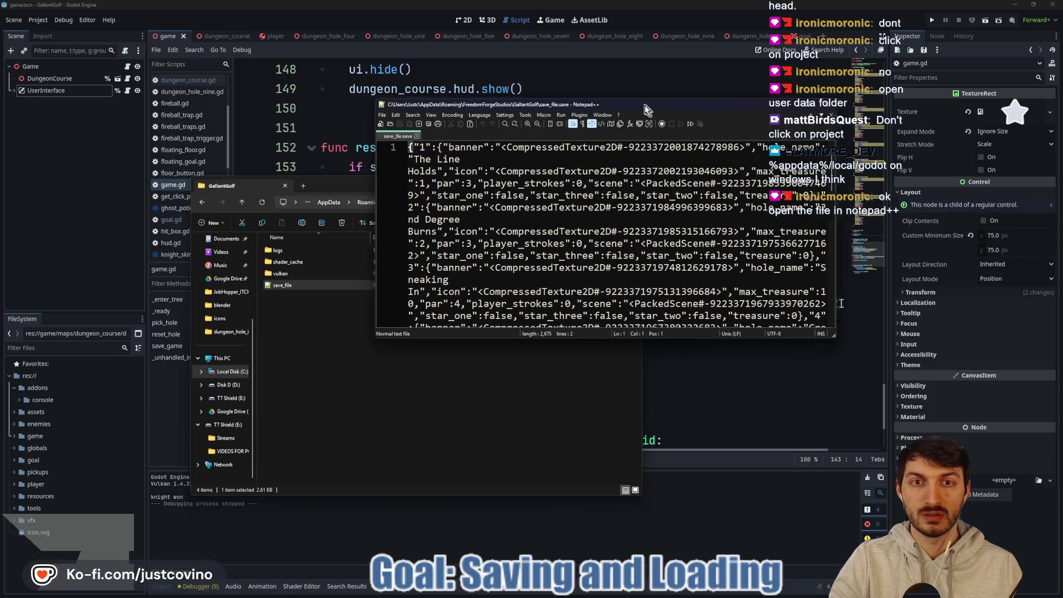
Move and enlarge the Notepad++ window, toggle word wrap off and on, then close Notepad++.
drag(644, 104, 447, 105)
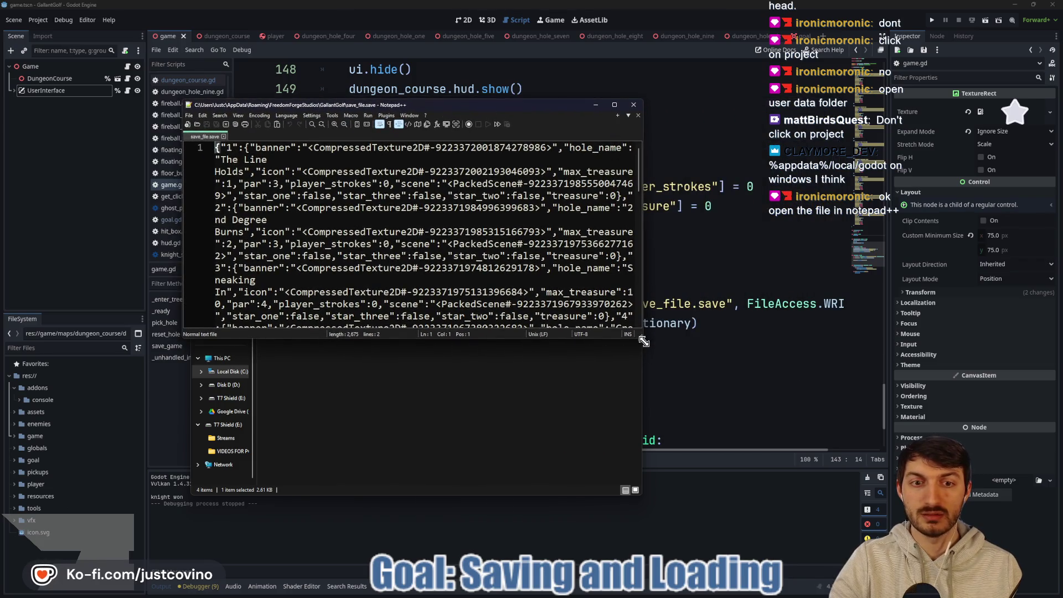
mouse_move(642, 340)
mouse_down()
mouse_move(1004, 551)
mouse_move(969, 568)
mouse_up()
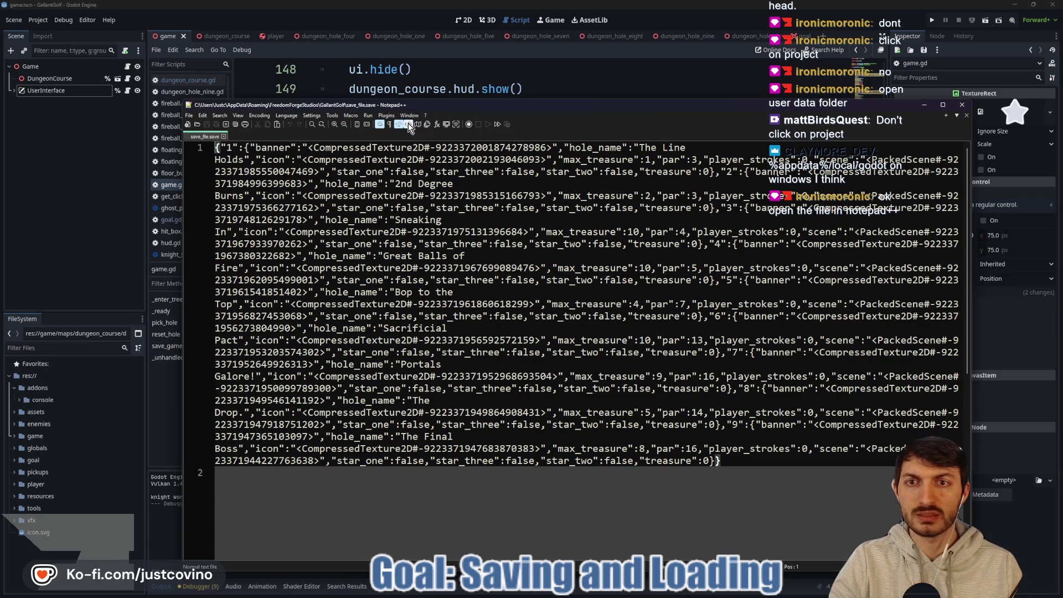
click(378, 124)
click(378, 124)
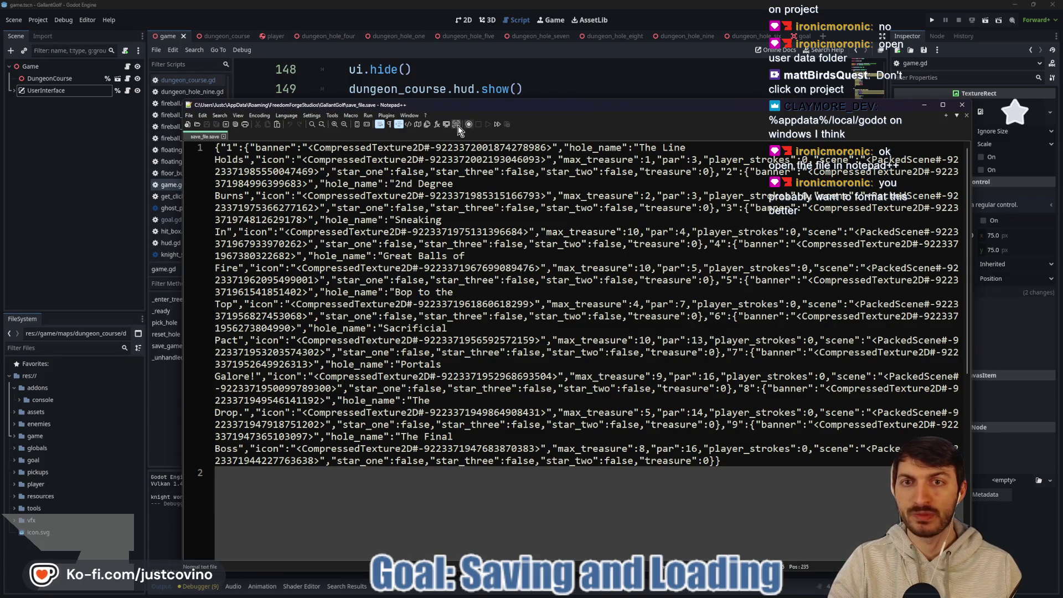
drag(509, 103, 476, 71)
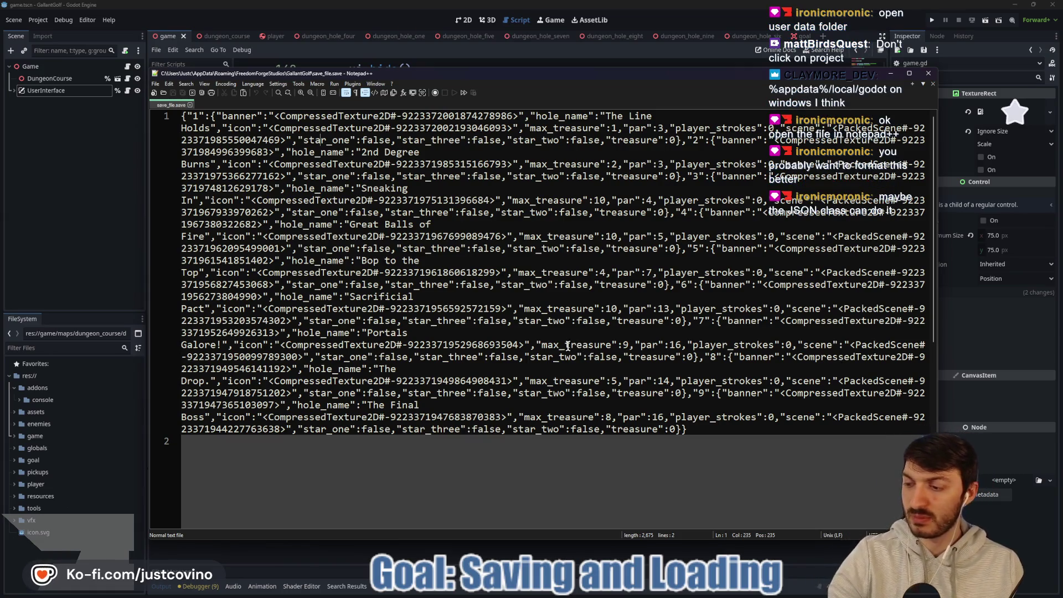
click(922, 76)
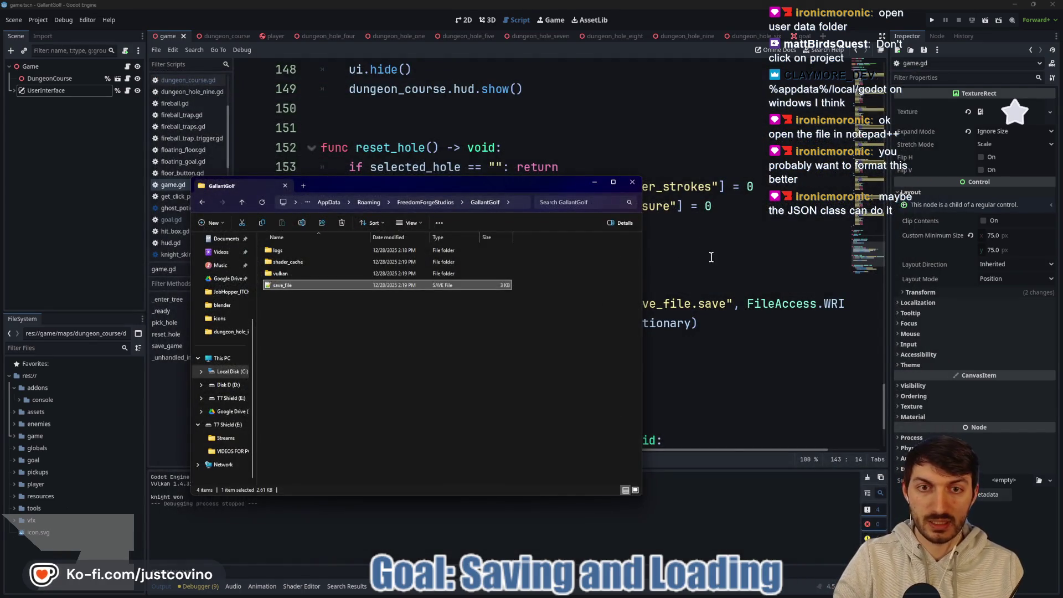
Bring up the Saving games documentation and scroll through it.
click(711, 256)
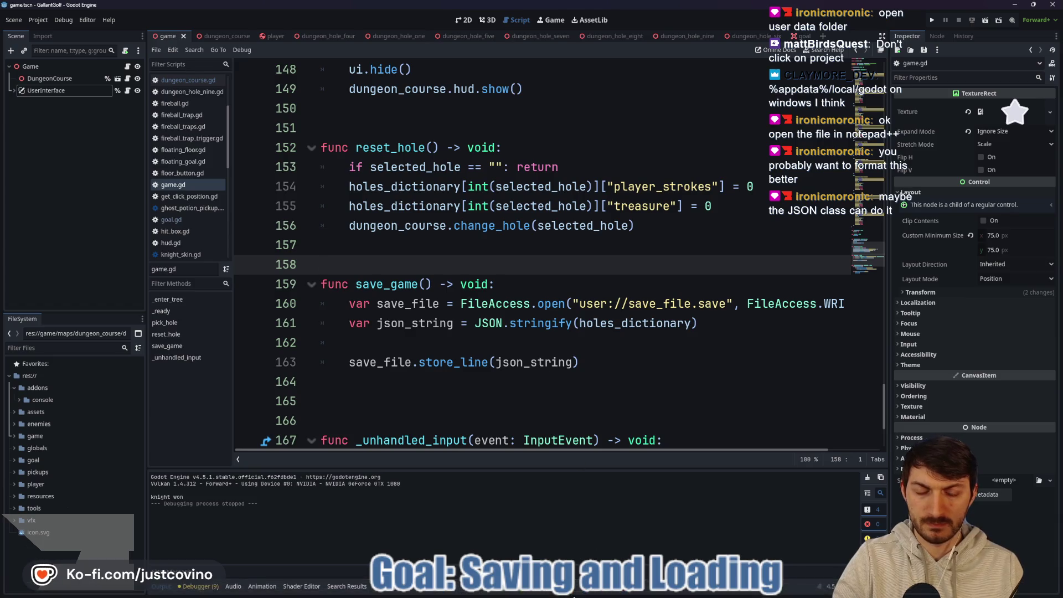
click(570, 593)
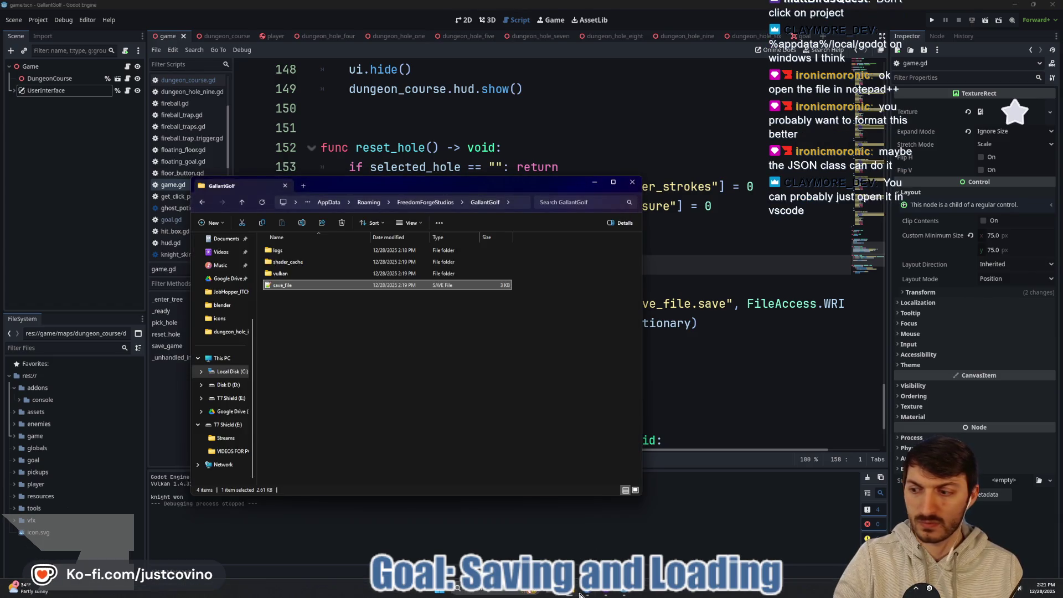
click(588, 594)
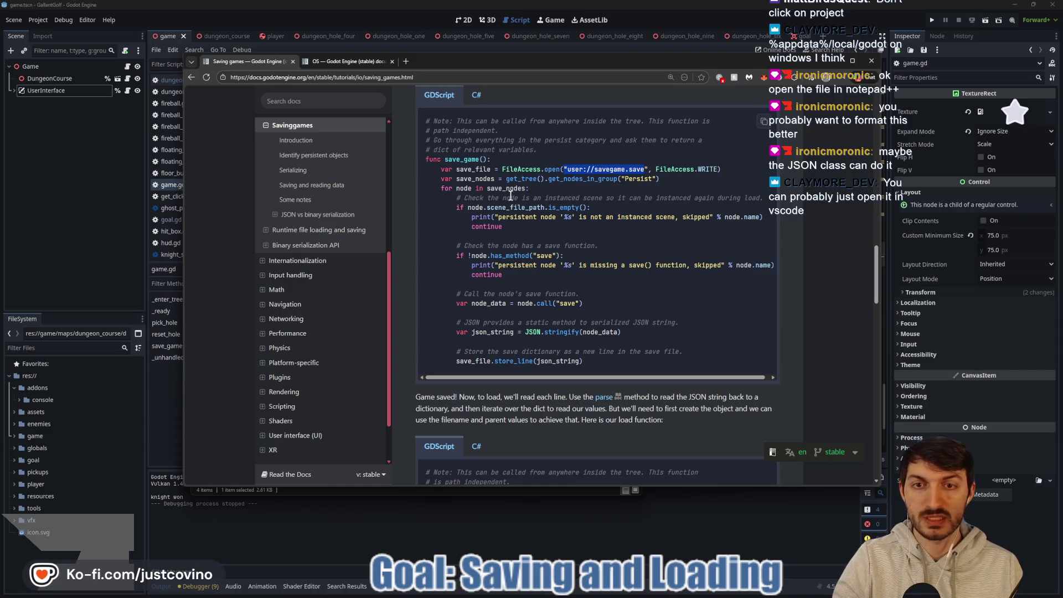
scroll(476, 310, down, 2)
scroll(532, 318, up, 2)
scroll(532, 329, up, 5)
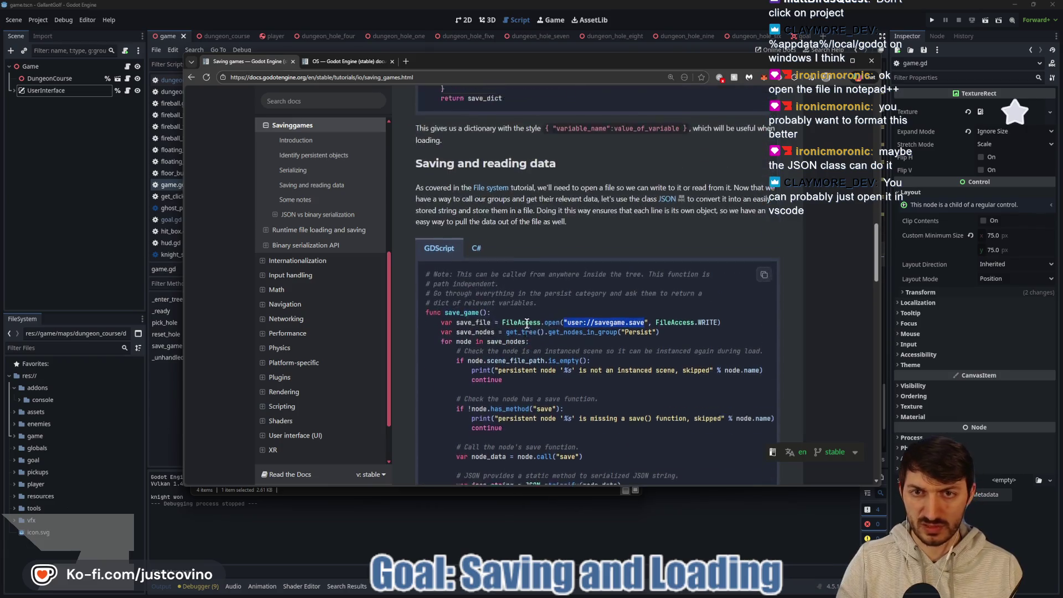
Search the docs for JSON, read the JSON class's Methods including stringify, then return to game.gd.
click(340, 62)
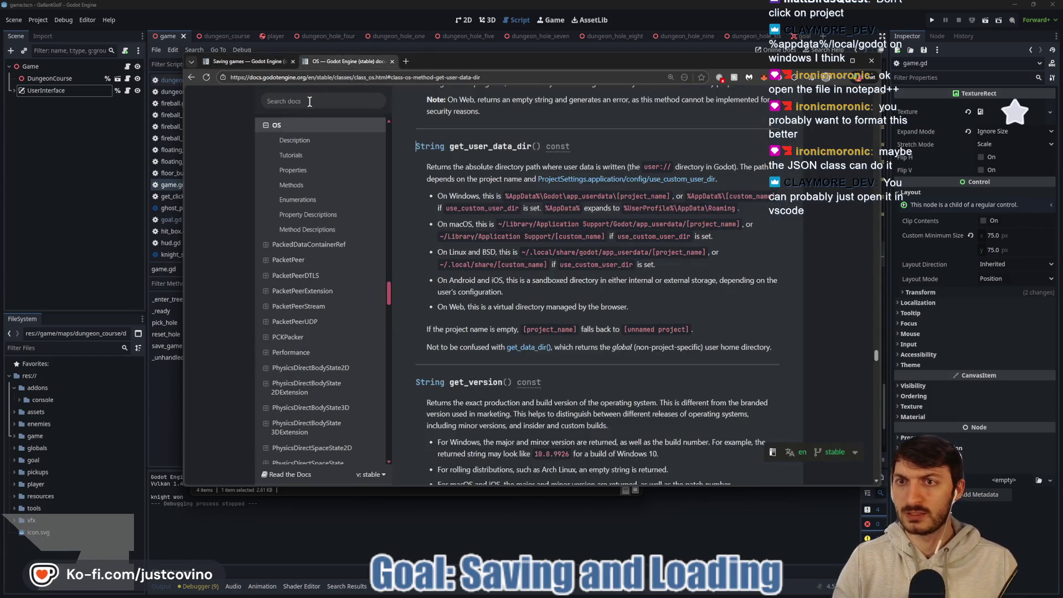
click(309, 101)
text(JSON)
key(Return)
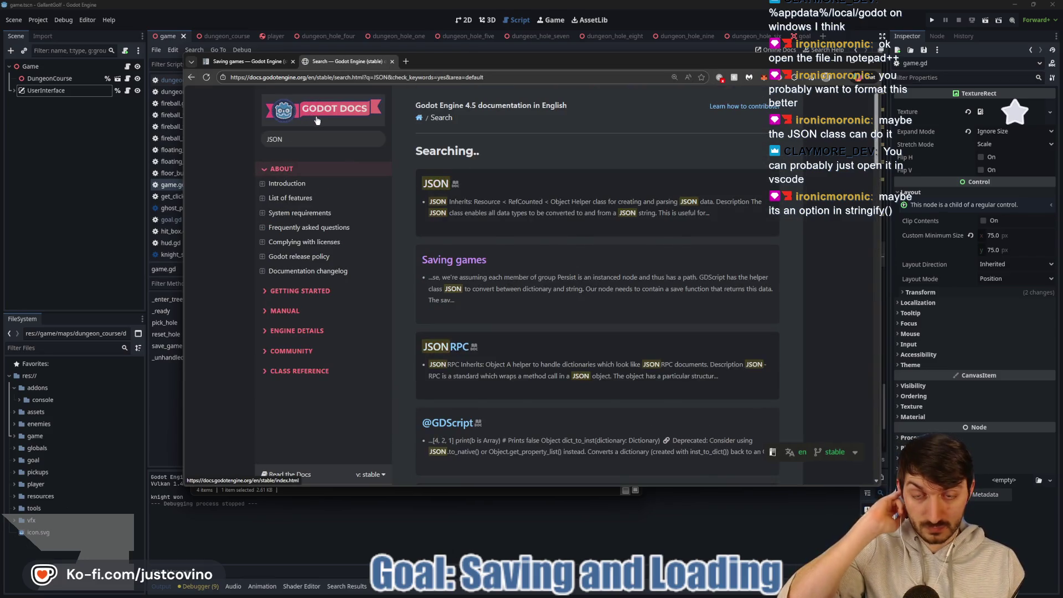
click(432, 206)
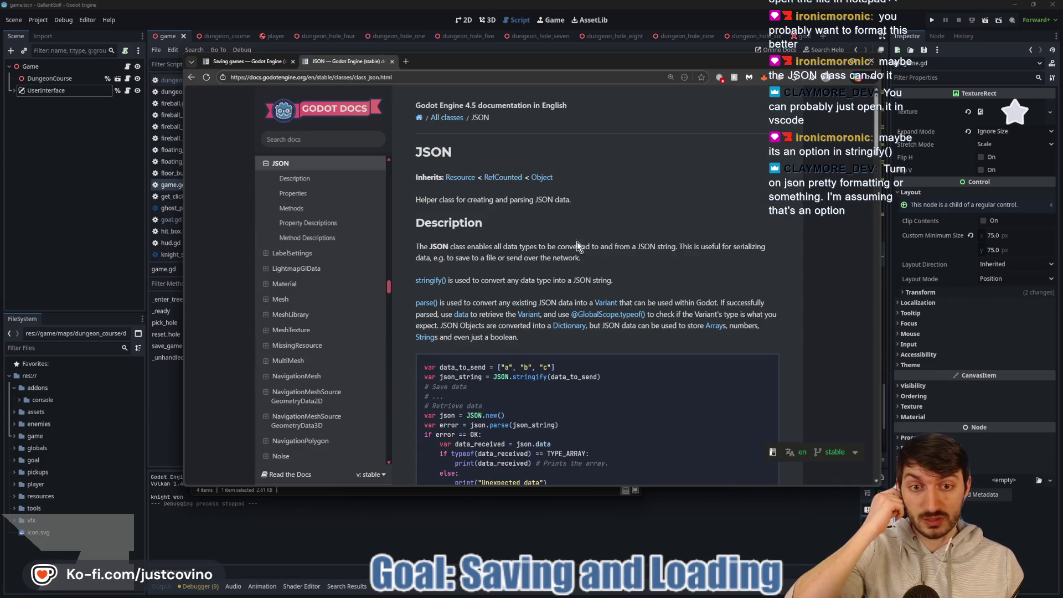
scroll(679, 260, down, 5)
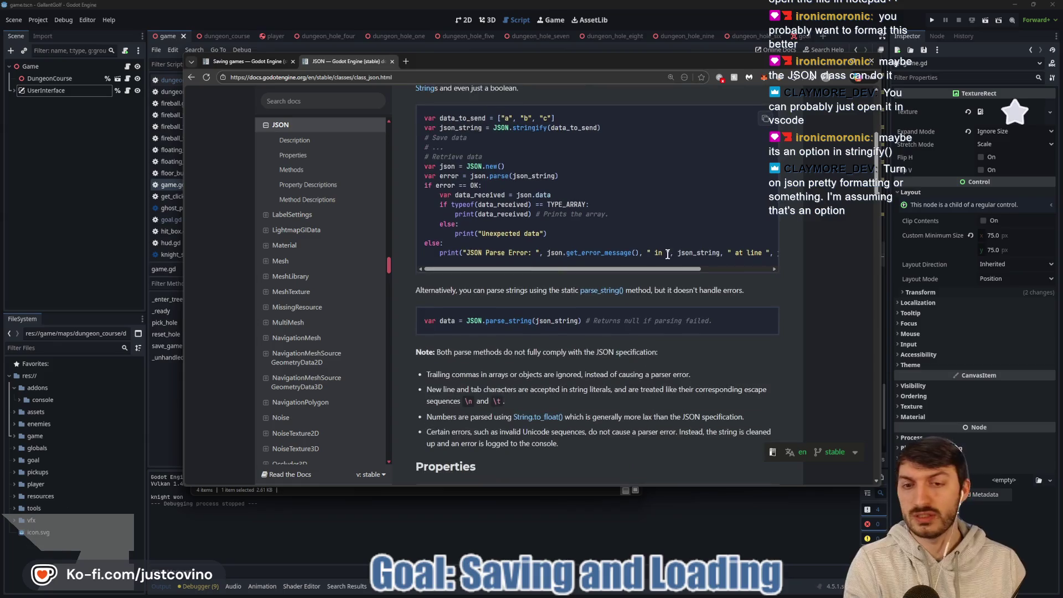
scroll(631, 314, down, 4)
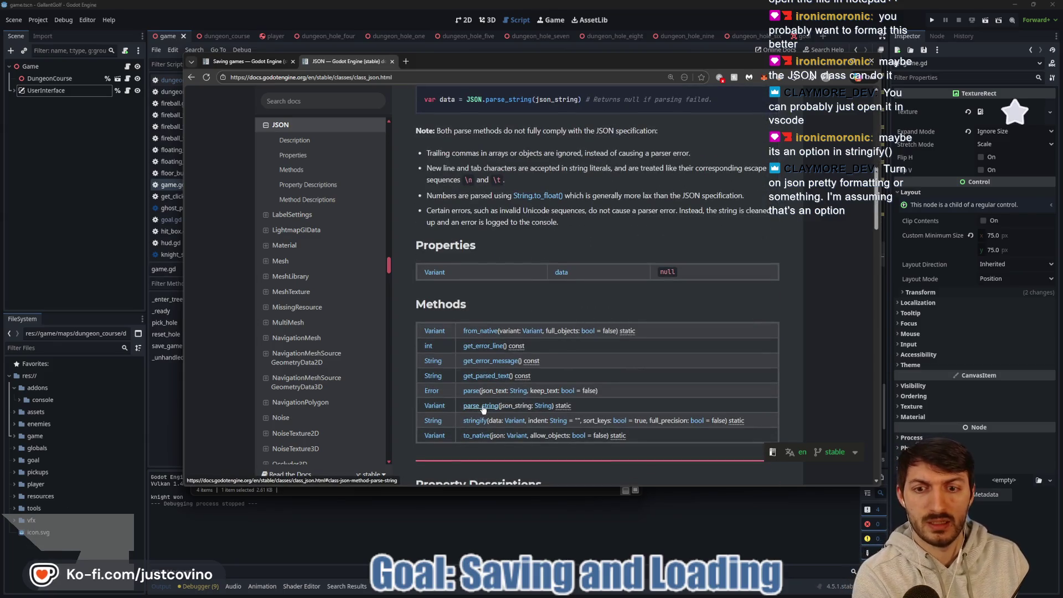
scroll(622, 352, down, 3)
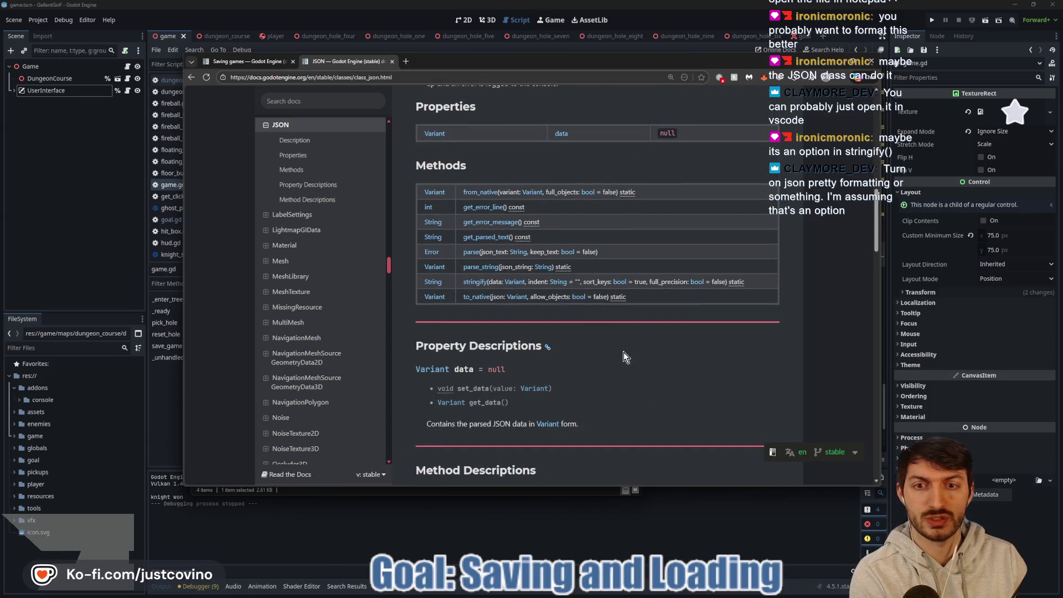
scroll(620, 348, down, 2)
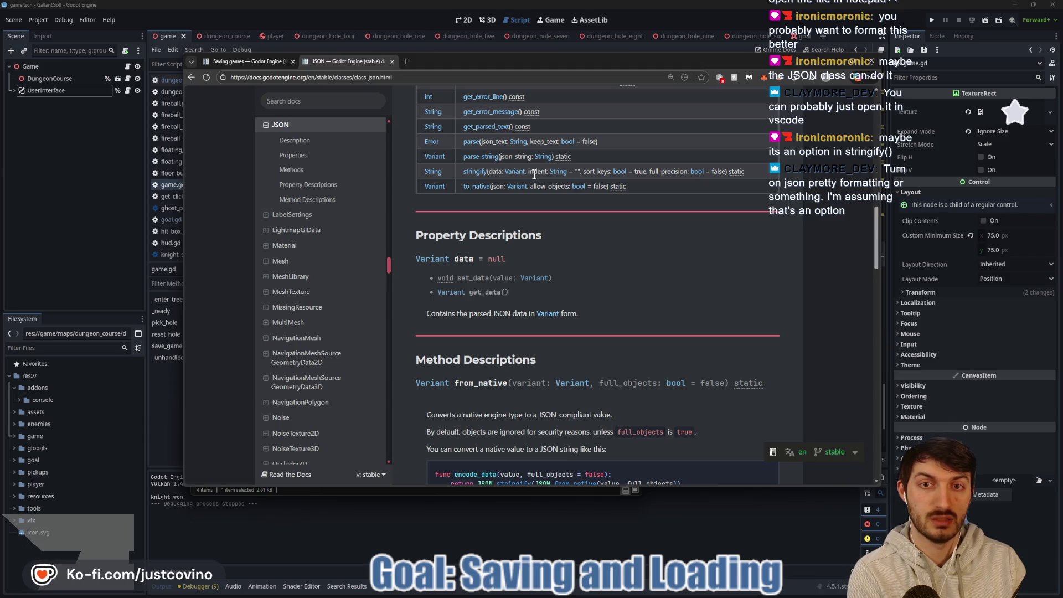
click(562, 542)
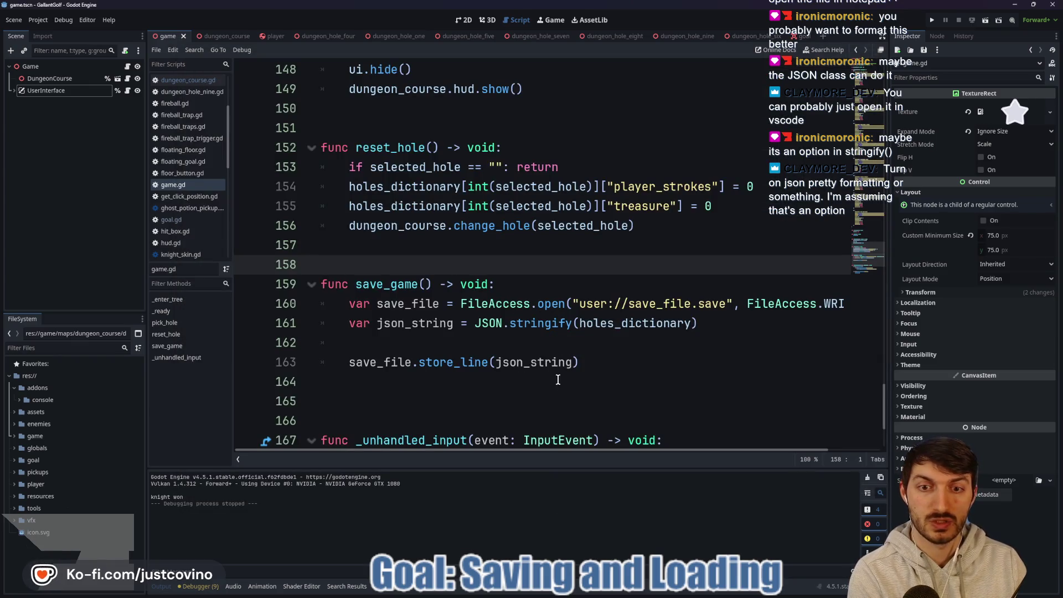
Add a comma after holes_dictionary in JSON.stringify on line 161, then go back to the JSON docs.
click(572, 362)
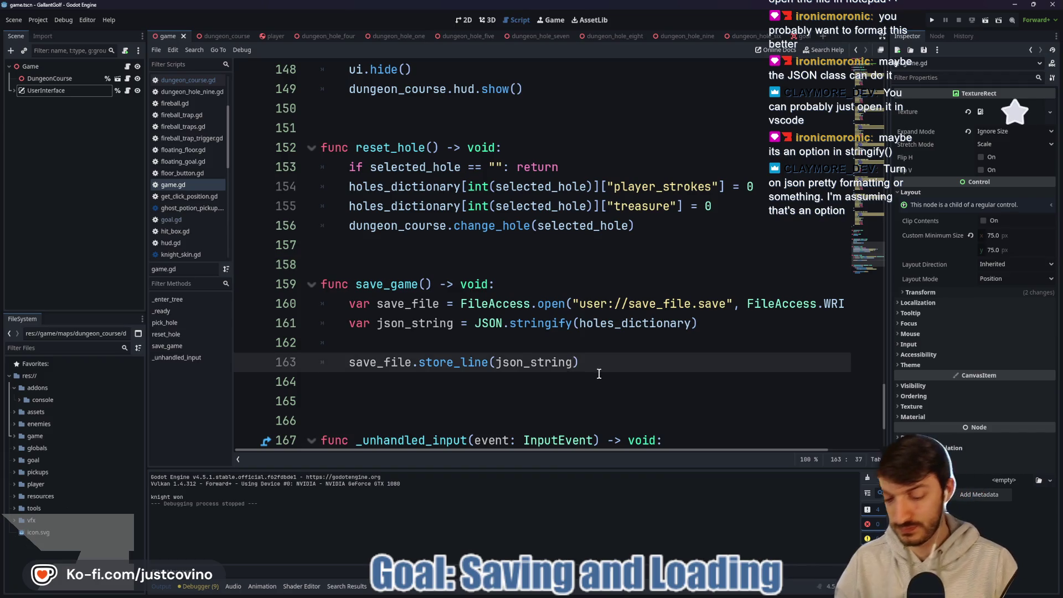
click(692, 324)
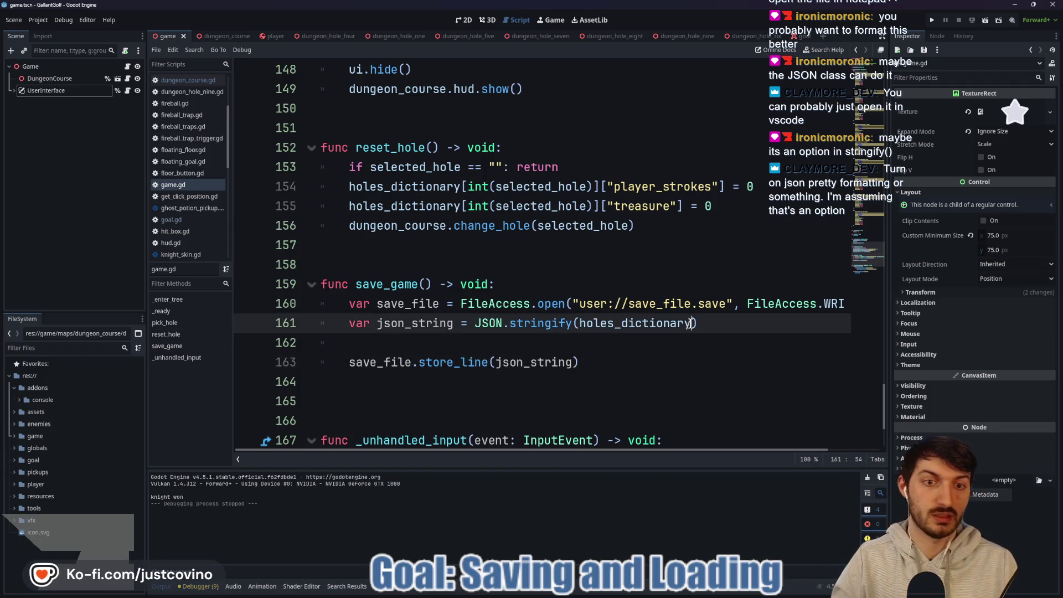
text(,)
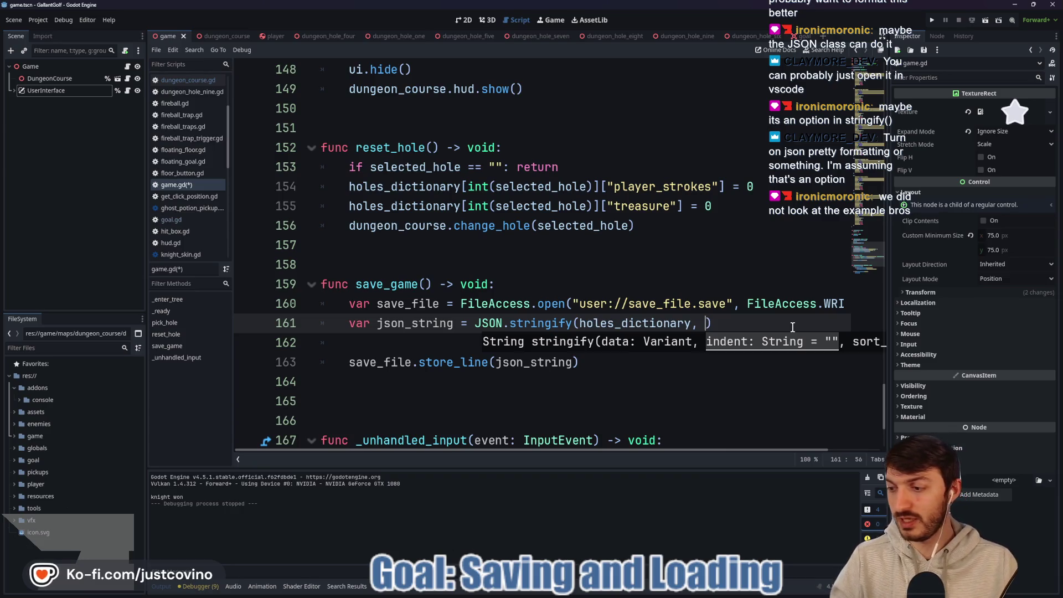
click(602, 592)
scroll(613, 328, down, 3)
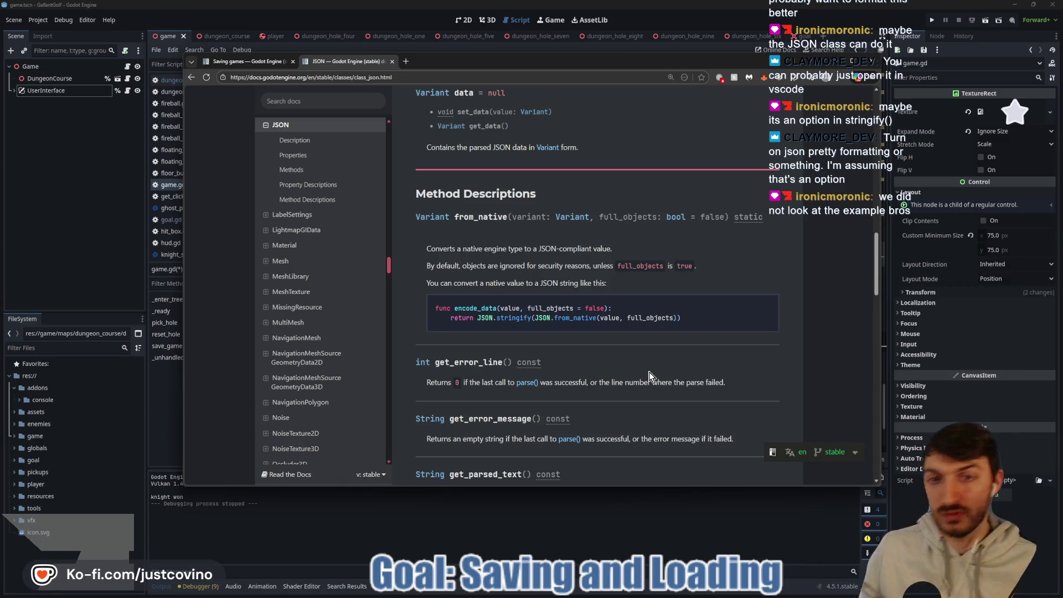
Scroll the JSON class page to the stringify() description of the indent parameter.
scroll(650, 375, down, 10)
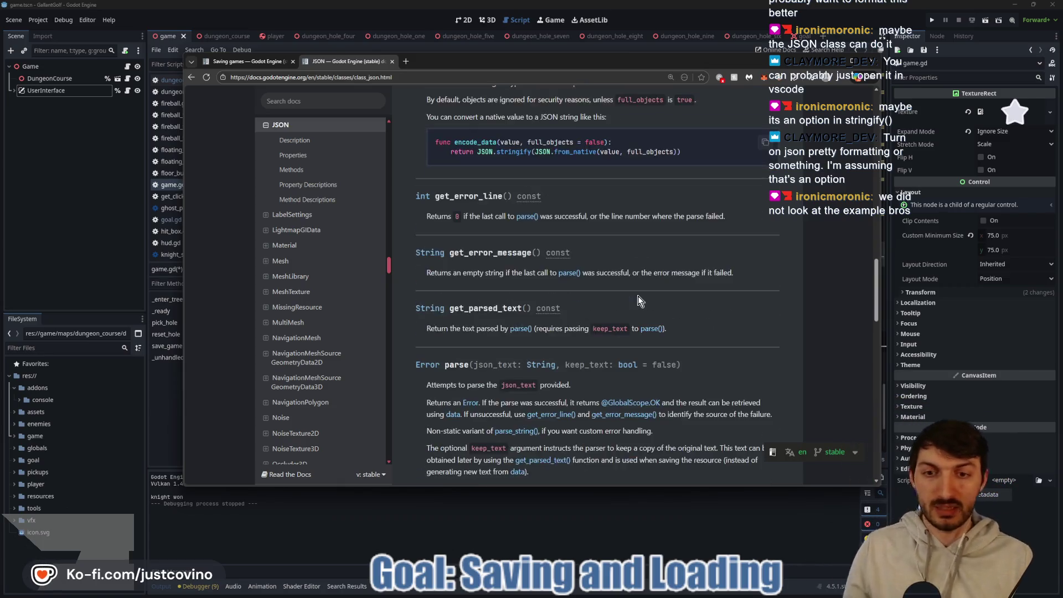
scroll(609, 308, down, 2)
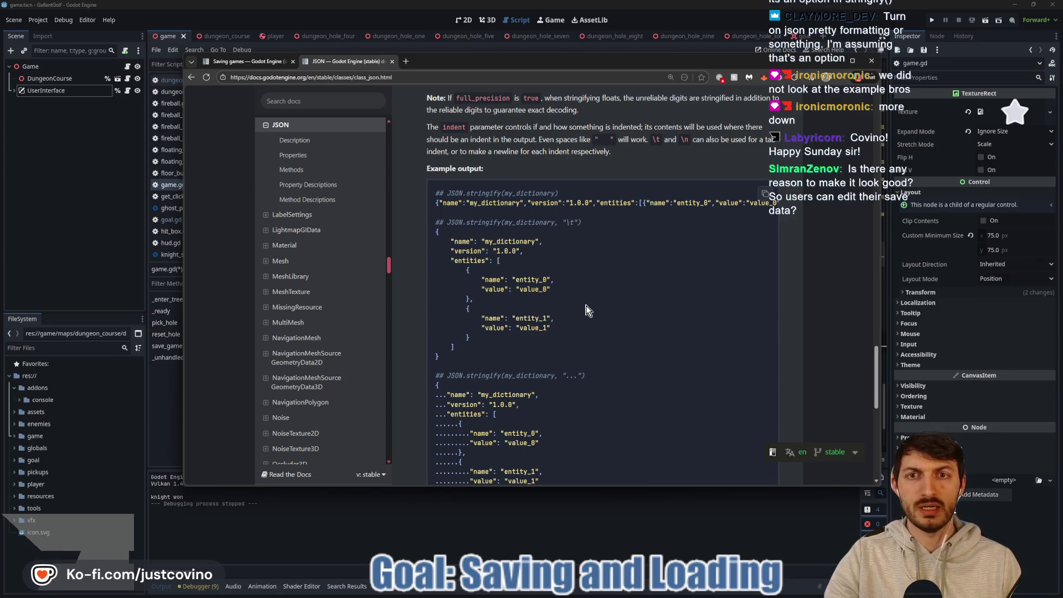
scroll(588, 310, up, 2)
scroll(589, 308, up, 1)
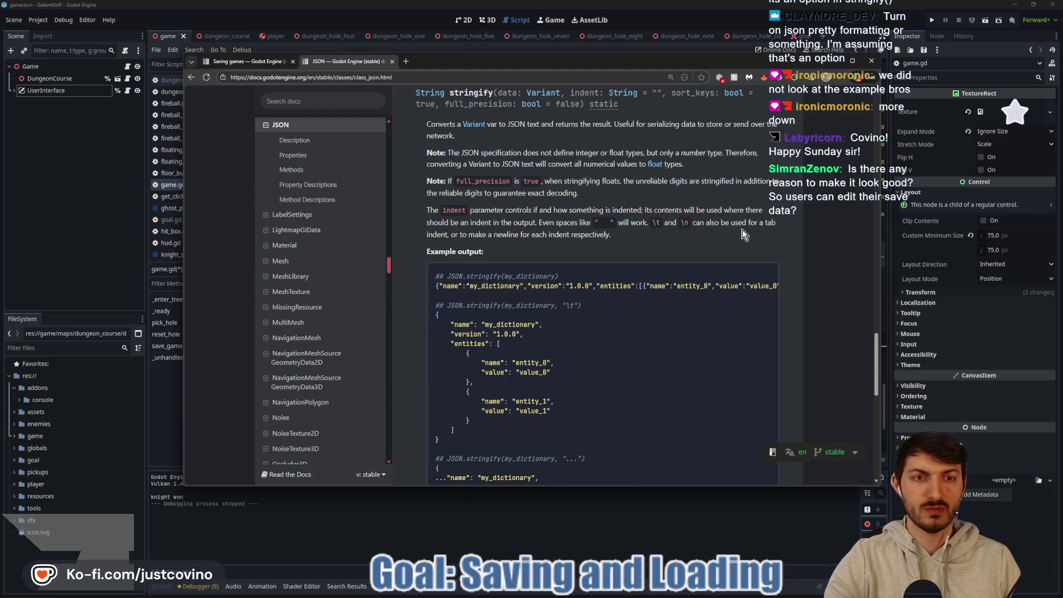
Compare stringify()'s my_dictionary outputs with no indent, a tab indent and "...", then go back to the script.
scroll(720, 228, down, 2)
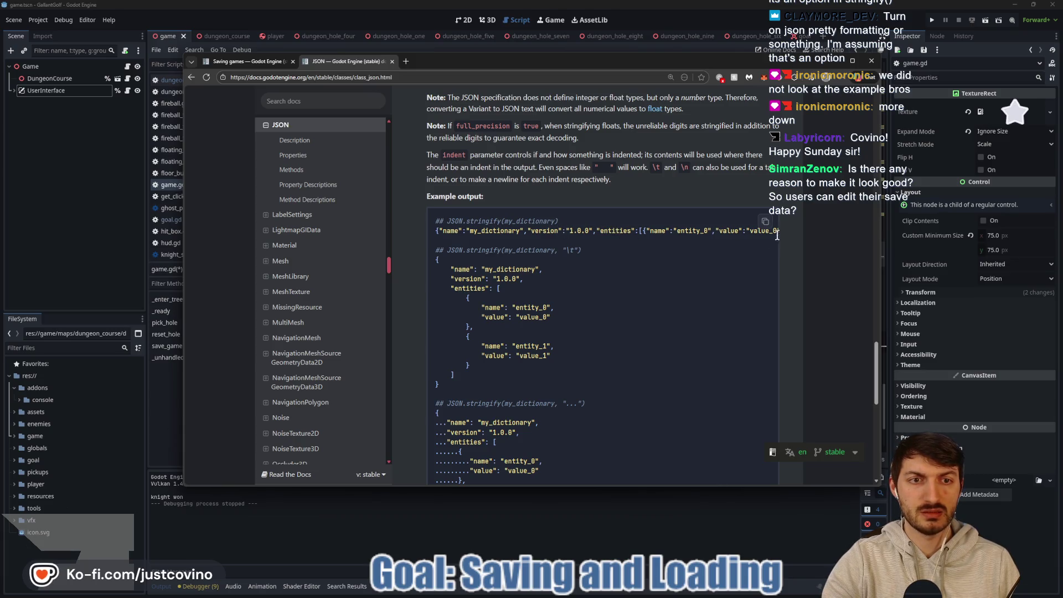
mouse_move(721, 235)
mouse_down()
mouse_move(806, 237)
mouse_move(765, 246)
mouse_move(442, 238)
mouse_move(599, 288)
mouse_up()
click(599, 288)
scroll(598, 285, down, 3)
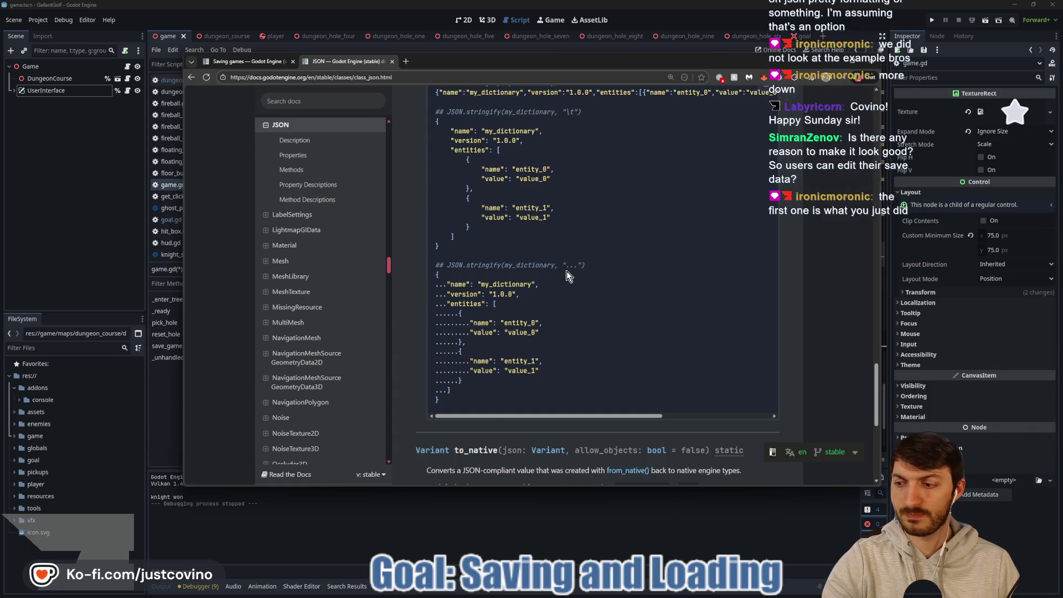
scroll(565, 270, up, 3)
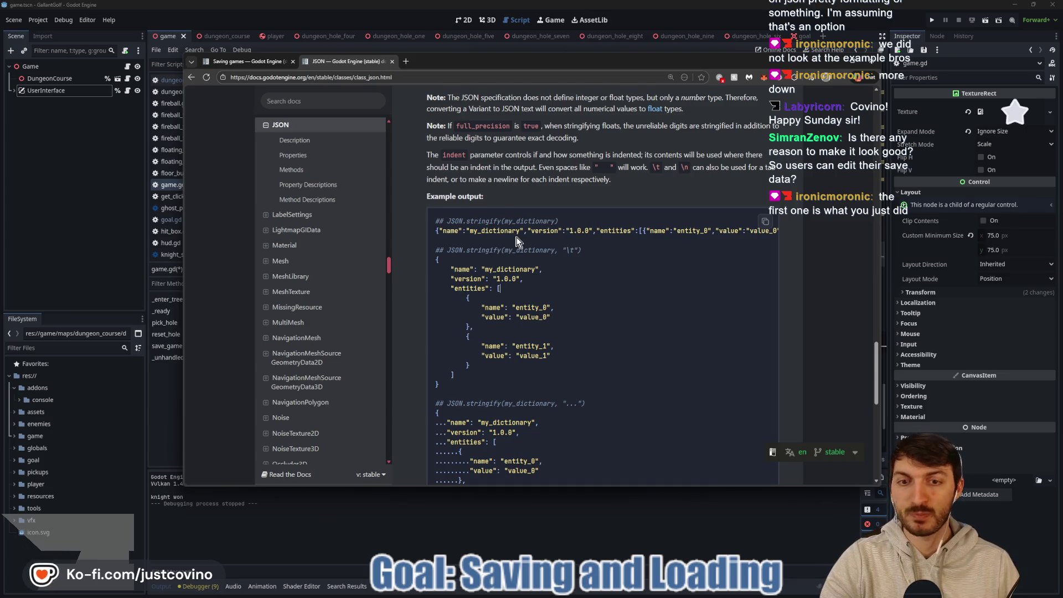
scroll(587, 269, down, 3)
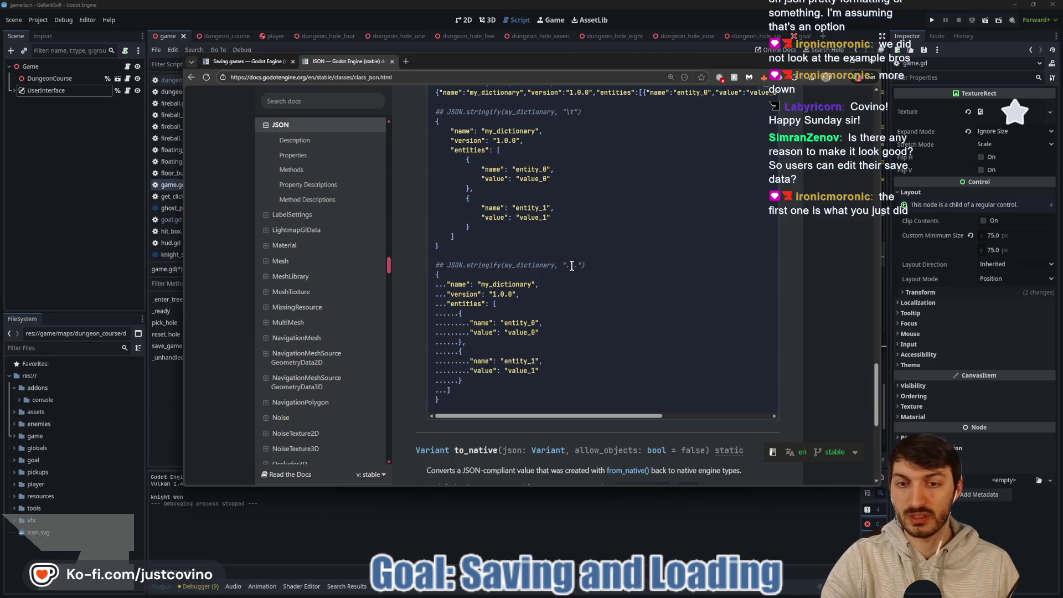
scroll(575, 266, down, 2)
scroll(566, 257, up, 1)
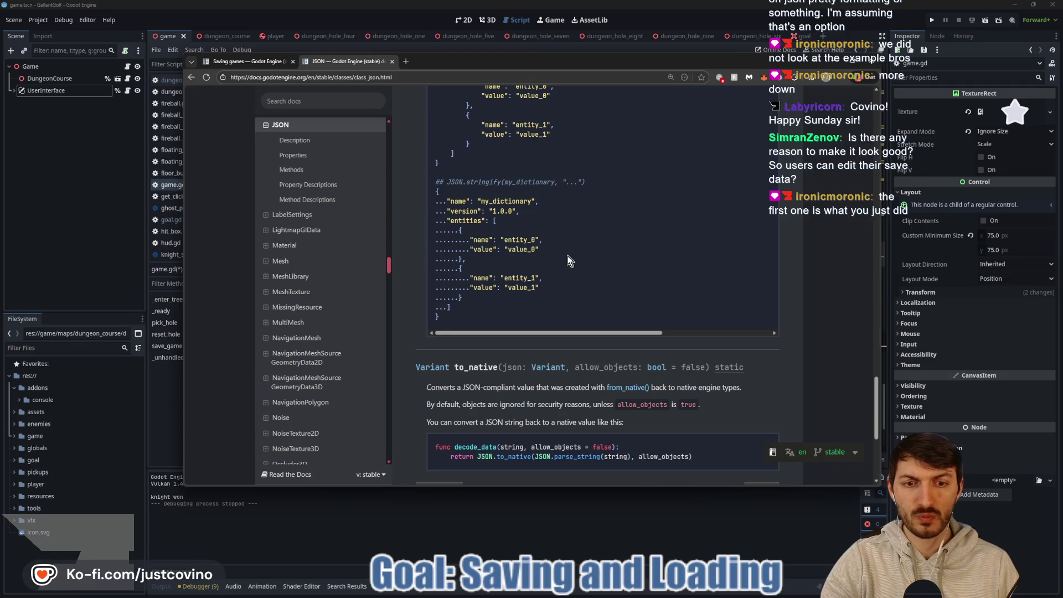
scroll(573, 194, down, 3)
scroll(582, 213, up, 3)
scroll(586, 227, down, 2)
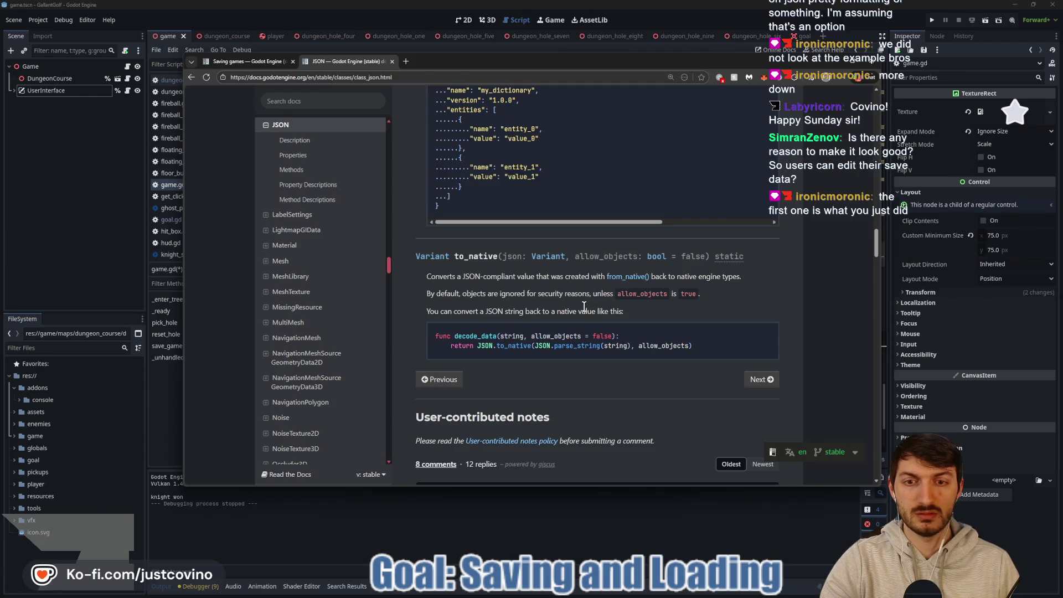
scroll(584, 306, up, 3)
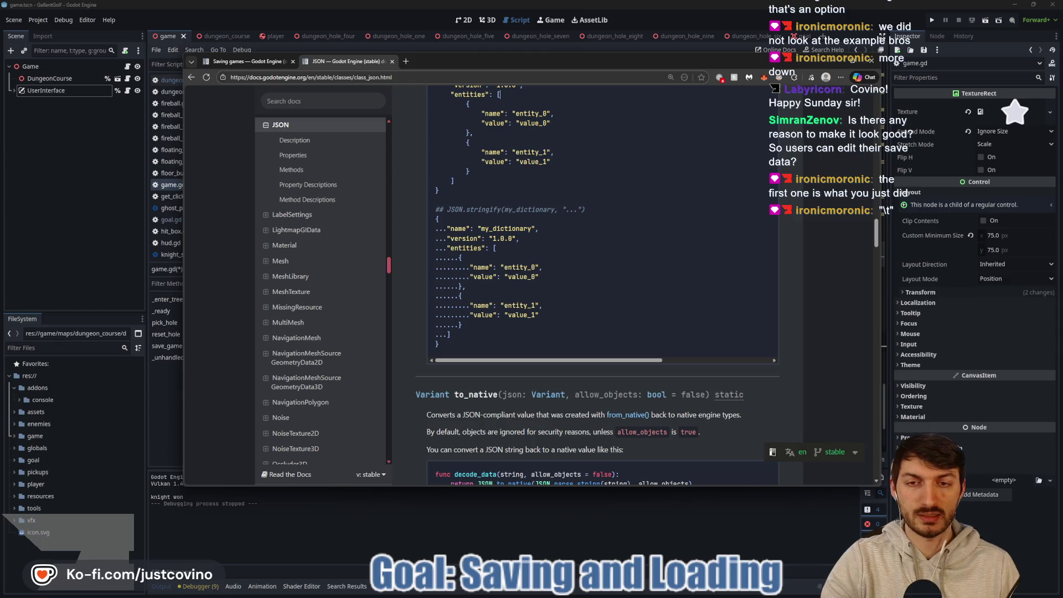
scroll(570, 339, up, 1)
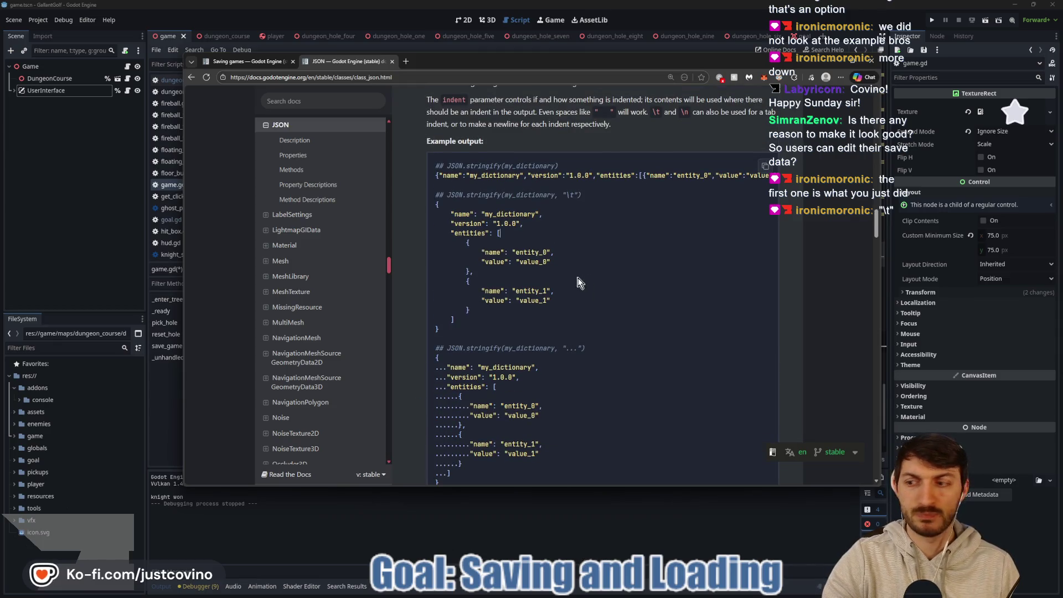
scroll(579, 338, up, 1)
scroll(578, 337, up, 3)
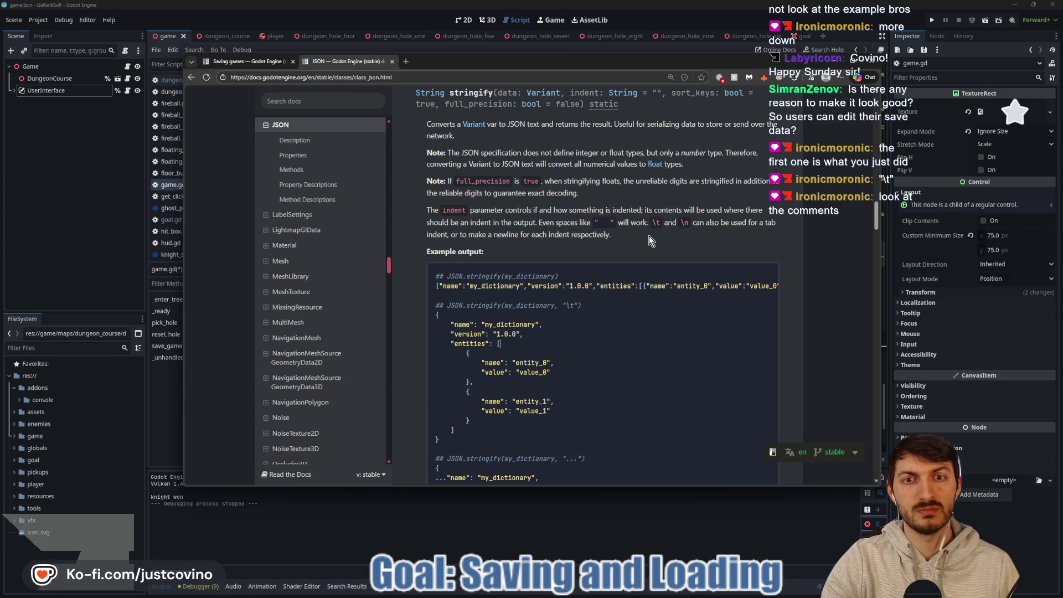
click(573, 553)
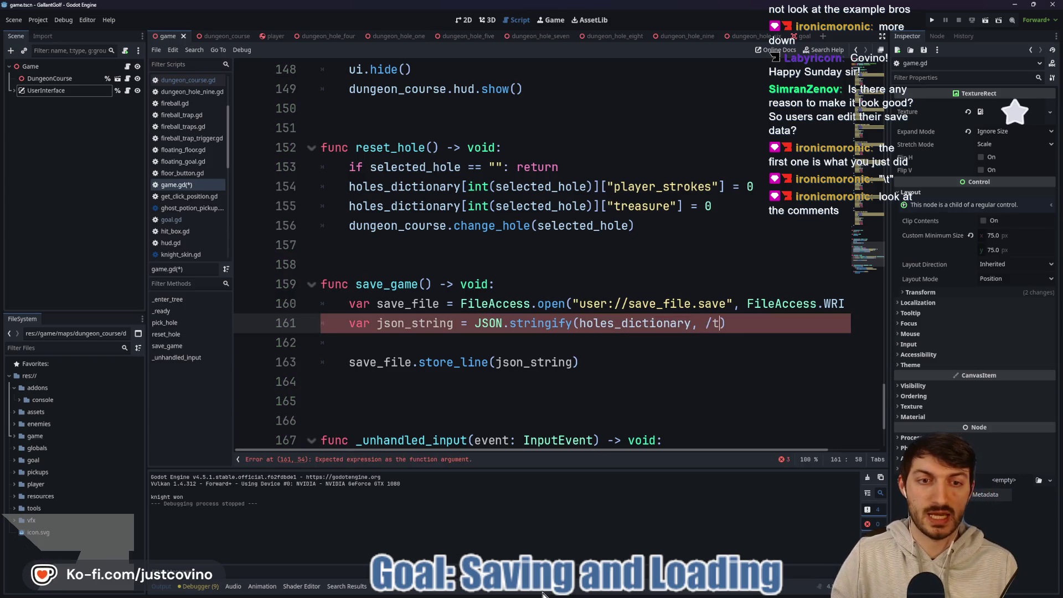
Look at the stringify docs example again before editing the script.
click(495, 593)
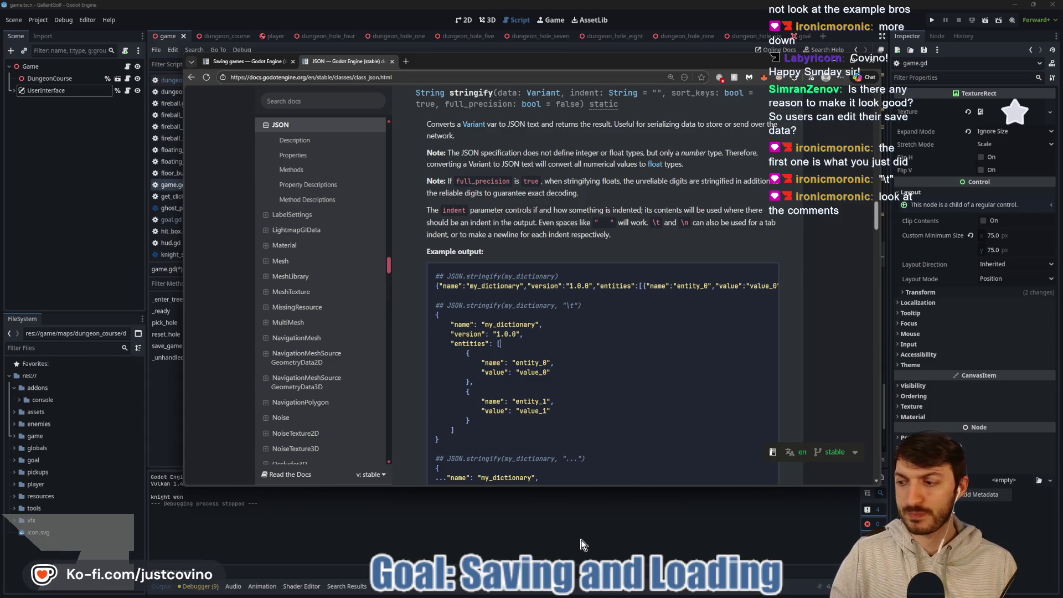
scroll(660, 323, down, 2)
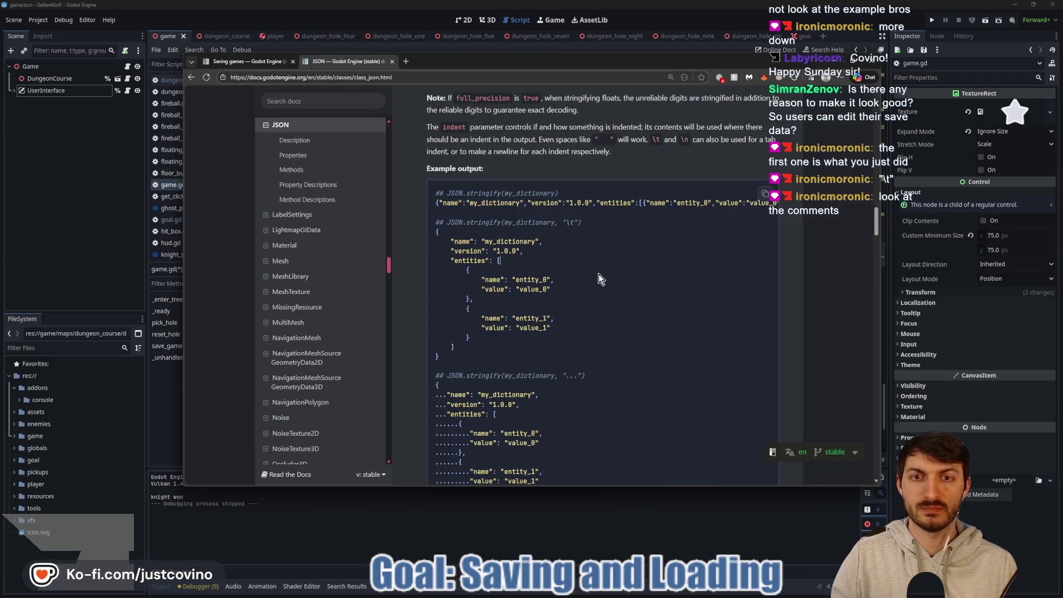
click(588, 539)
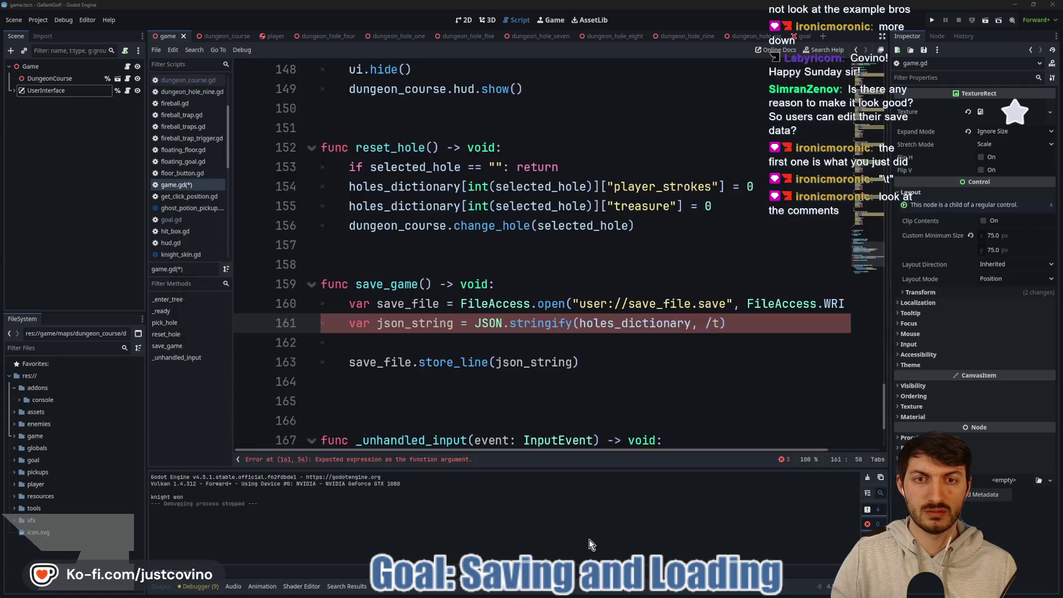
Make the second JSON.stringify argument on line 161 the "\t" indent.
click(708, 323)
text("")
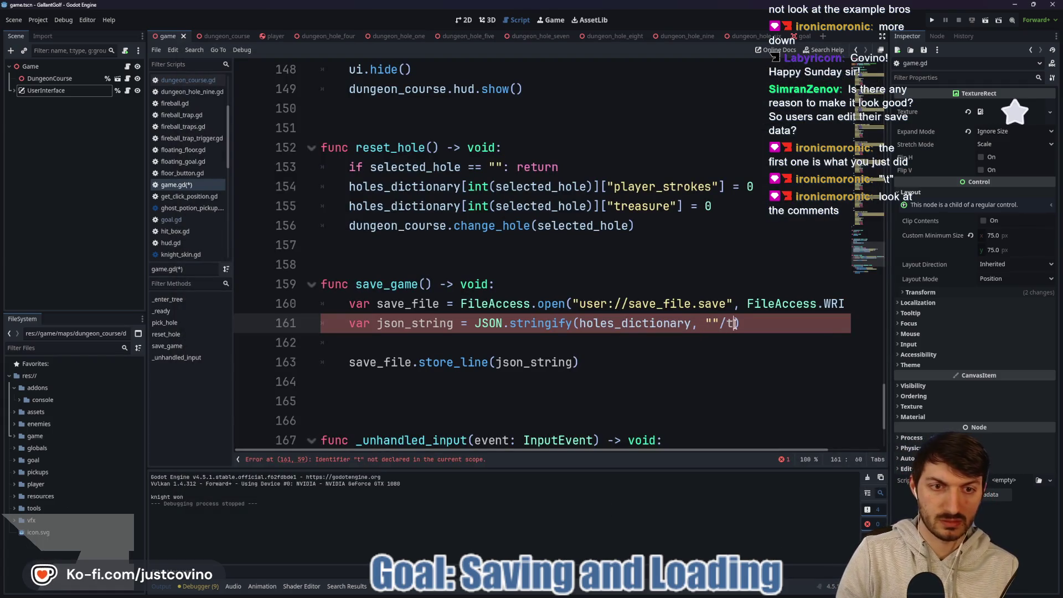
key(Delete)
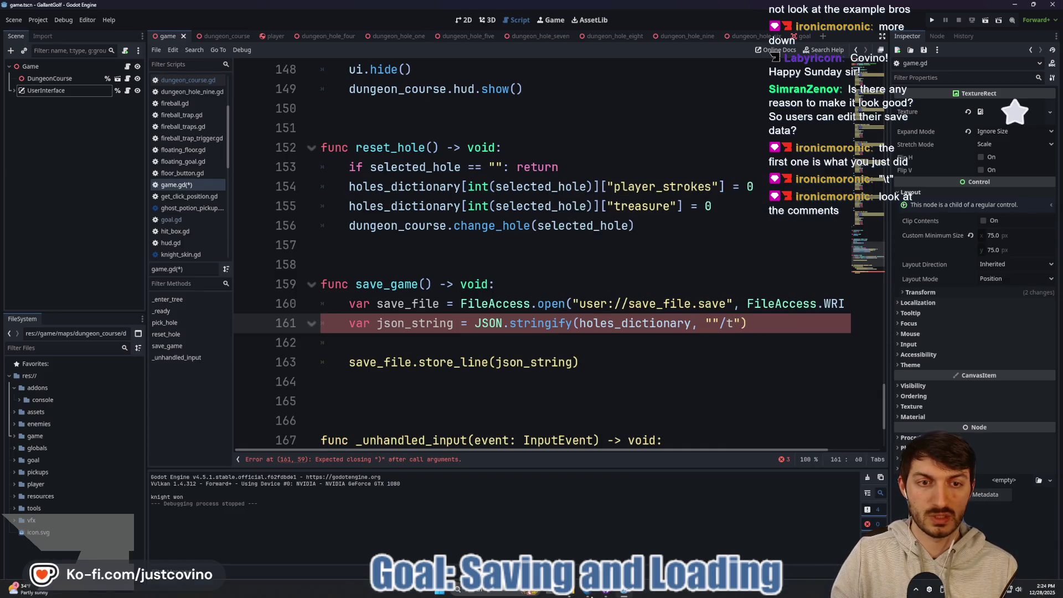
click(592, 594)
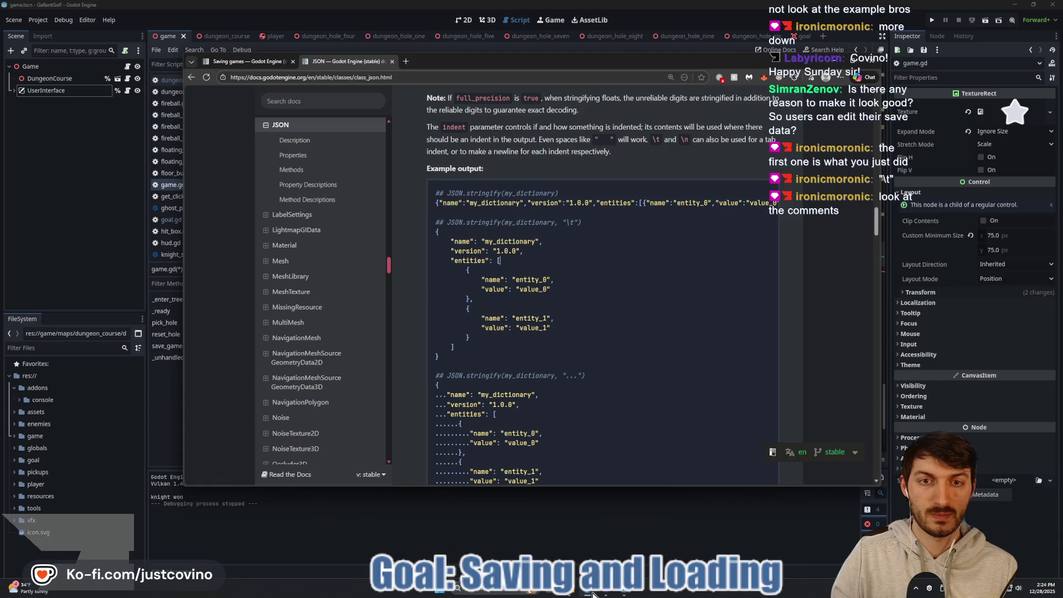
click(592, 594)
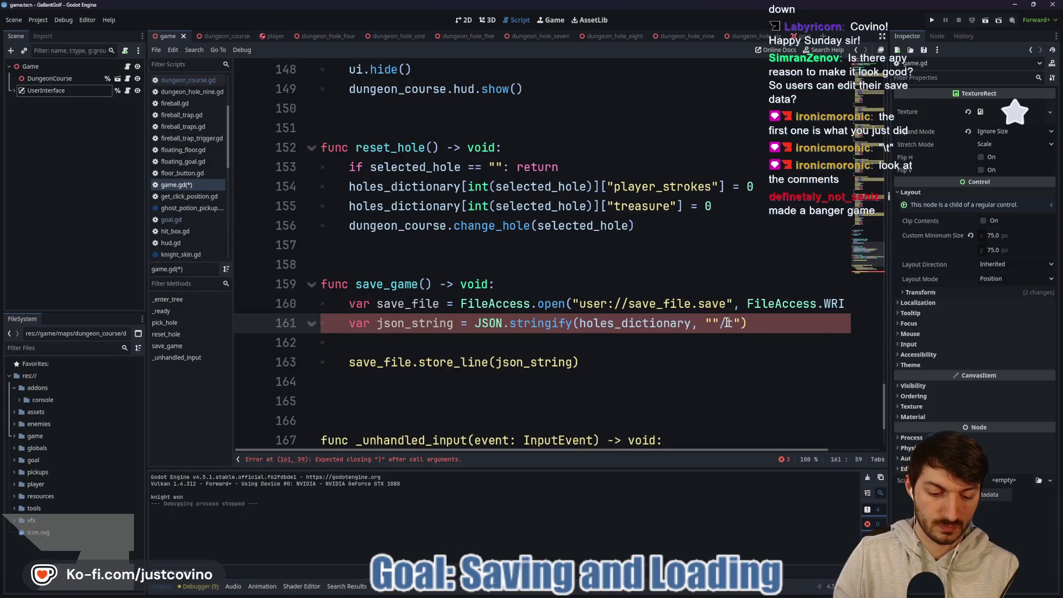
key(Right)
key(Right)
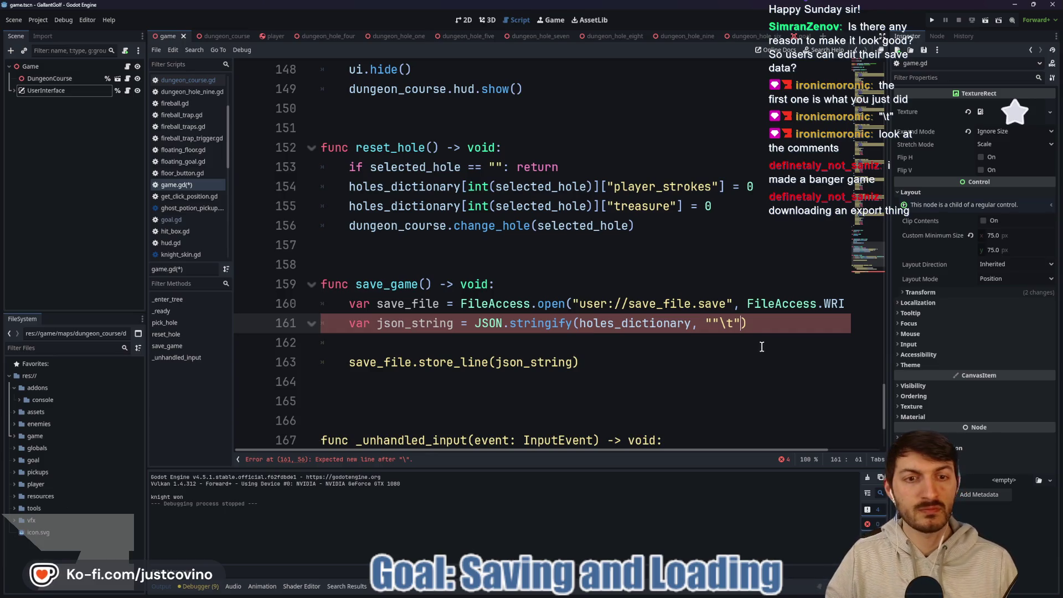
key(BackSpace)
text(")
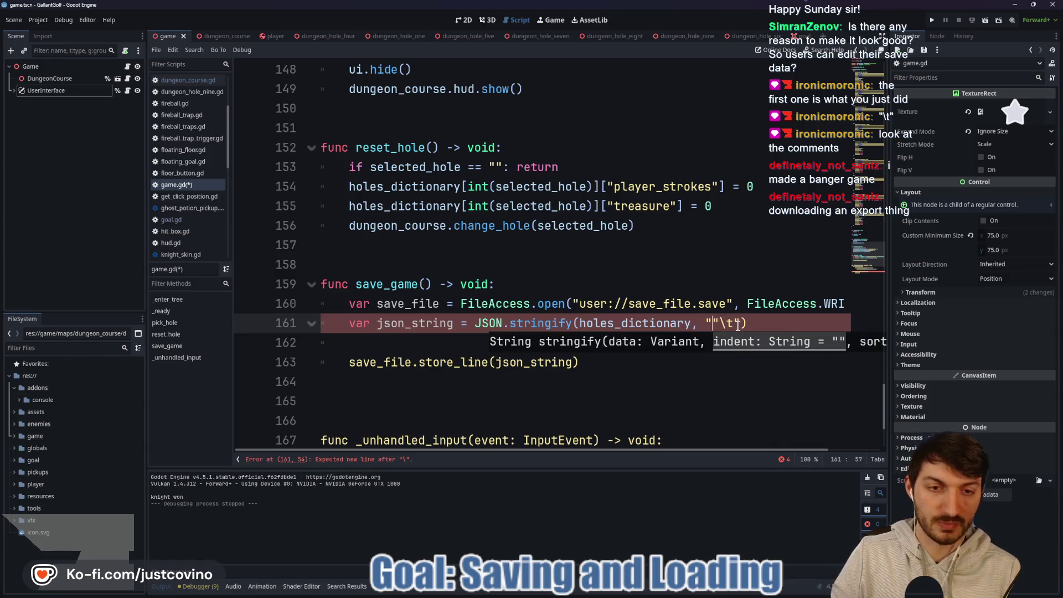
key(Delete)
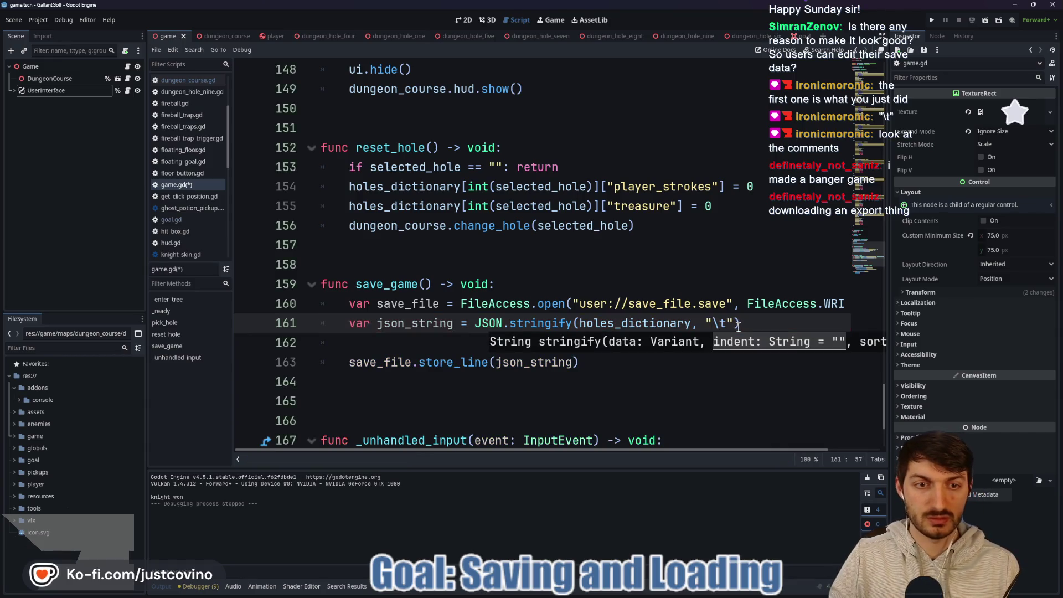
click(739, 325)
Drop the unfinished extra argument, save game.gd, and run the game.
text(, t)
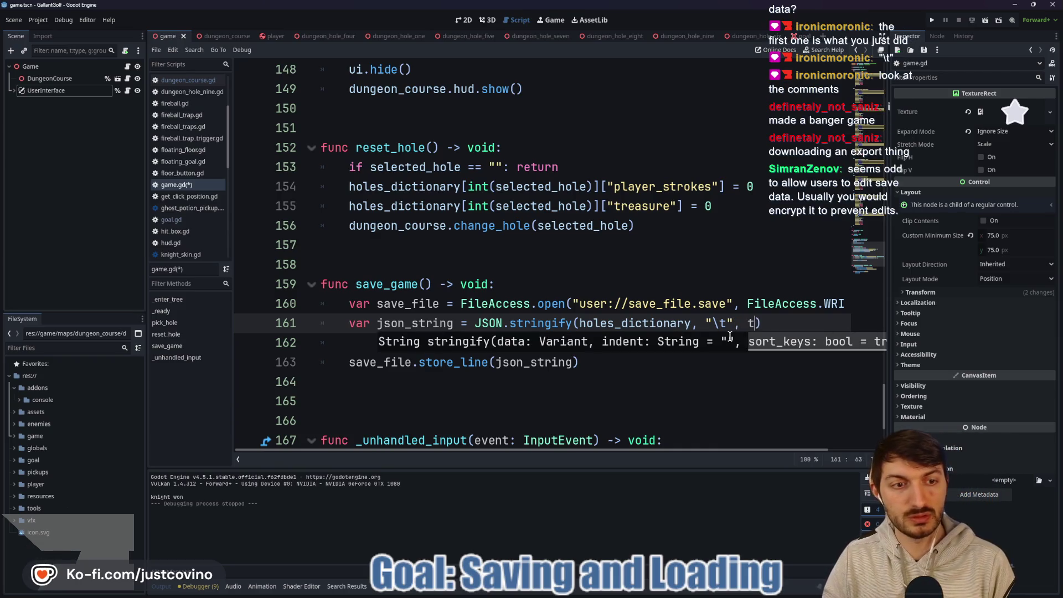
text(rue)
key(BackSpace)
key(BackSpace)
key(BackSpace)
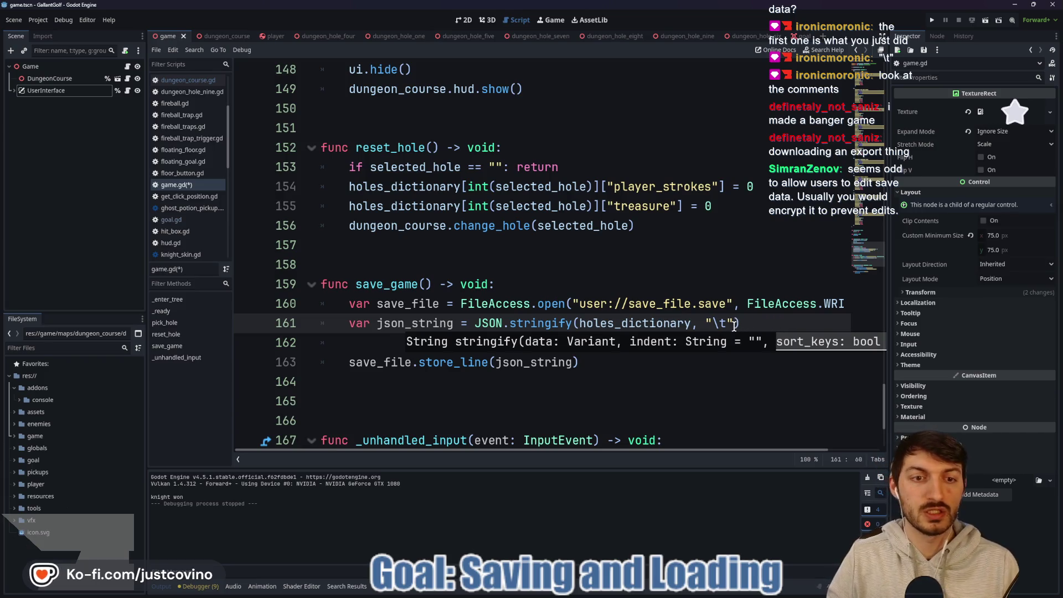
key(ctrl+s)
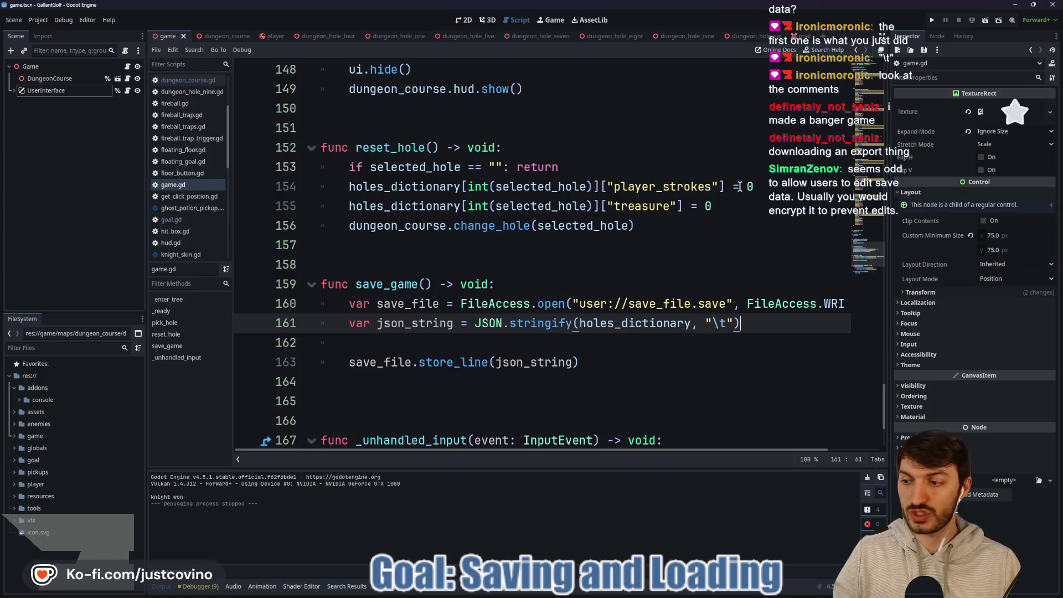
click(931, 19)
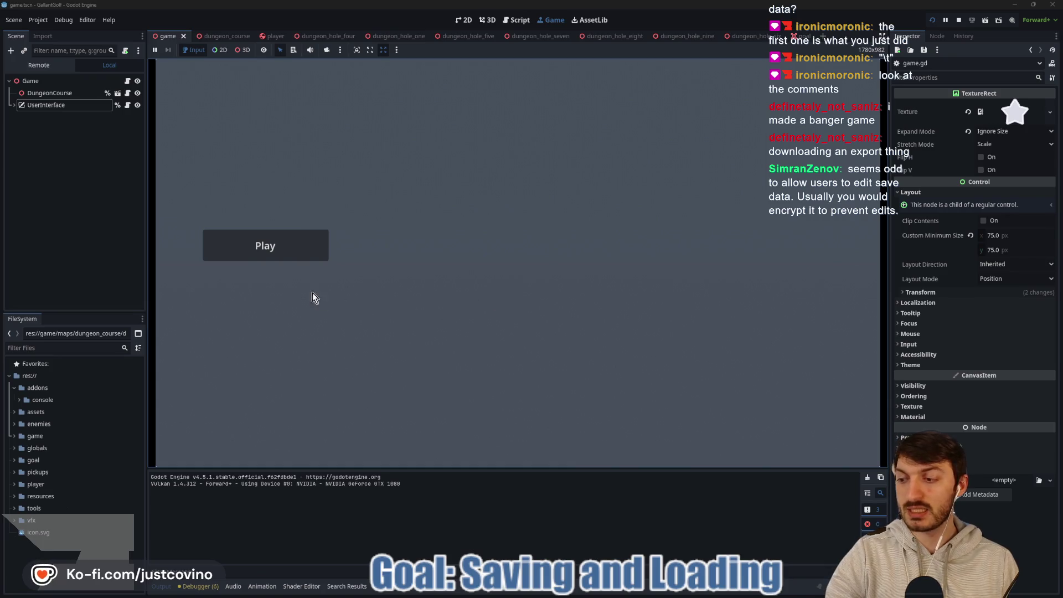
Start The Line Holds hole from the Dungeon Course, then stop the game.
click(266, 246)
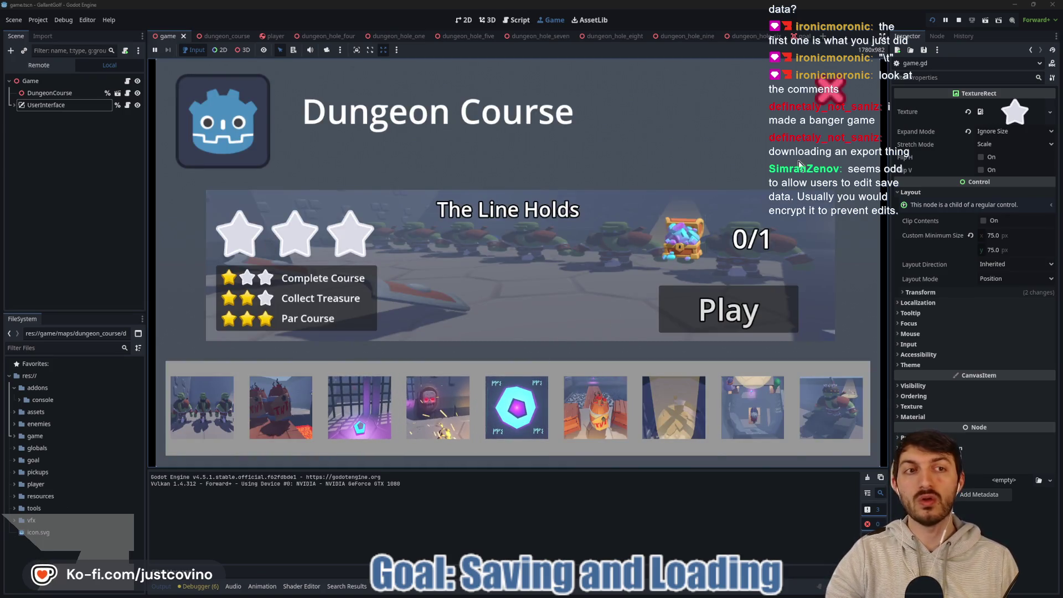
click(708, 313)
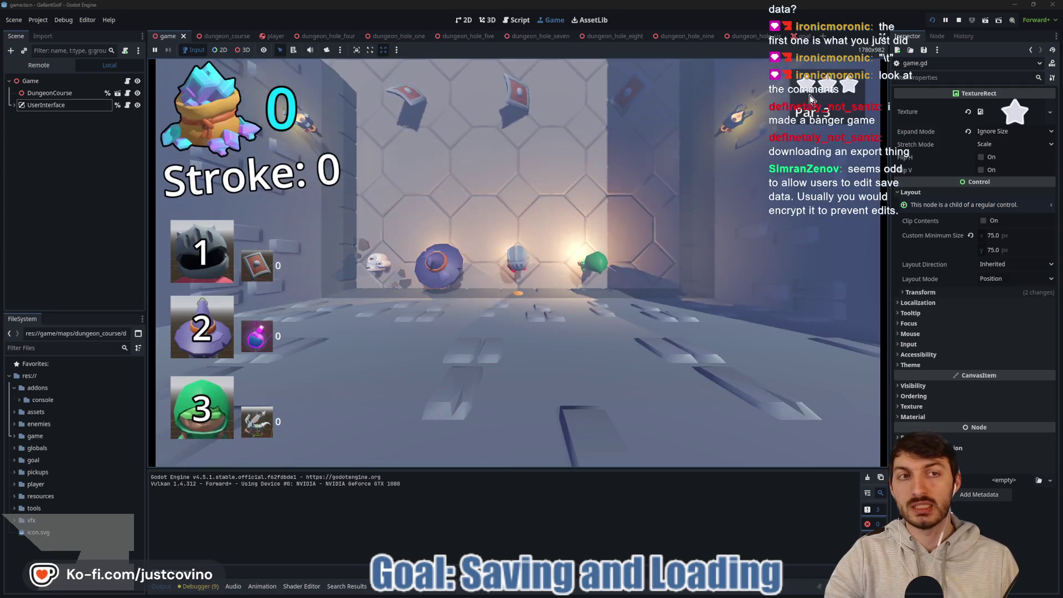
click(958, 20)
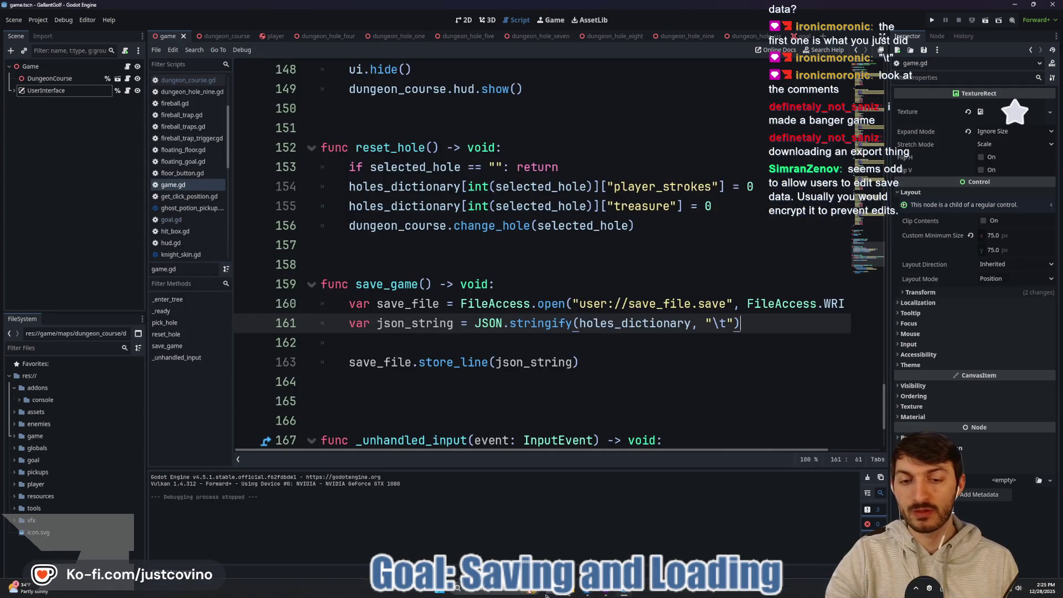
Open save_file.save from the GallantGolf user data folder in Notepad++.
click(574, 590)
click(317, 294)
double_click(317, 293)
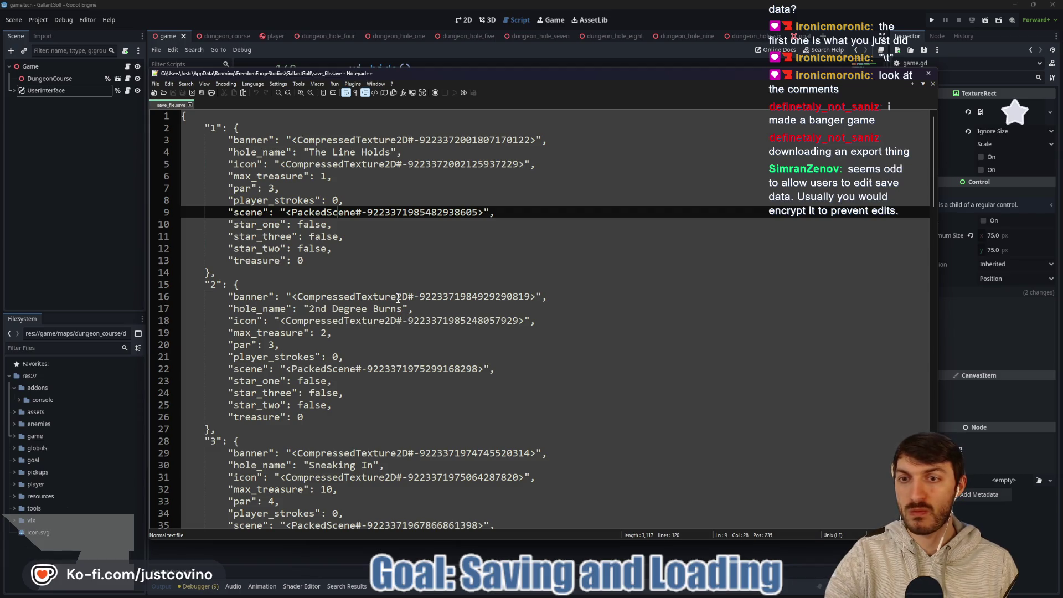
Review save_file.save's tab-indented hole entries, e.g. "2nd Degree Burns" with par 3.
click(384, 247)
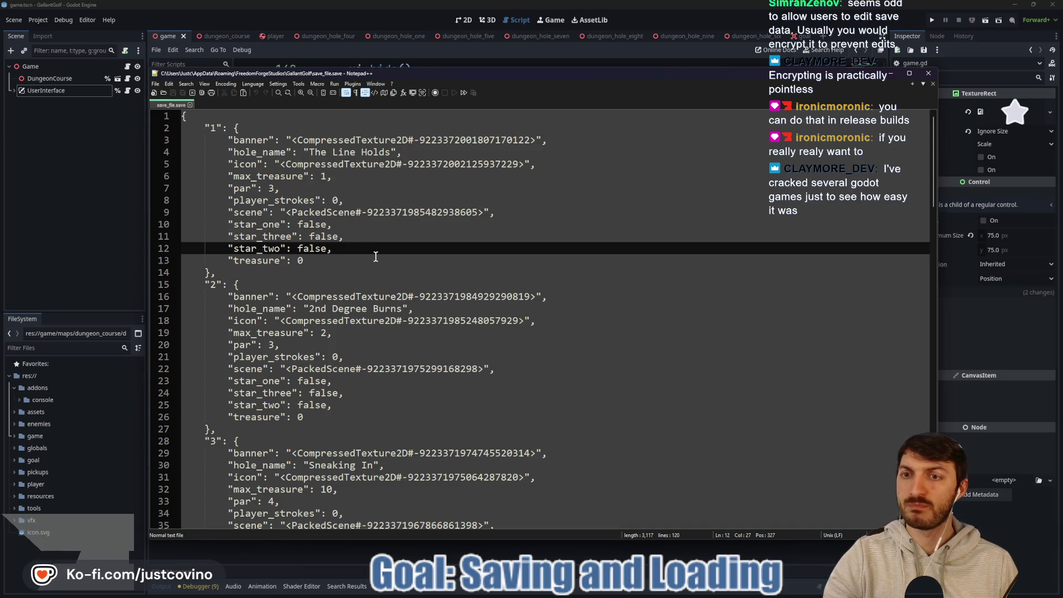
right_click(375, 256)
click(367, 238)
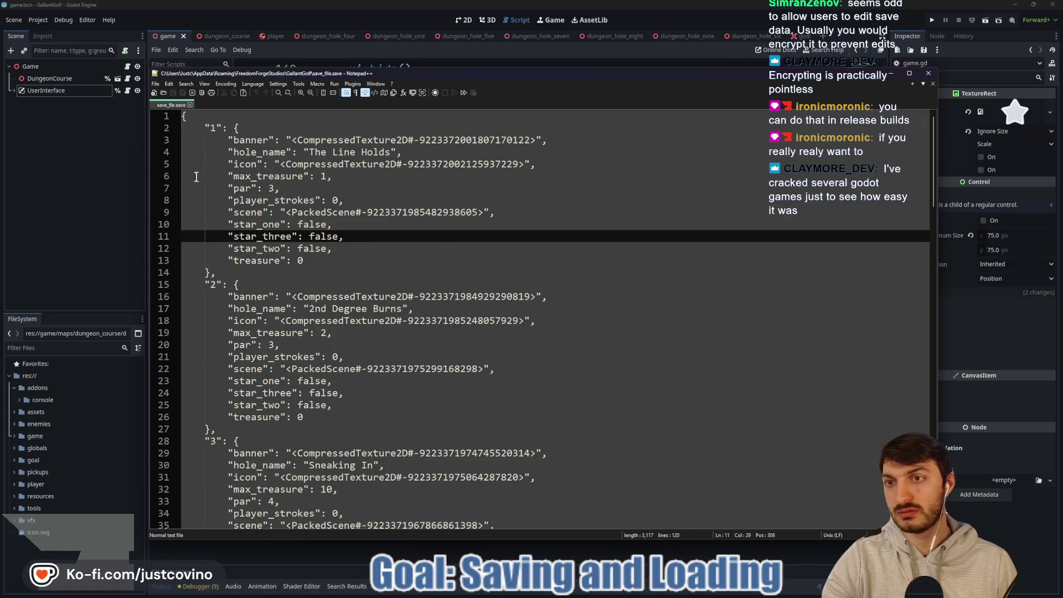
scroll(302, 388, down, 5)
scroll(303, 388, down, 20)
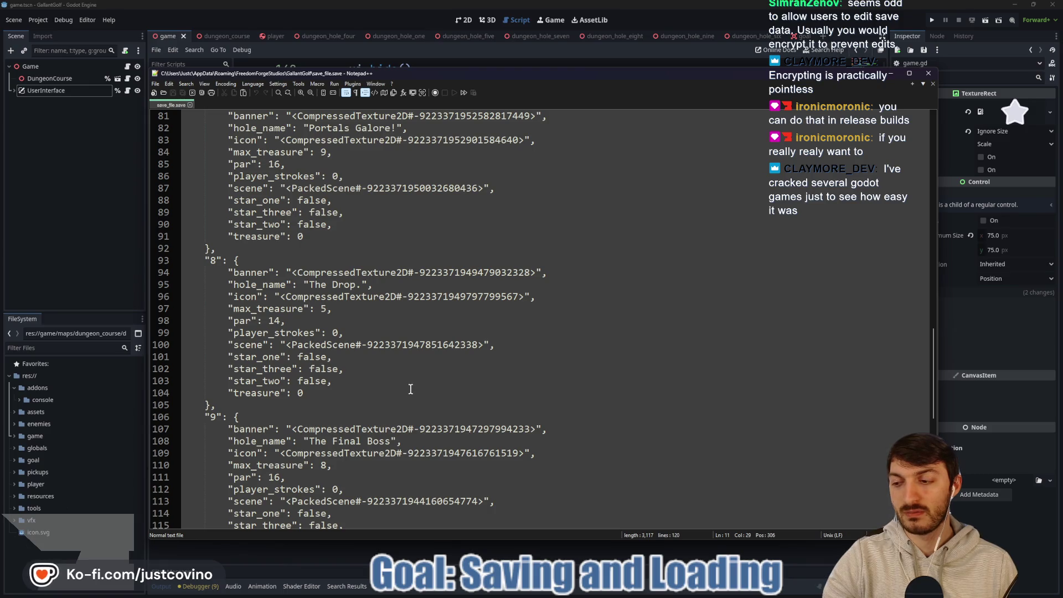
scroll(416, 390, up, 5)
scroll(415, 389, up, 10)
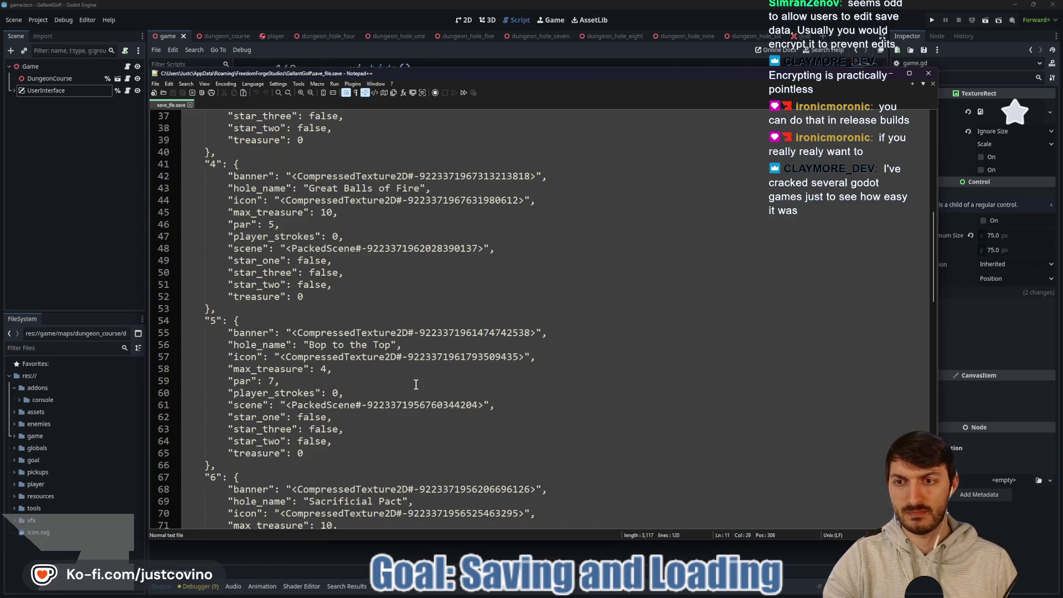
scroll(415, 384, up, 7)
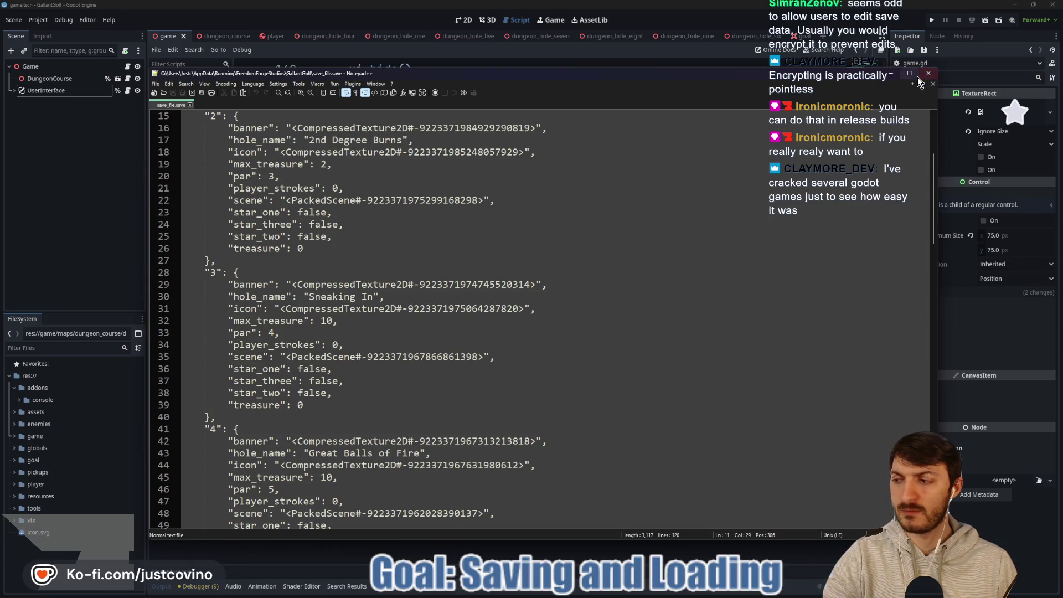
Move Notepad++ out of the way, then bring the save file back to the front.
mouse_move(912, 78)
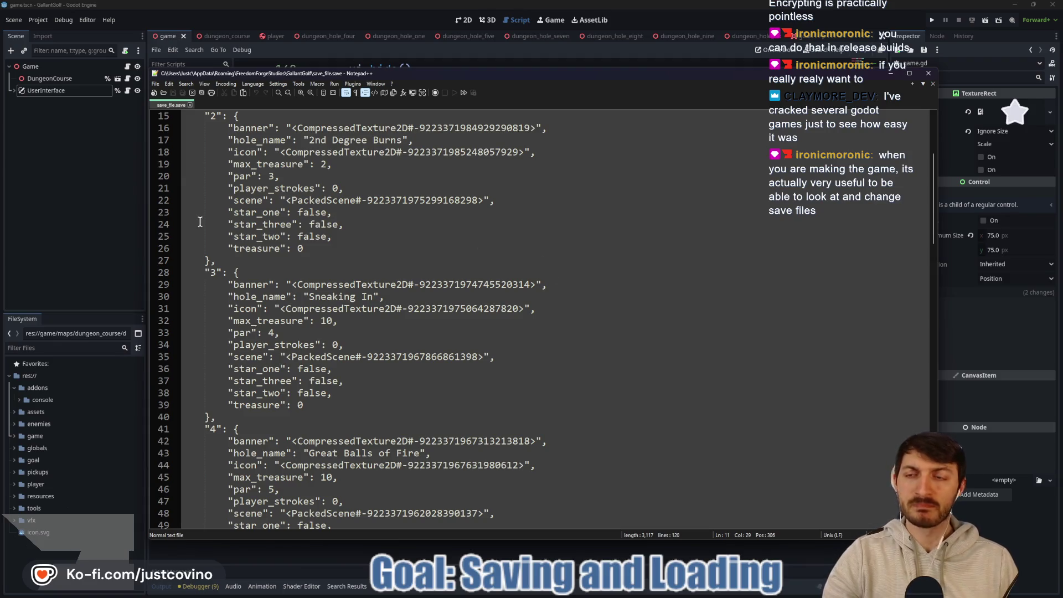
key(alt+Tab)
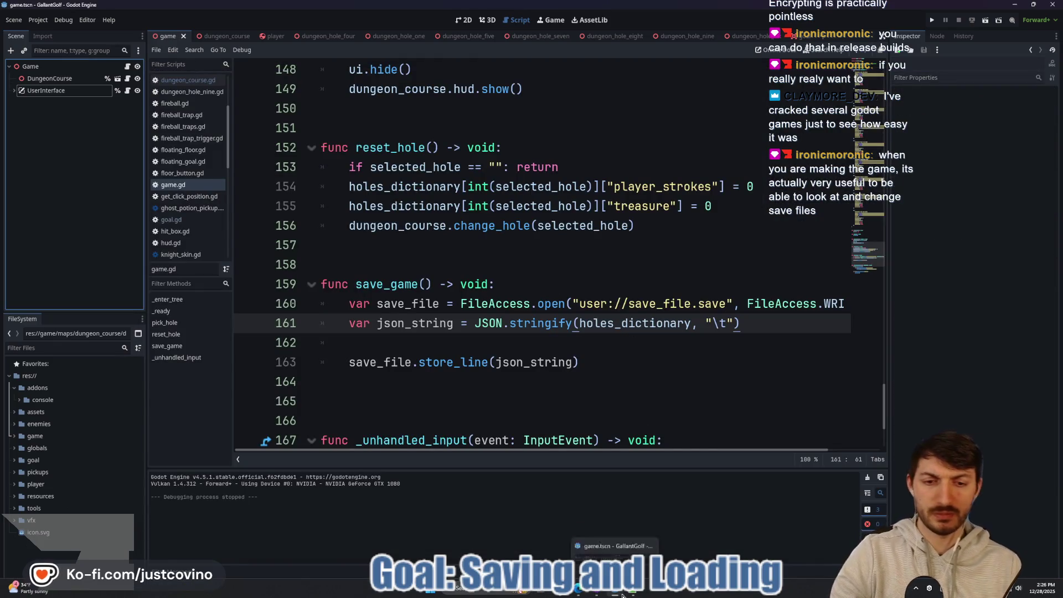
click(633, 592)
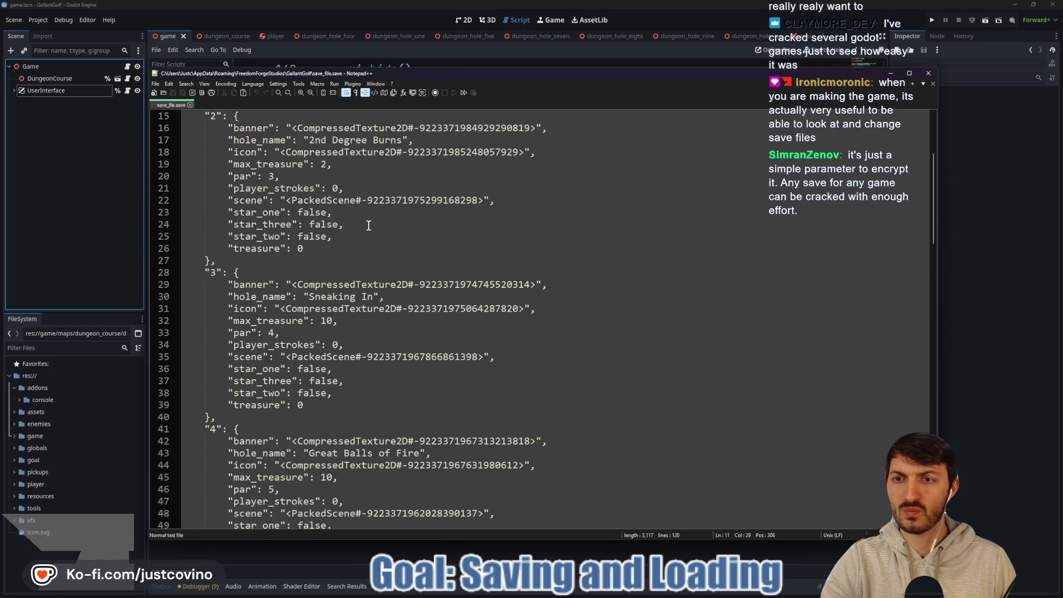
Highlight the treasure and max_treasure keys in the save file, then close Notepad++ for game.gd.
double_click(283, 247)
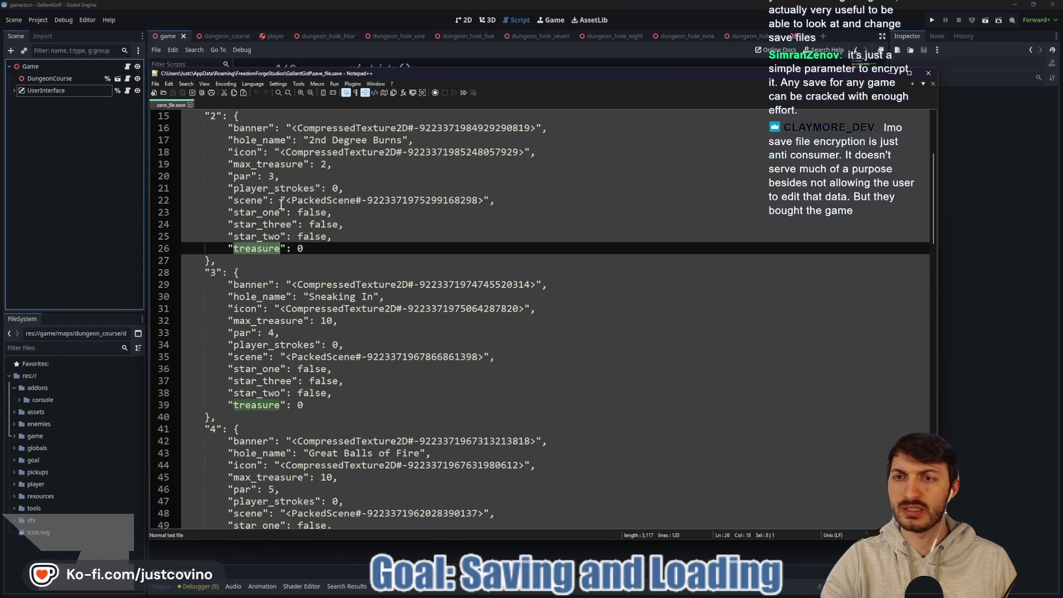
double_click(275, 163)
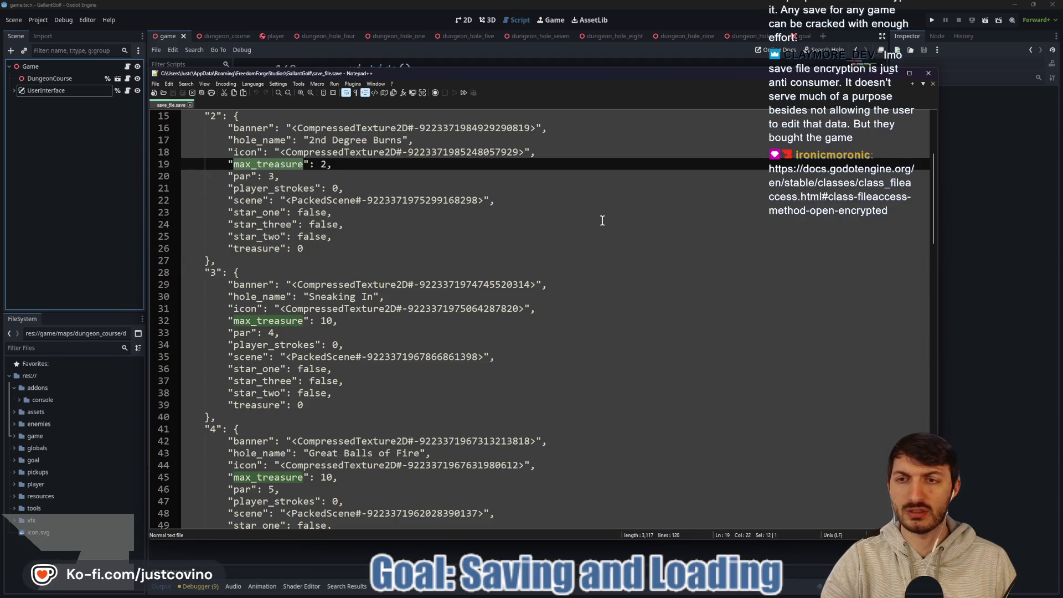
click(934, 73)
scroll(455, 328, up, 8)
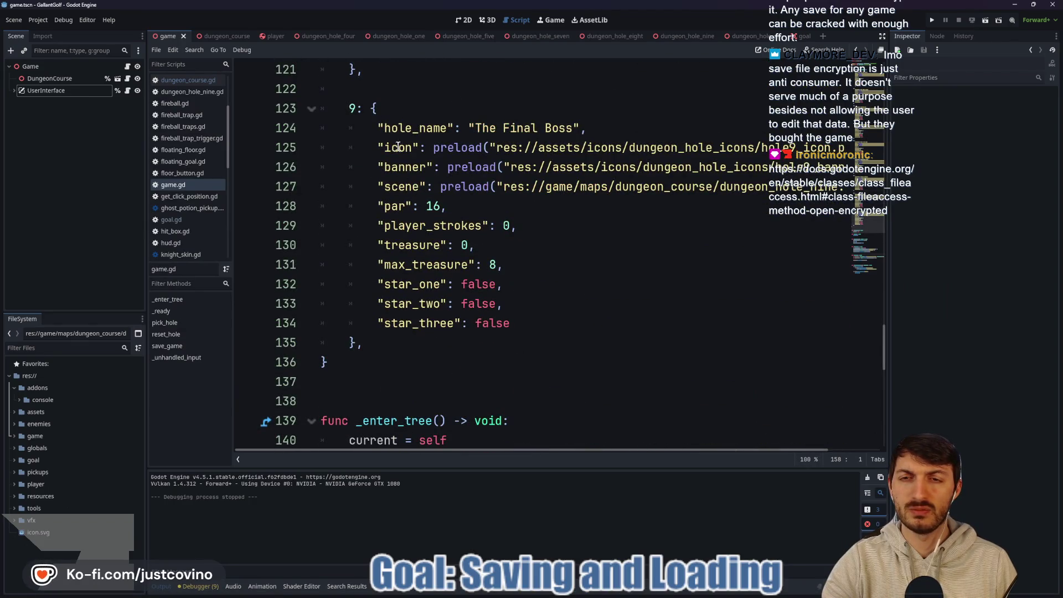
click(404, 241)
Select hole 9's max_treasure key on line 131, then switch to the FileAccess open_encrypted docs.
click(418, 265)
click(410, 244)
click(418, 265)
double_click(418, 265)
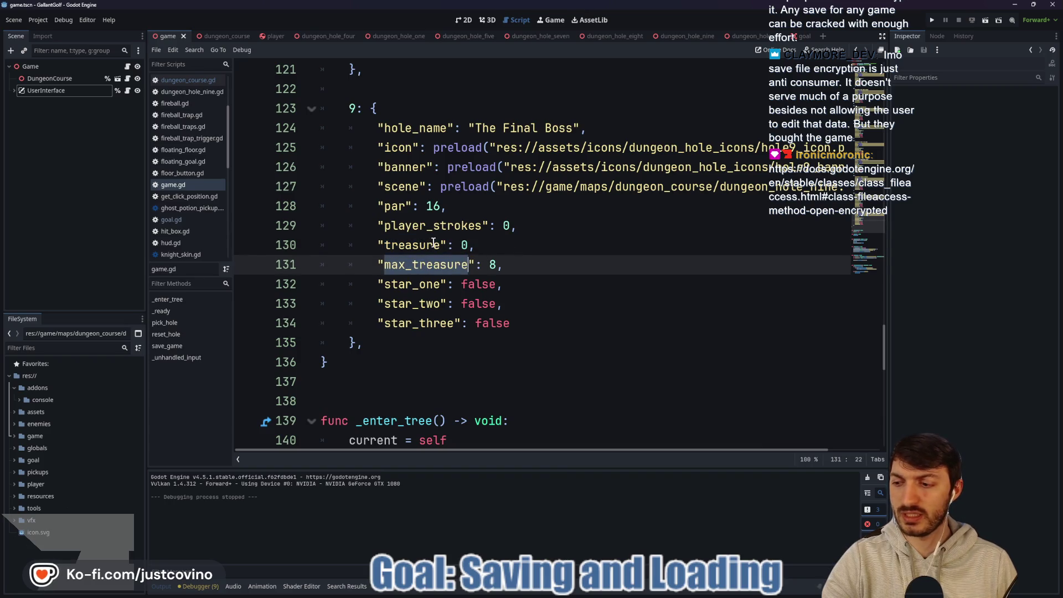
key(alt+Tab)
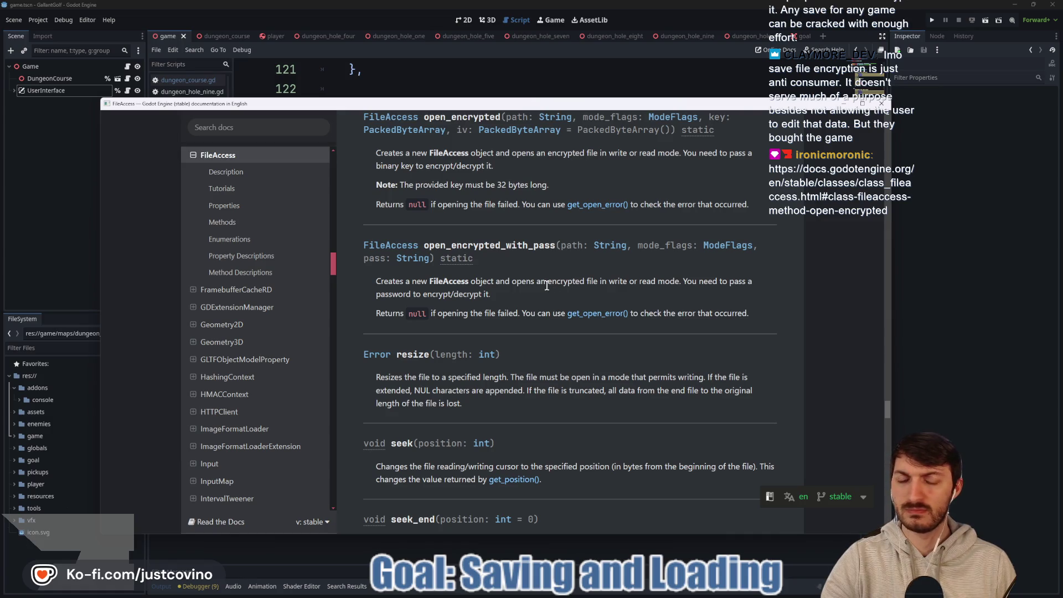
scroll(547, 286, up, 2)
Read the open_compressed and open_encrypted entries, close the docs, and deselect max_treasure in game.gd.
scroll(547, 285, up, 1)
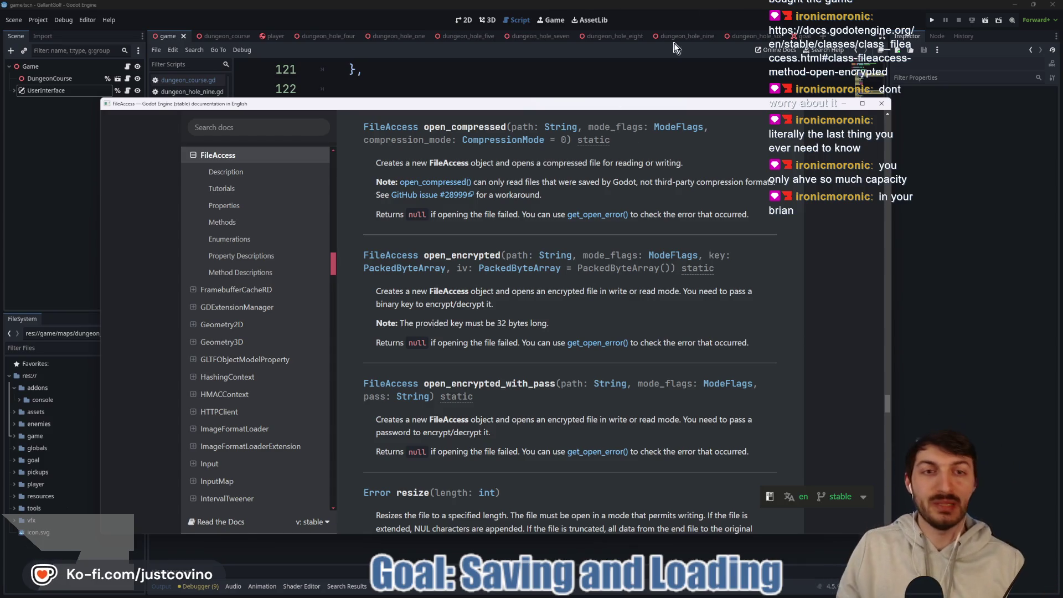
click(881, 103)
click(521, 267)
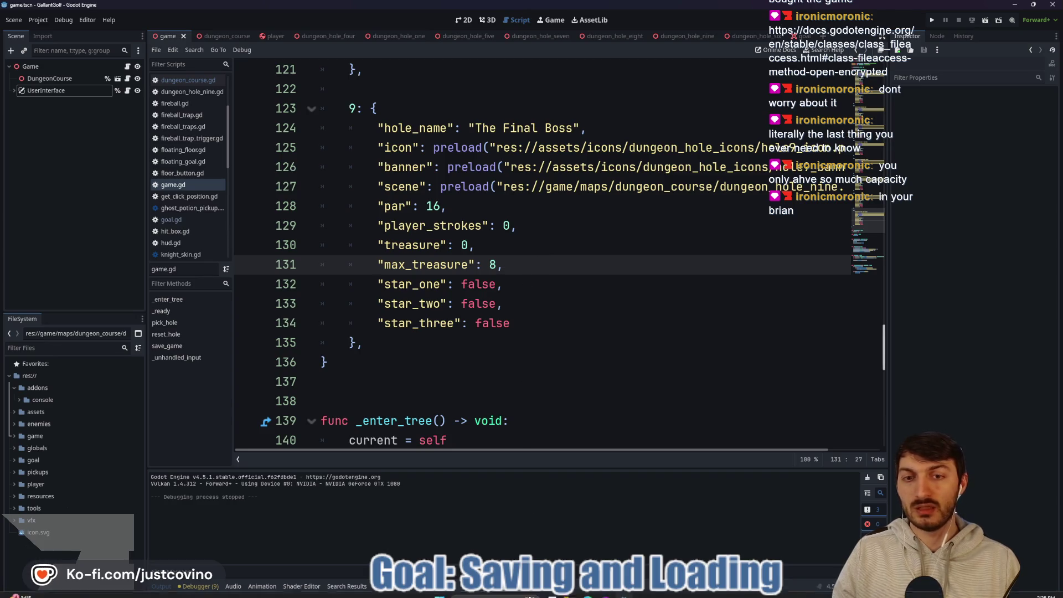
Reopen save_file in Notepad++ and check hole 2's star_three, par and max_treasure entries.
click(573, 593)
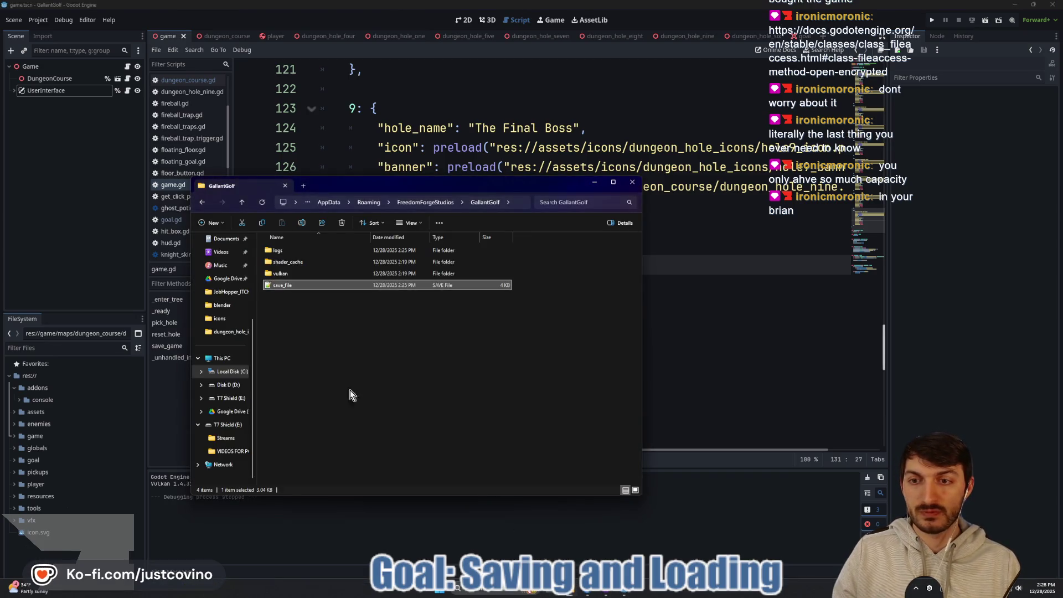
double_click(315, 292)
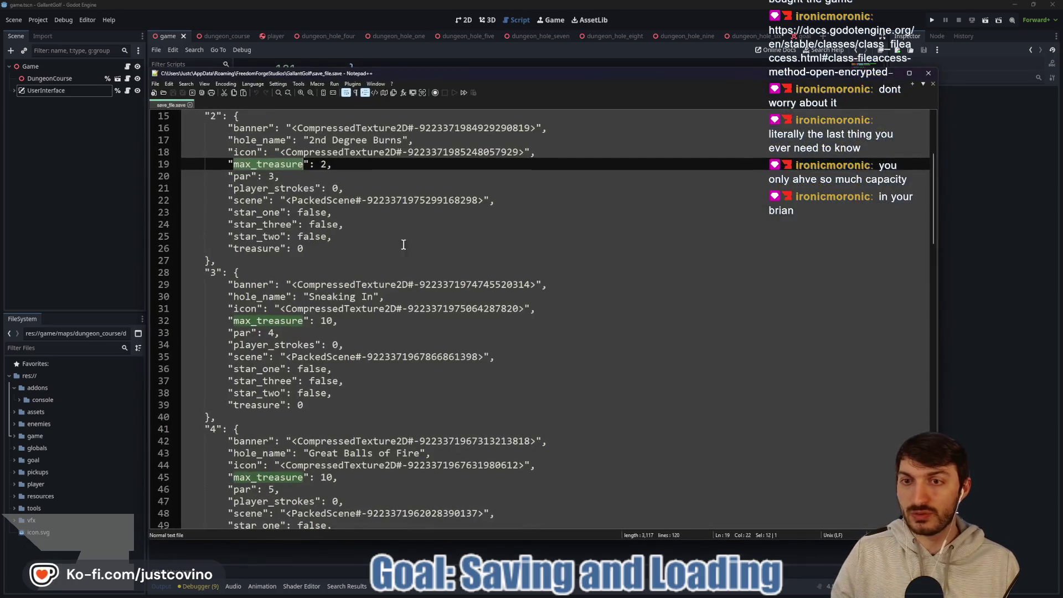
key(Down)
scroll(332, 248, up, 2)
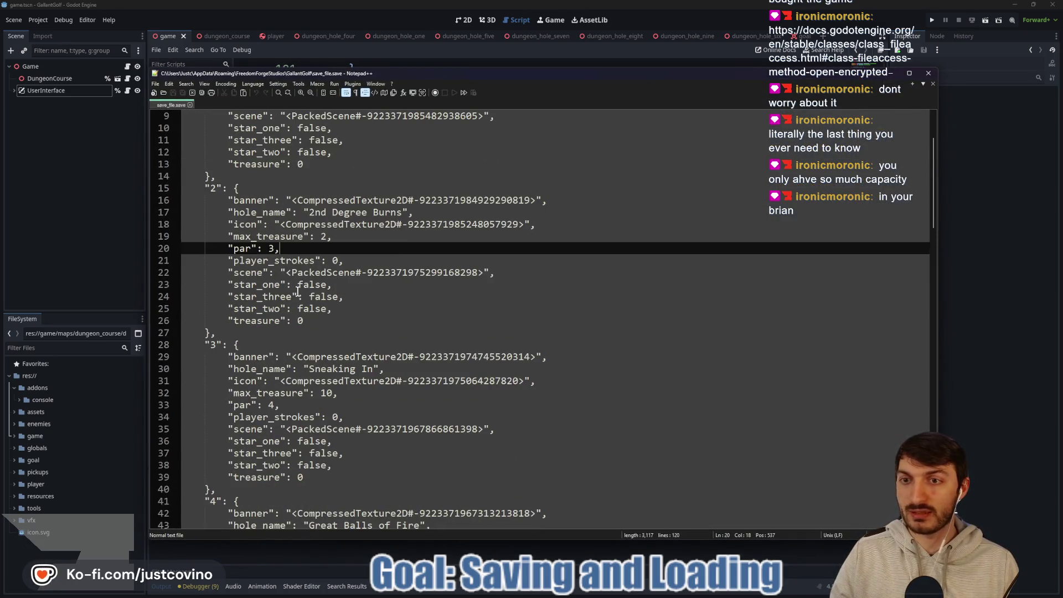
click(388, 300)
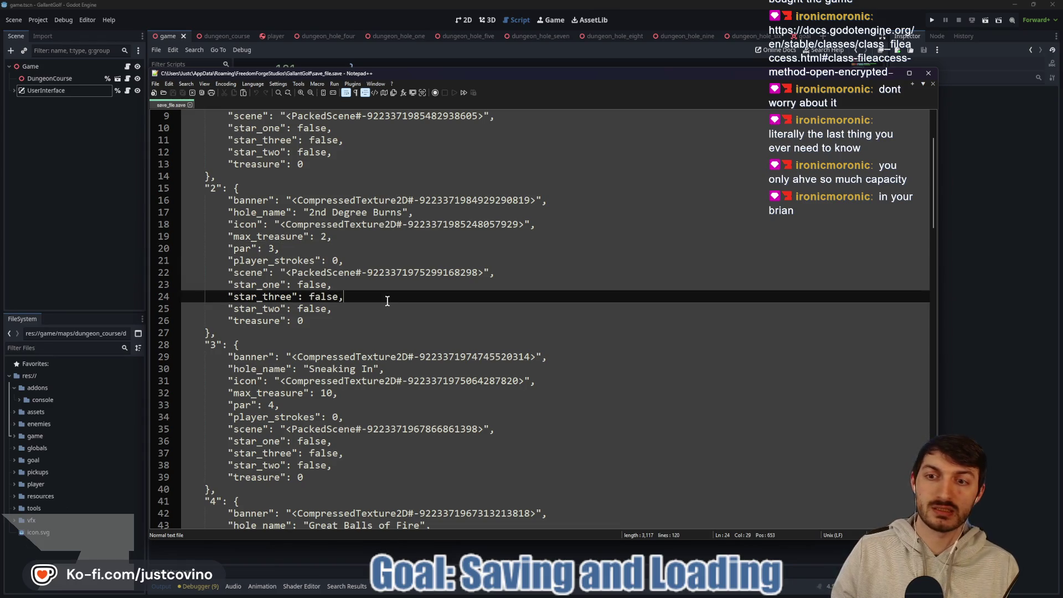
click(372, 284)
click(372, 296)
click(364, 320)
click(373, 246)
click(371, 236)
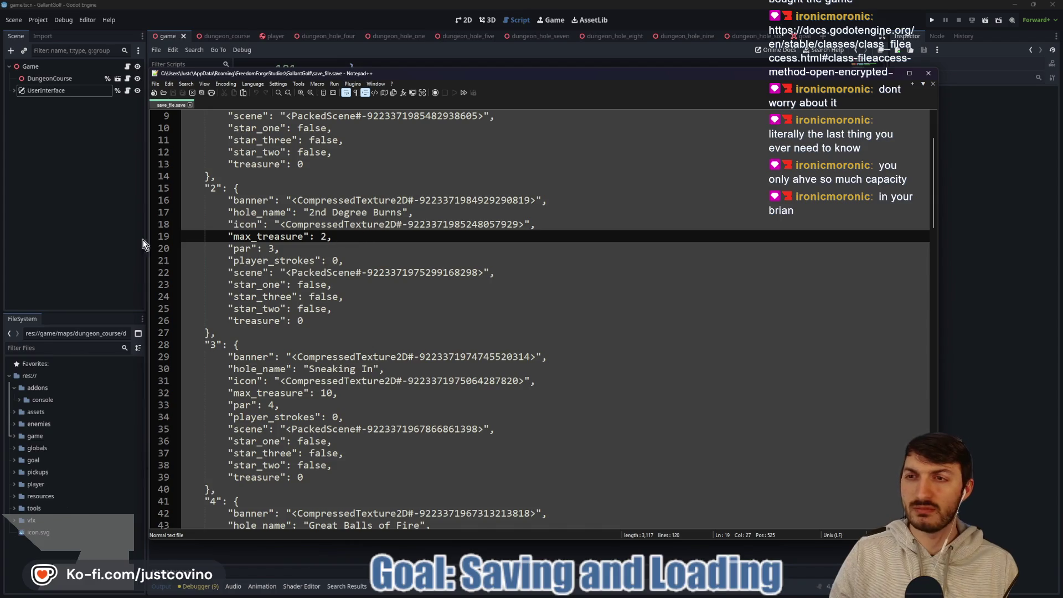
Switch back to game.gd and scroll down to the save_game function.
click(108, 244)
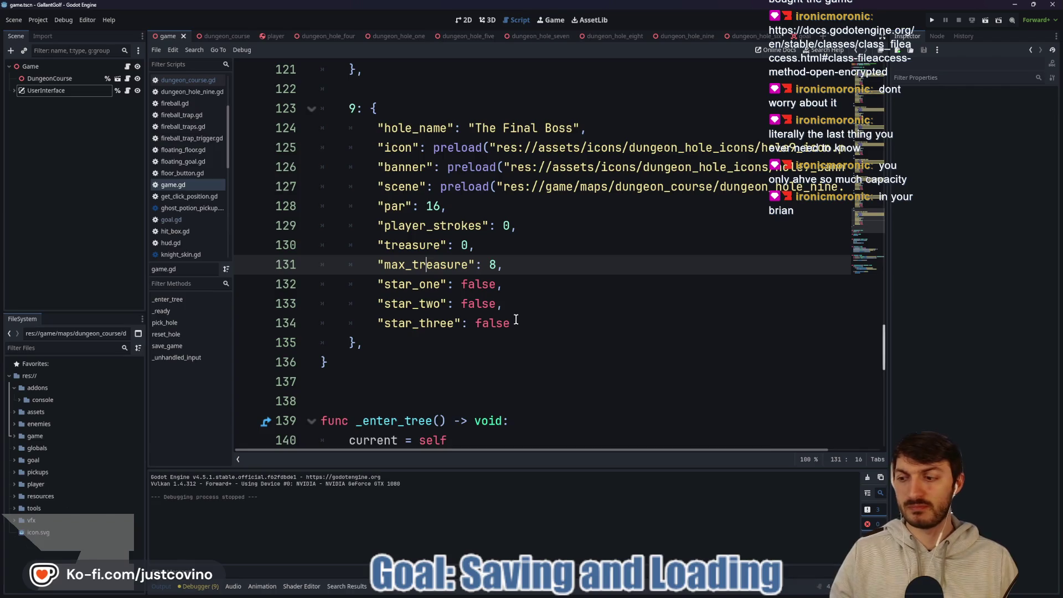
mouse_move(624, 595)
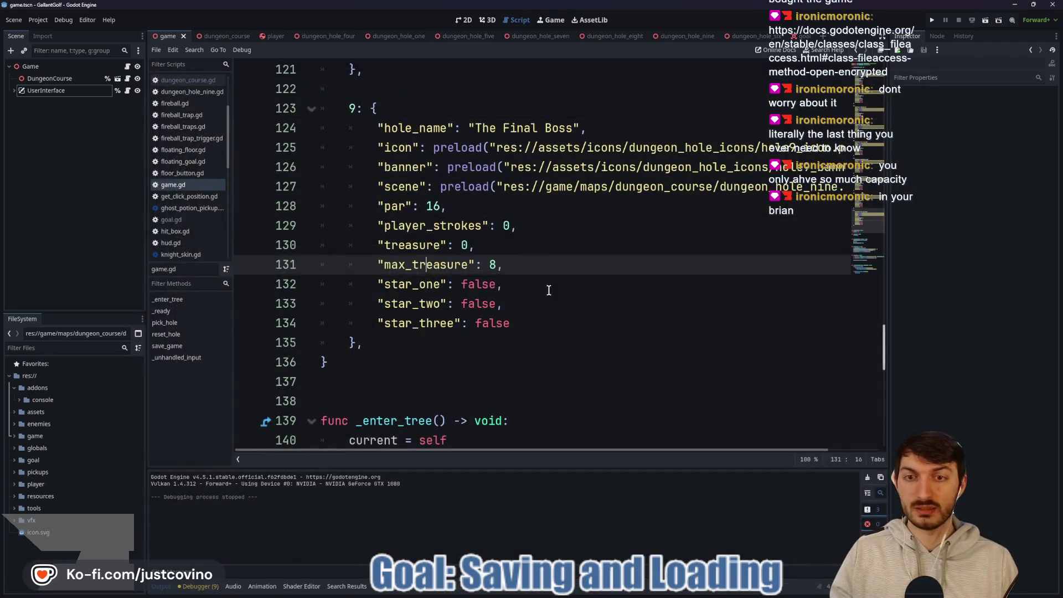
click(548, 290)
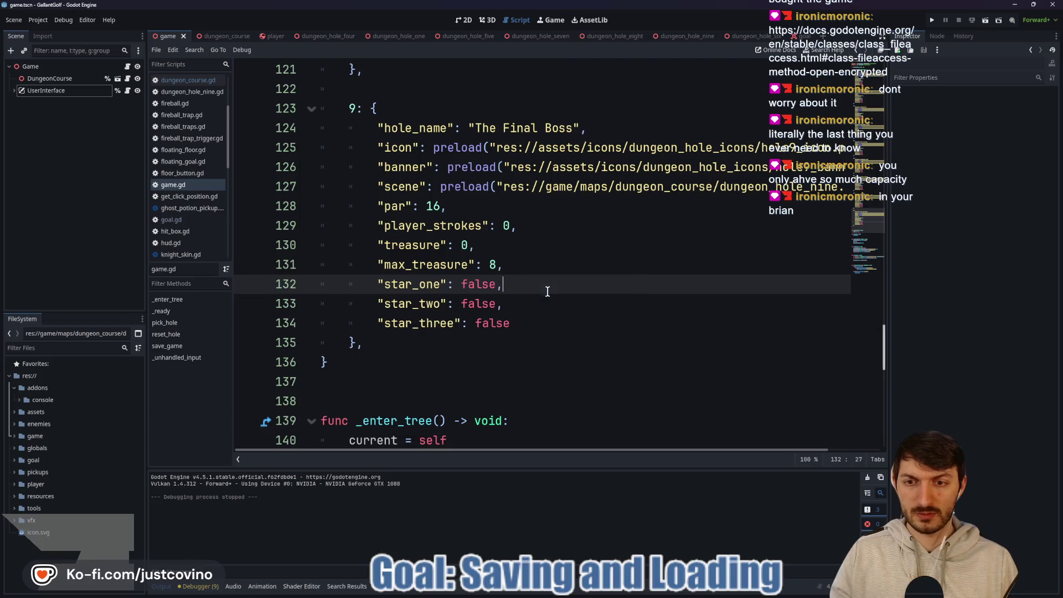
scroll(545, 288, down, 5)
scroll(542, 291, down, 7)
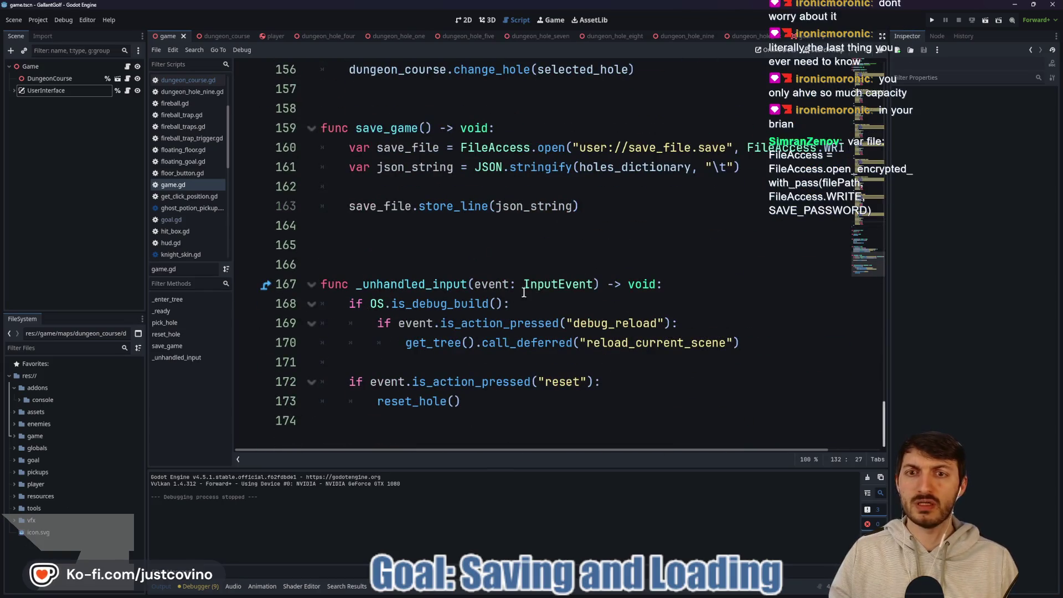
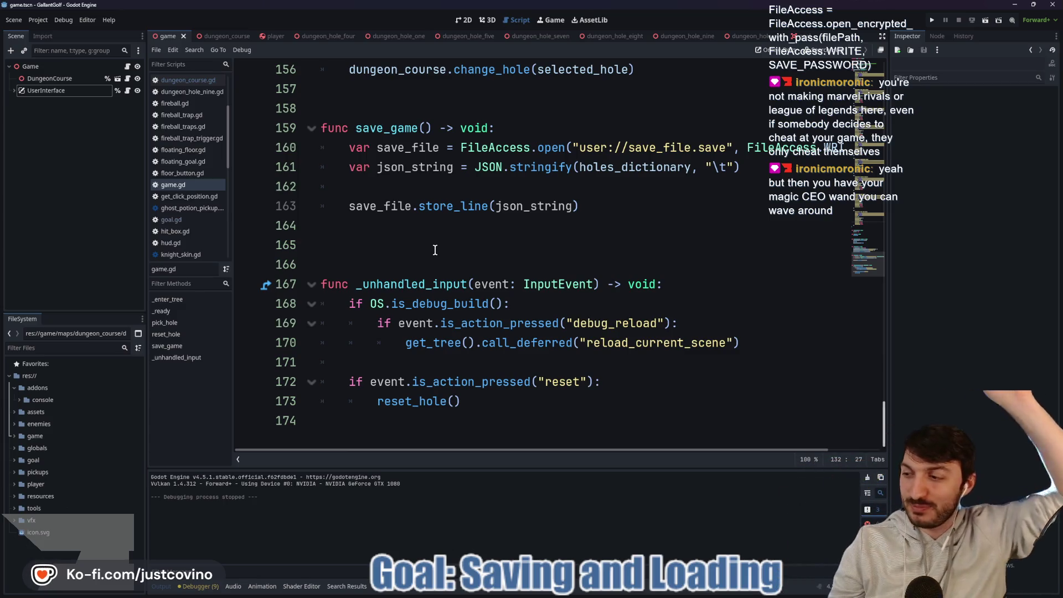
Bring the browser forward to show the Godot JSON stringify documentation.
click(417, 183)
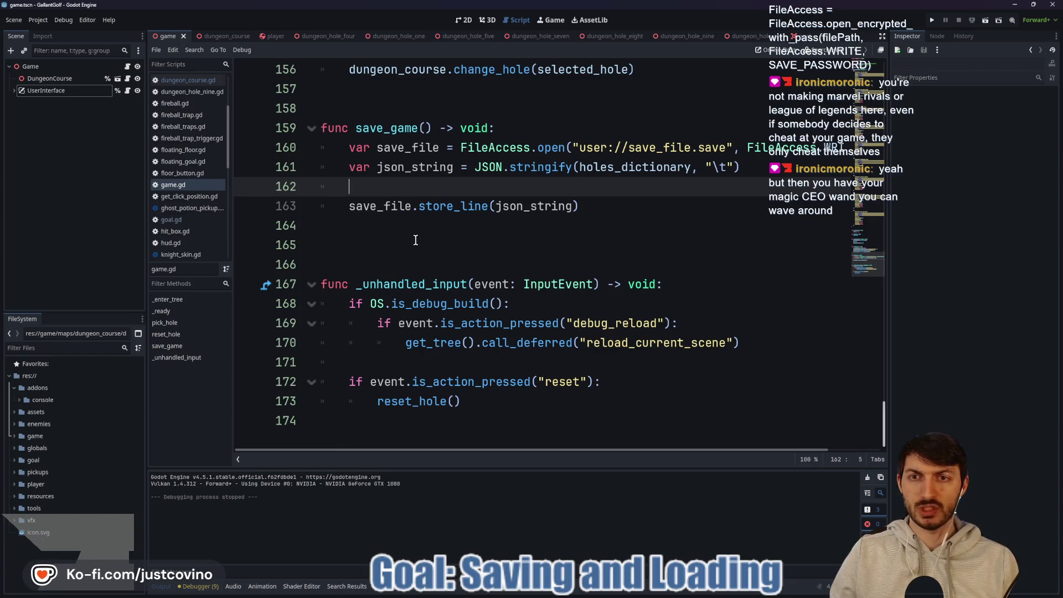
mouse_move(571, 595)
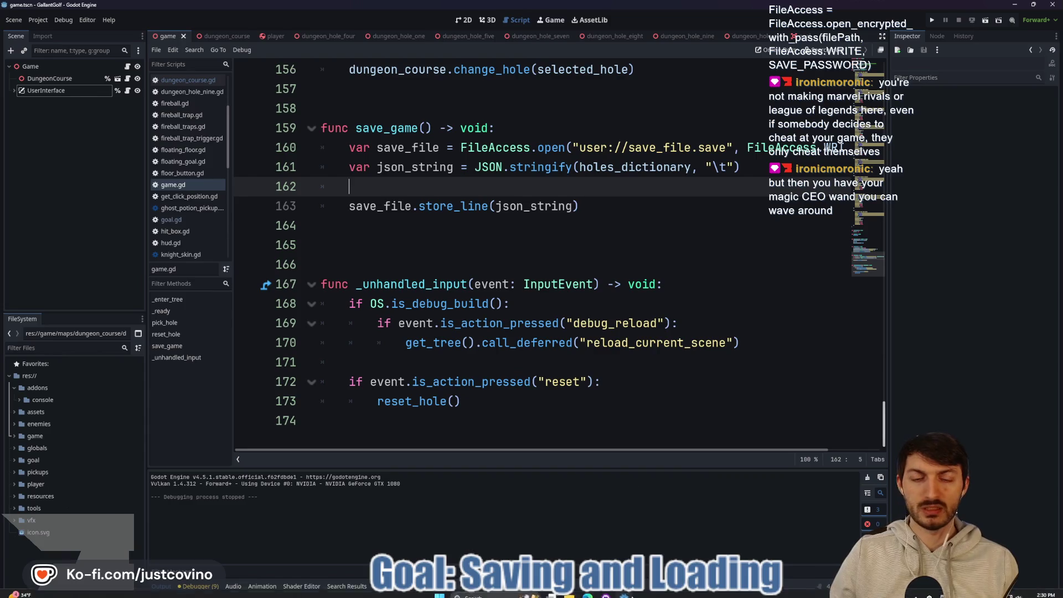
click(586, 592)
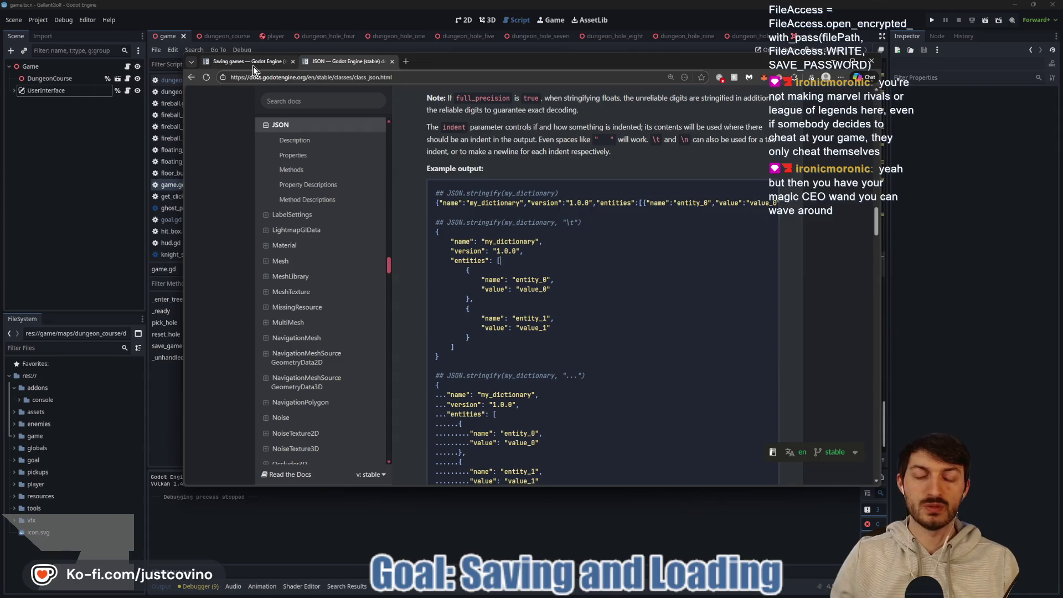
mouse_move(254, 66)
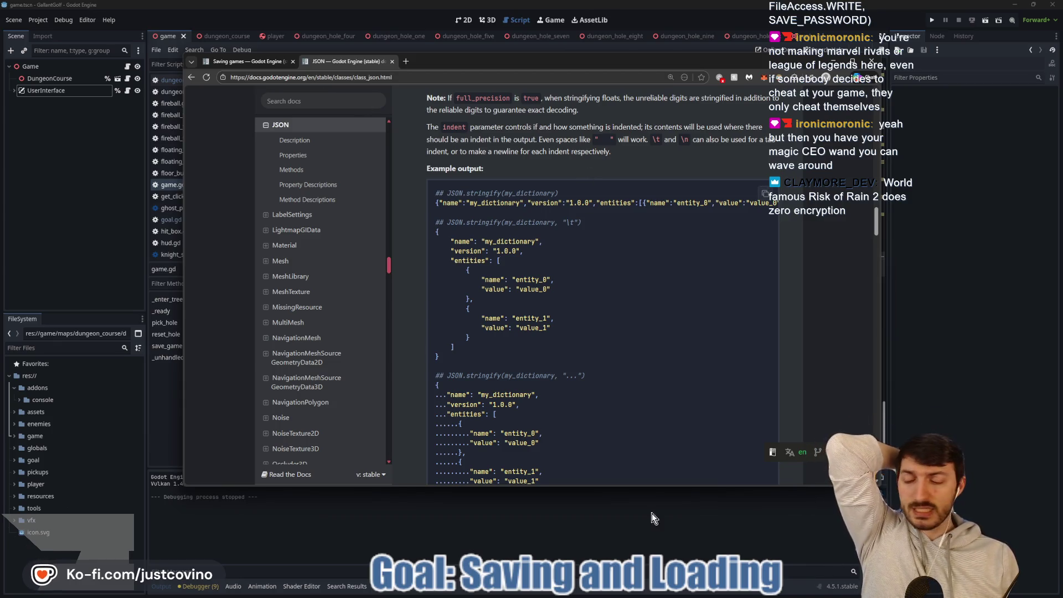
Open the Windows search to look for the Steam app.
mouse_move(620, 591)
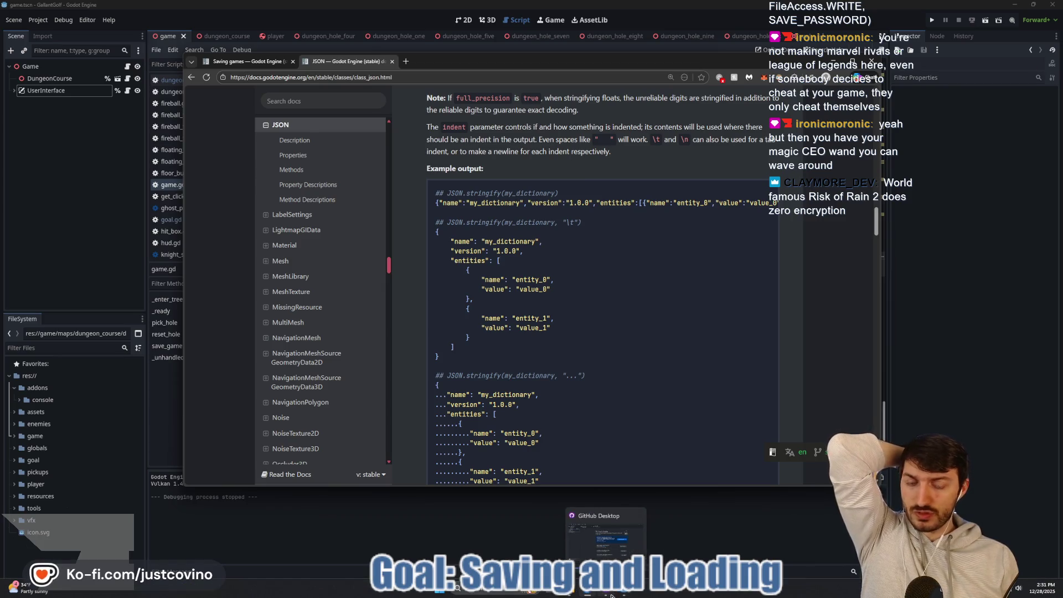
mouse_move(568, 595)
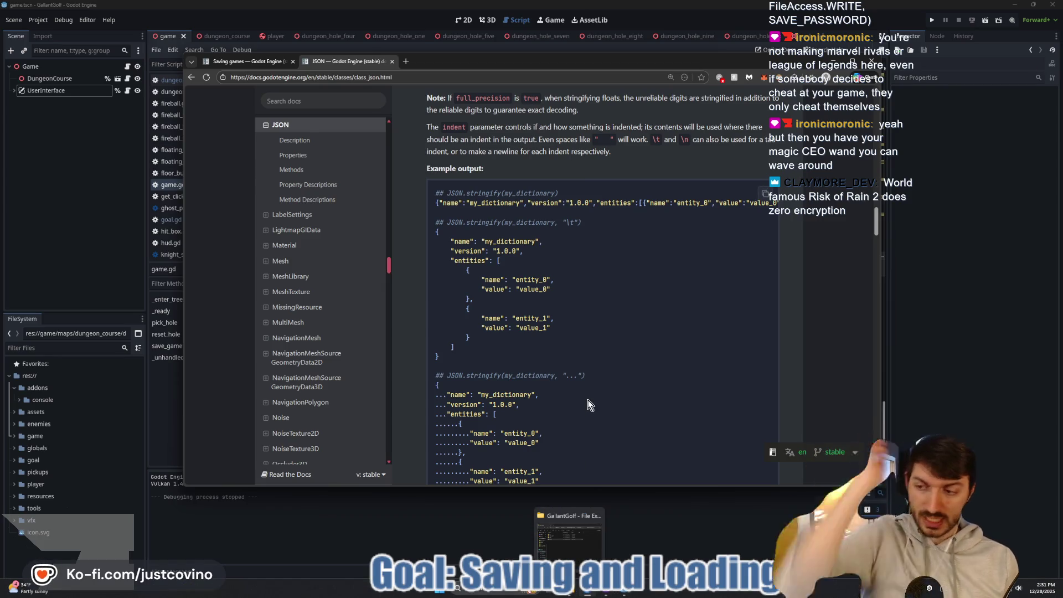
key(super)
Launch Steam from the search and open Hades II's Properties from the library.
text(steam)
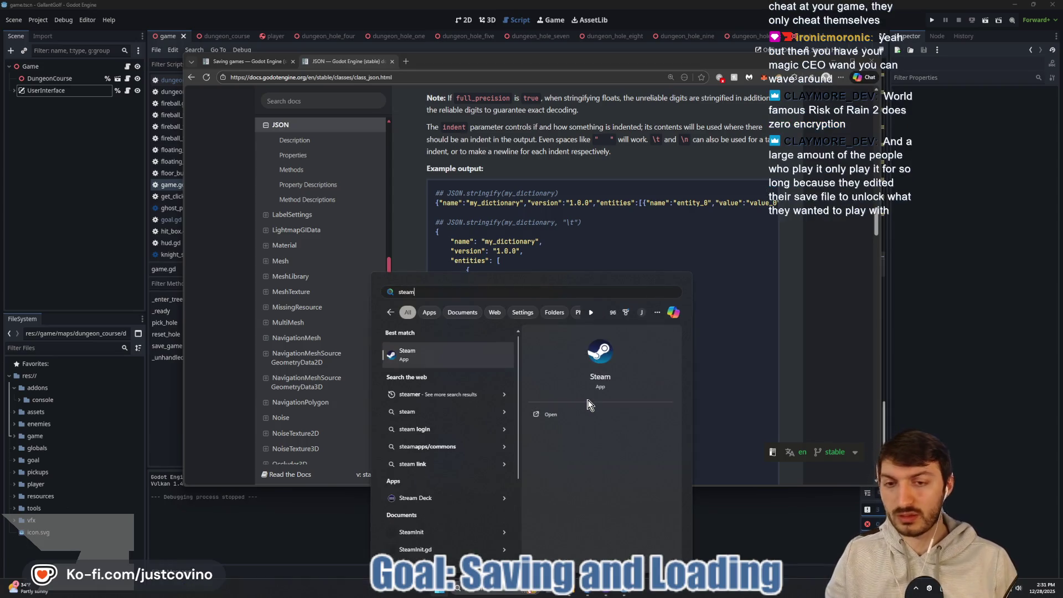
click(418, 359)
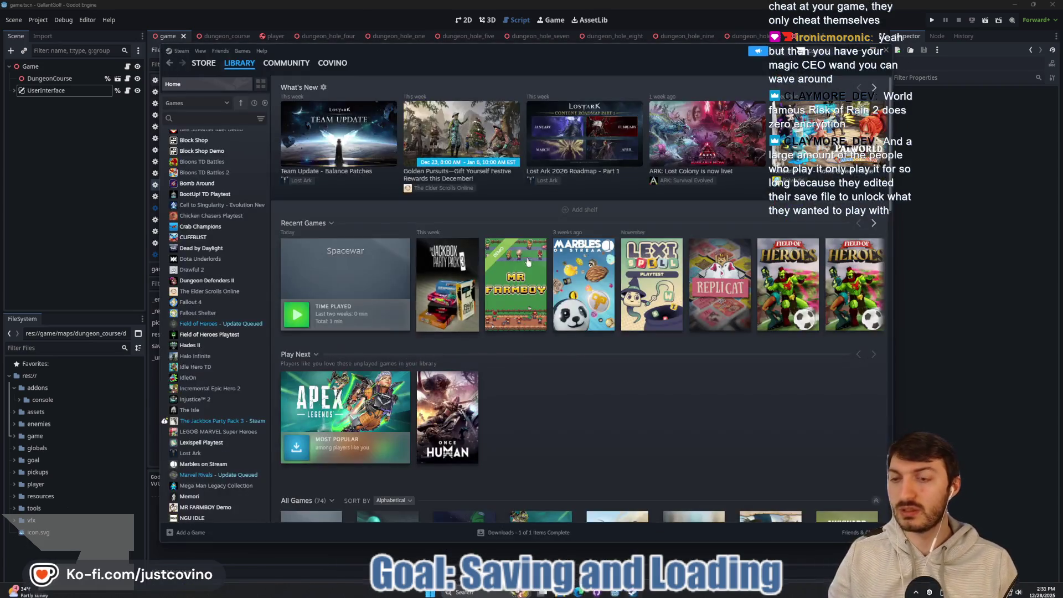
click(213, 345)
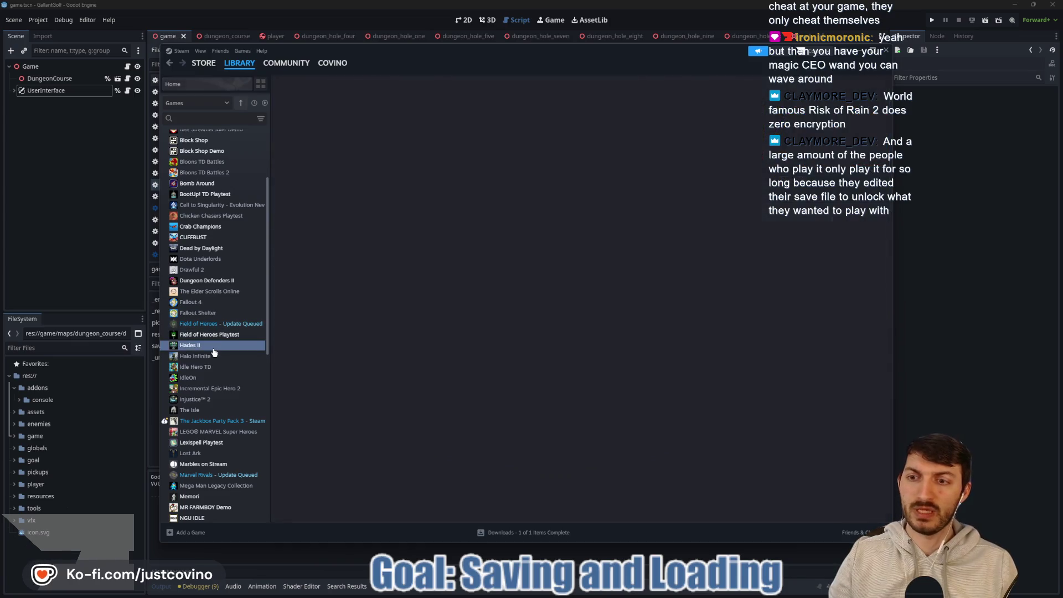
click(838, 220)
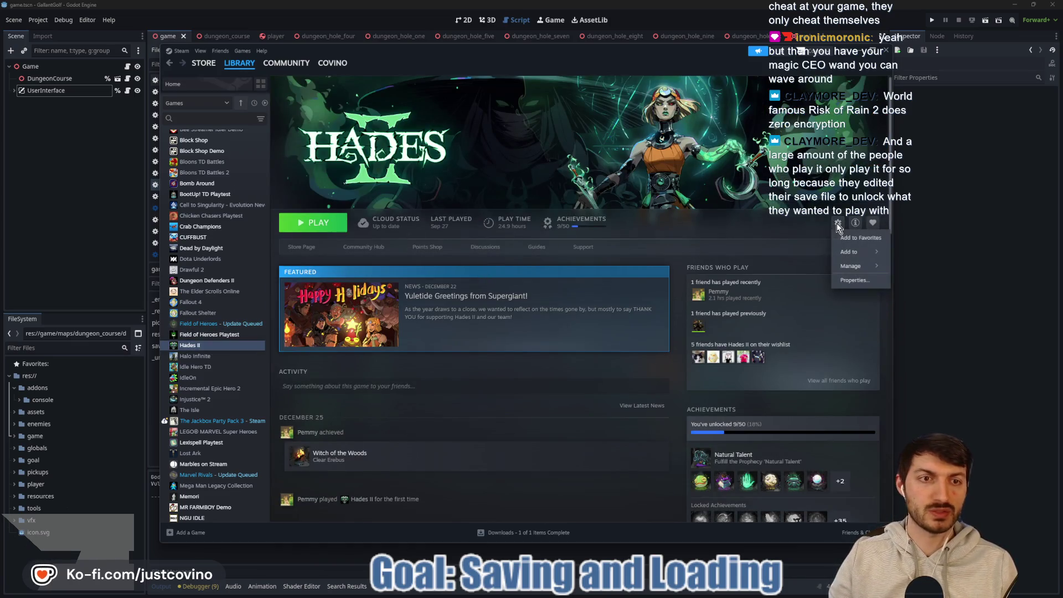
click(853, 280)
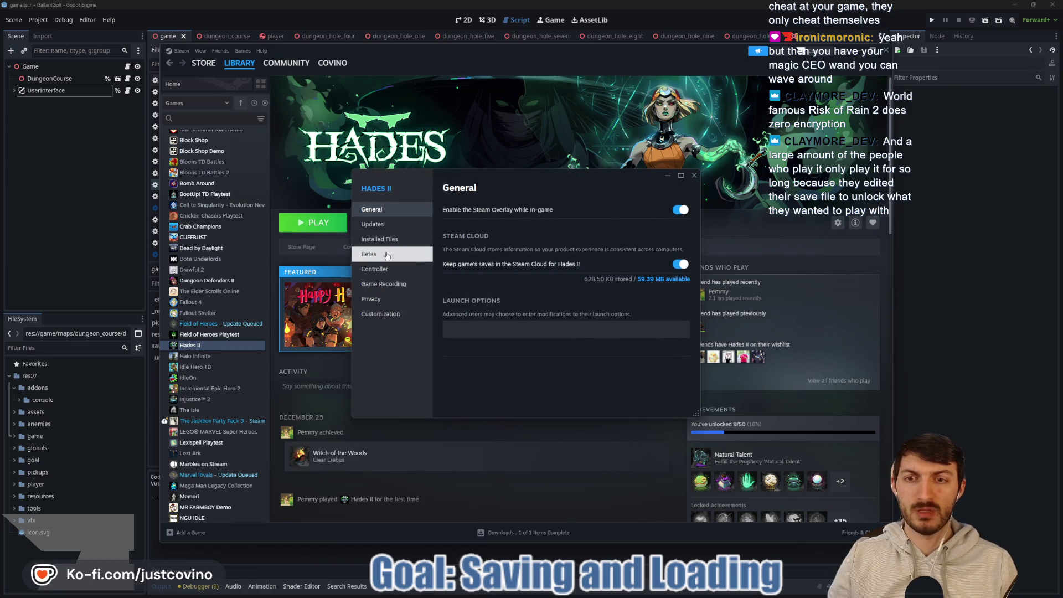
Browse to Hades II's install folder from Installed Files and reposition its window.
click(398, 227)
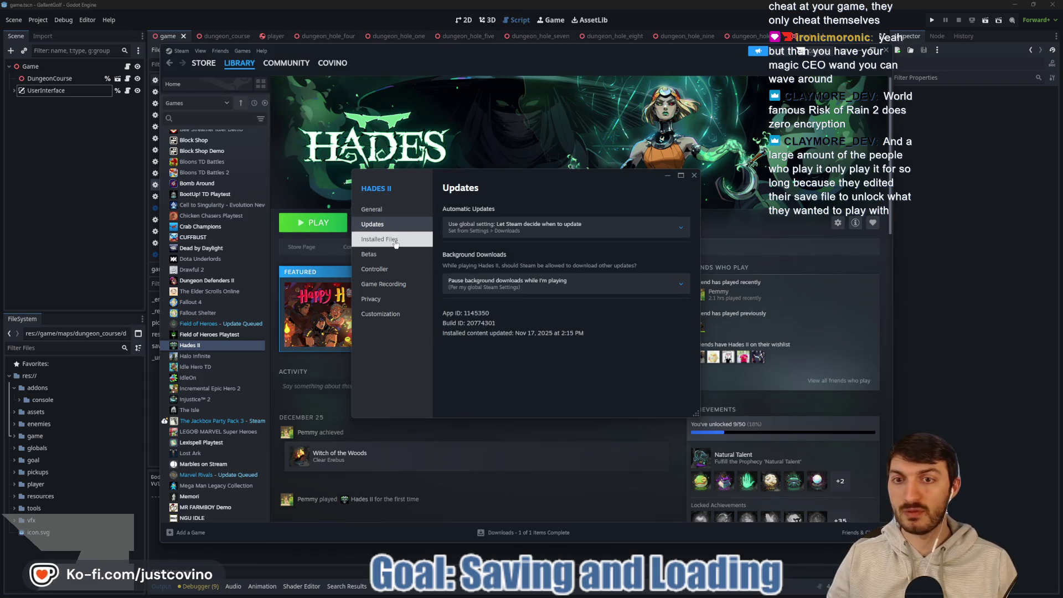
click(396, 242)
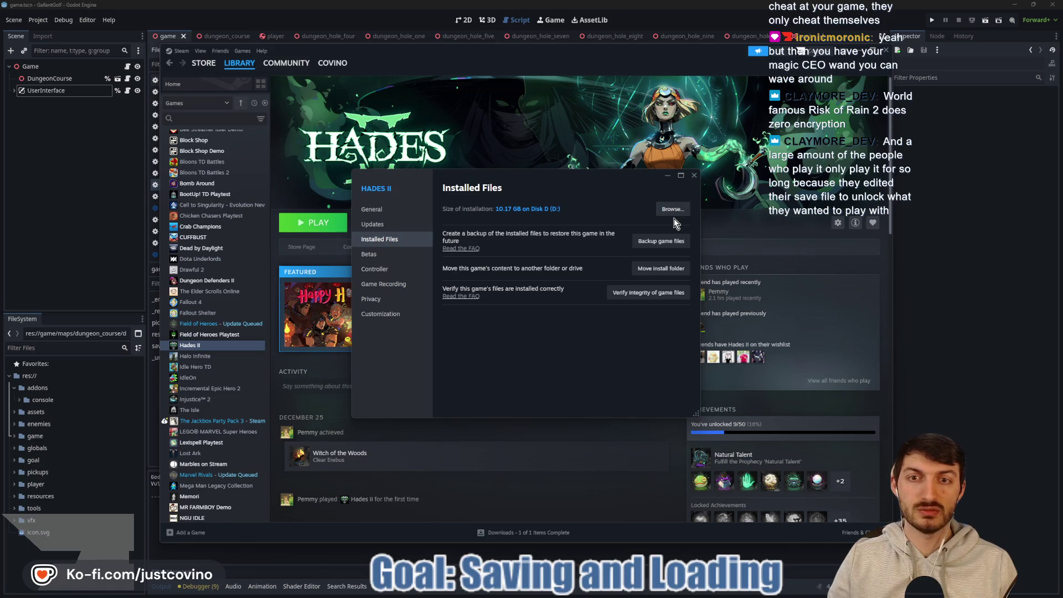
click(673, 217)
drag(510, 219, 451, 128)
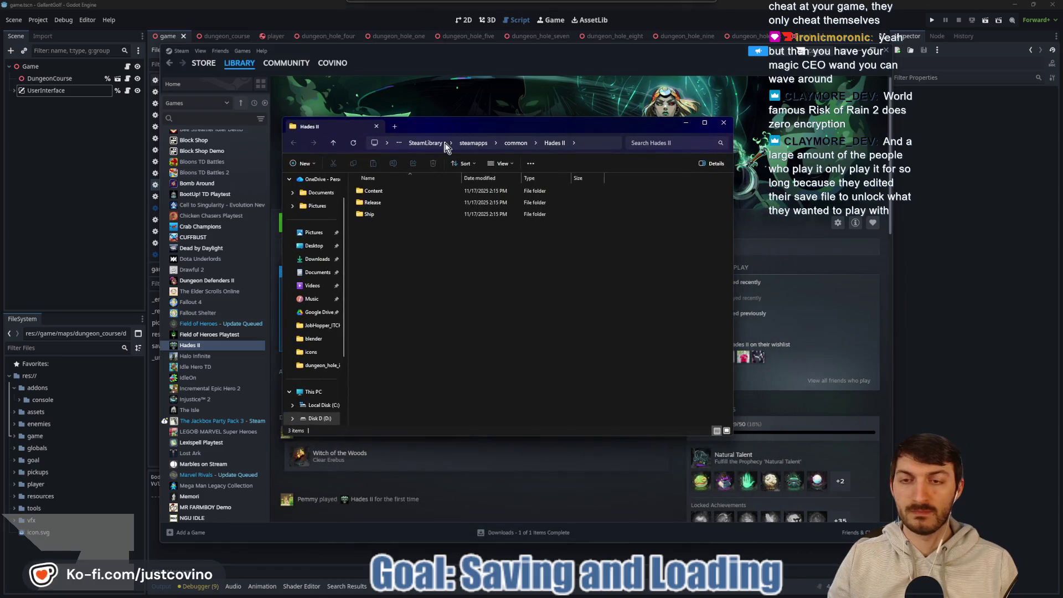
Look through the Ship and Release folders, returning to the Hades II folder each time.
double_click(383, 214)
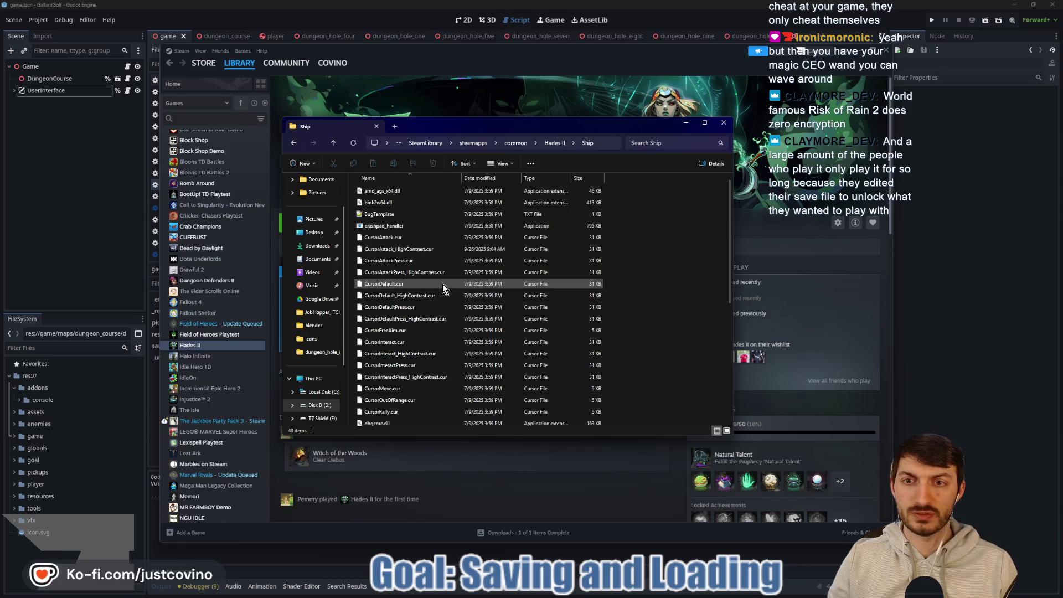
scroll(443, 283, down, 6)
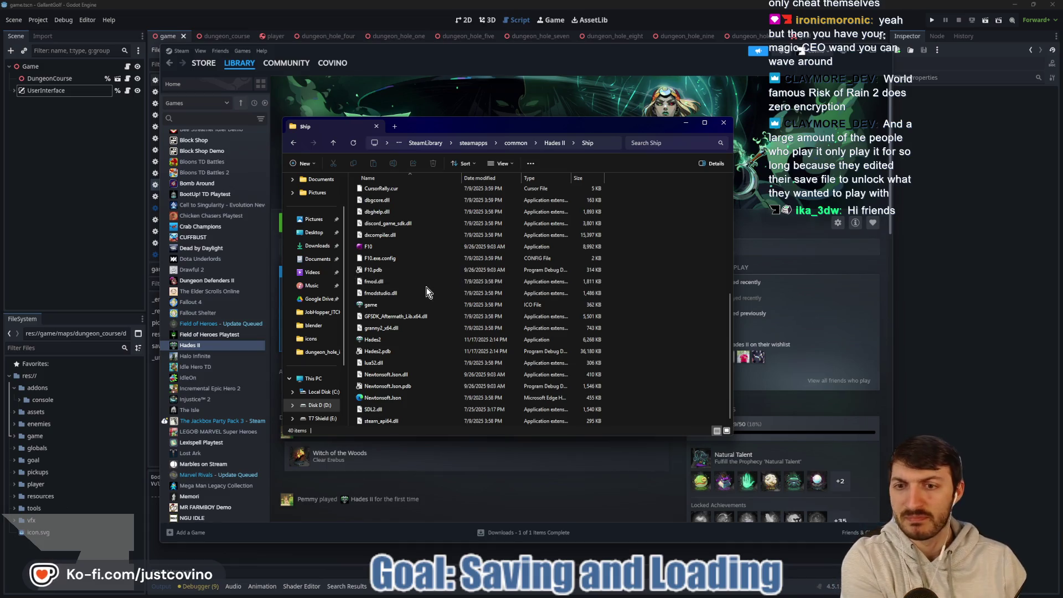
scroll(424, 322, up, 6)
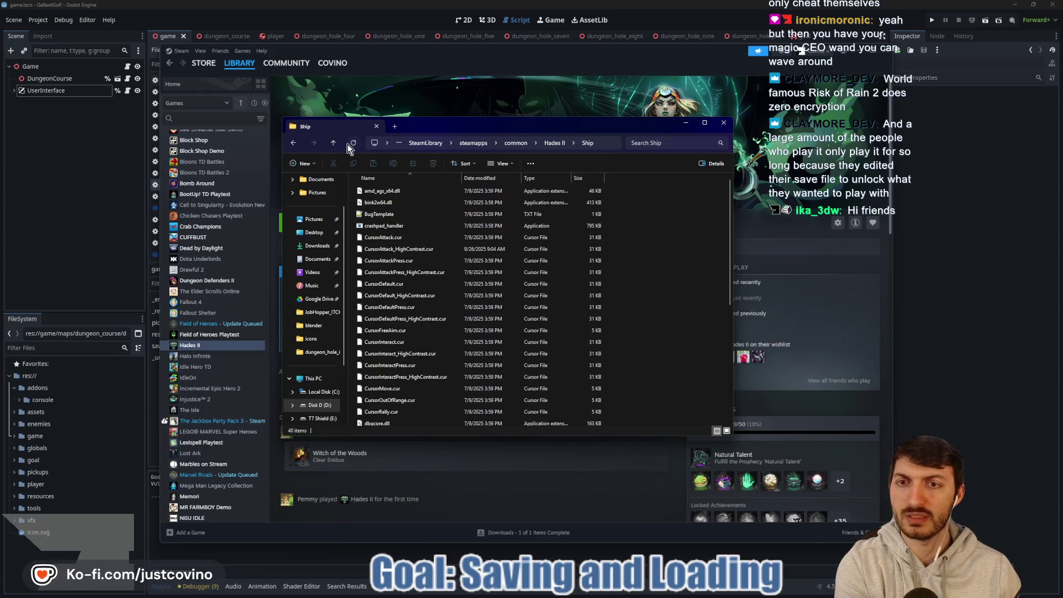
click(332, 143)
double_click(391, 204)
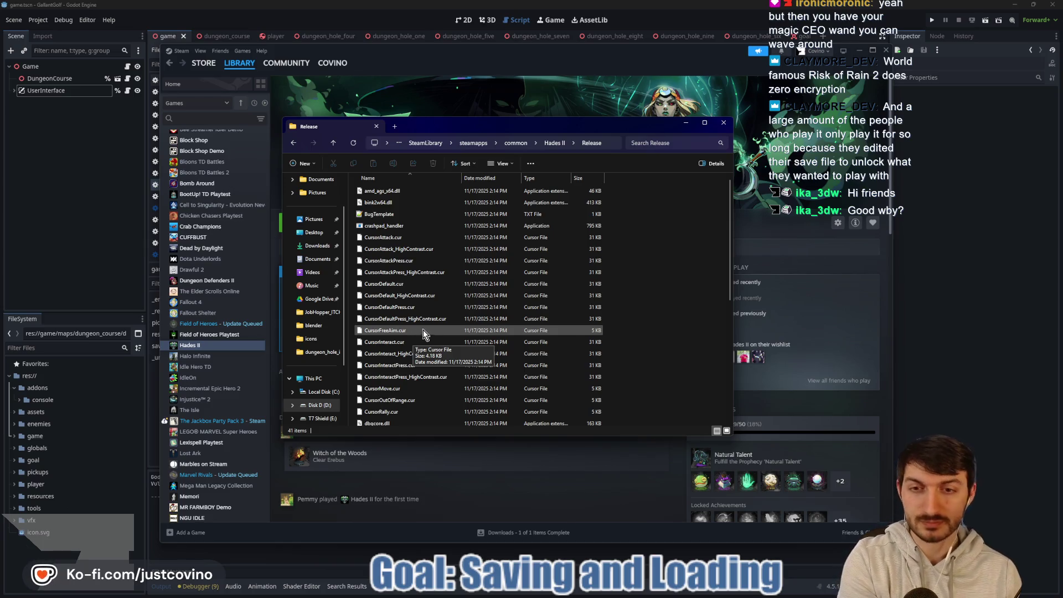
scroll(426, 321, down, 3)
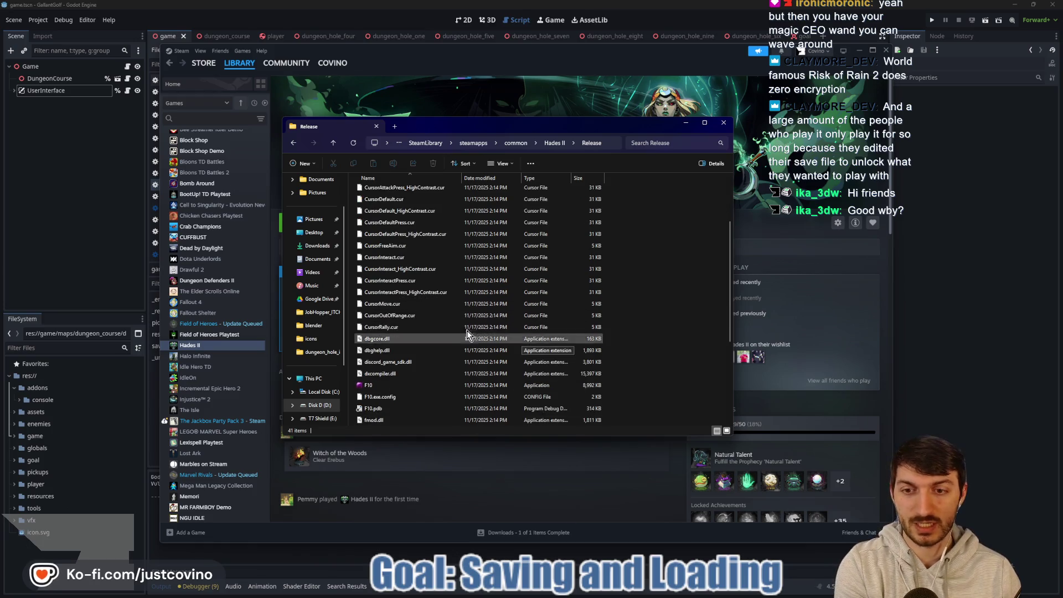
scroll(424, 376, down, 5)
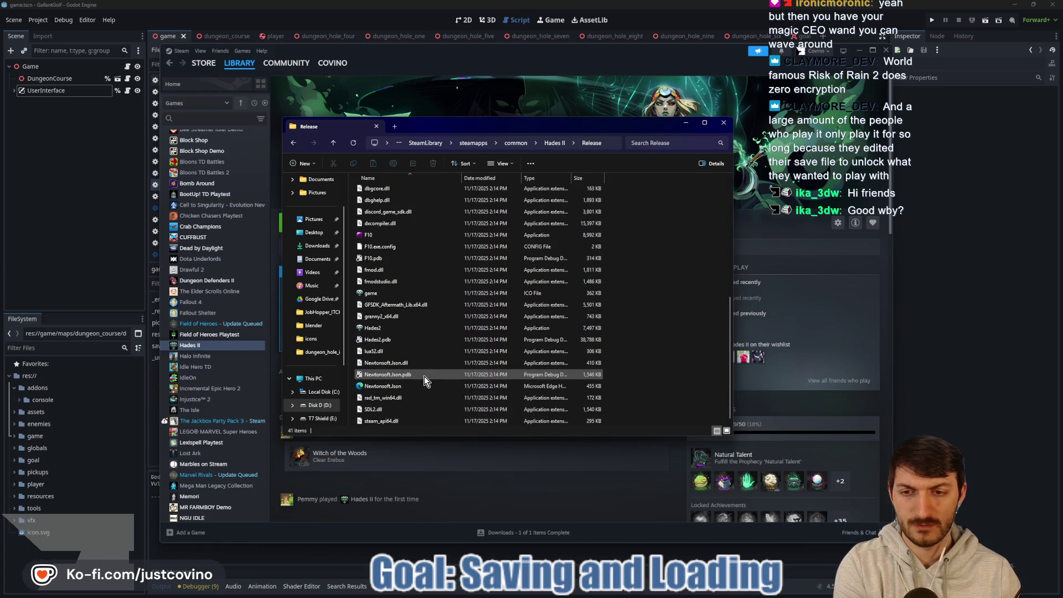
click(333, 142)
Open Content\Scripts and open EnemyData_Captain.lua with Notepad++.
click(398, 194)
double_click(398, 193)
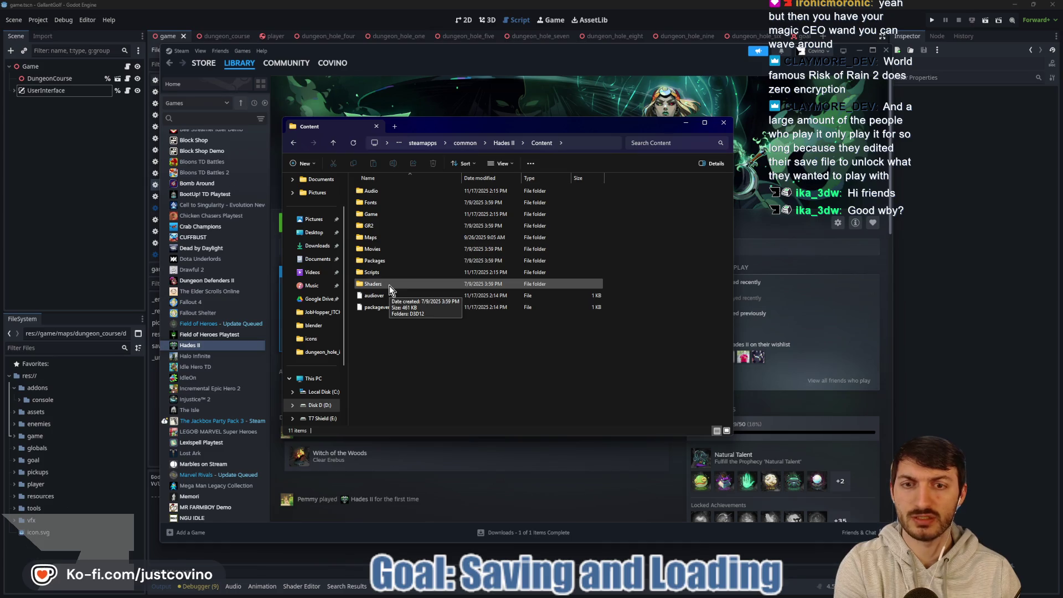
double_click(383, 271)
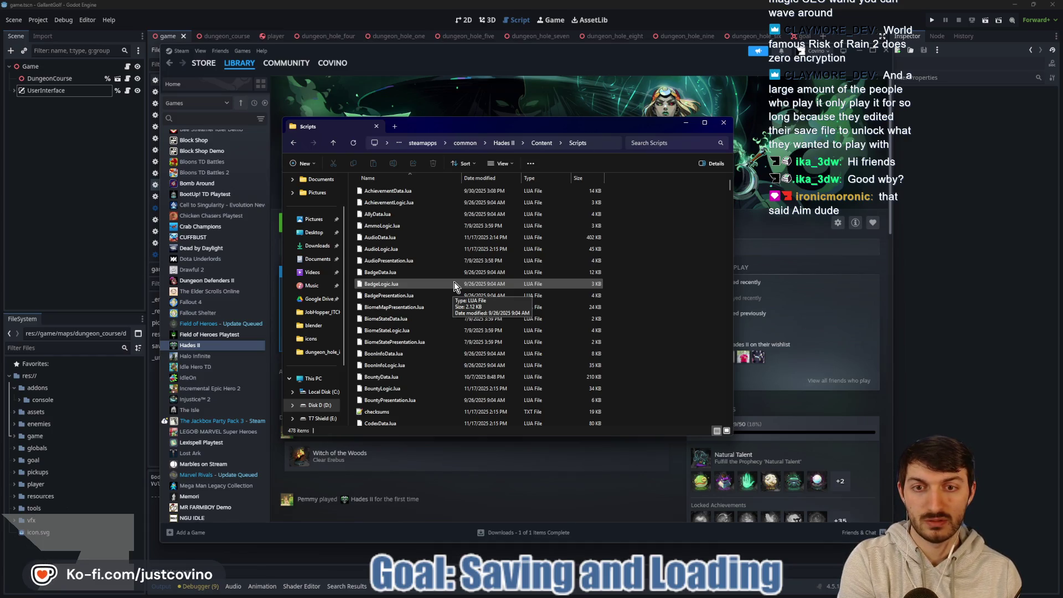
scroll(438, 283, down, 5)
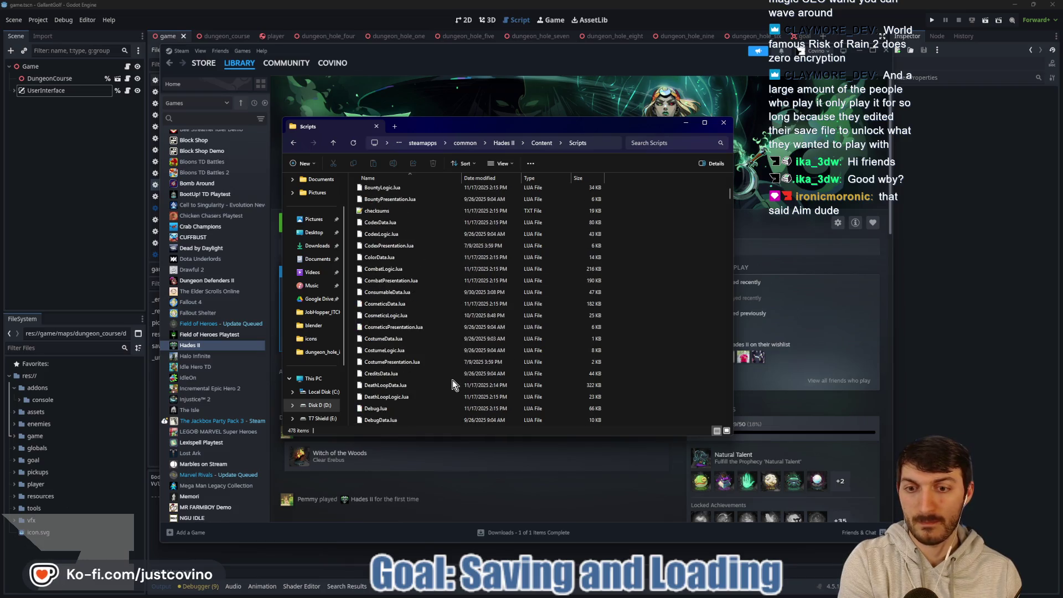
scroll(453, 379, down, 5)
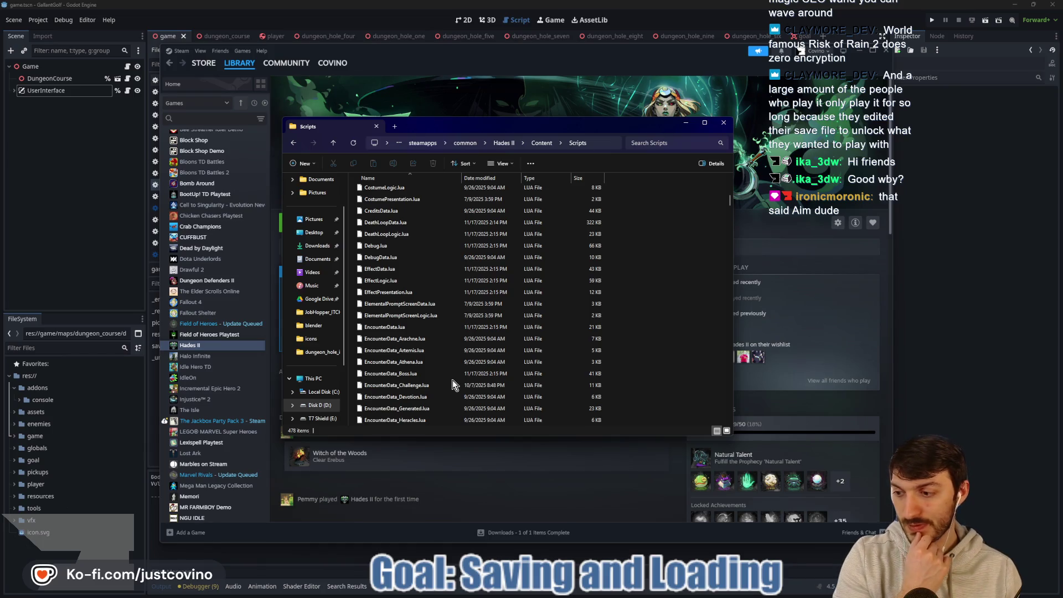
scroll(453, 380, down, 5)
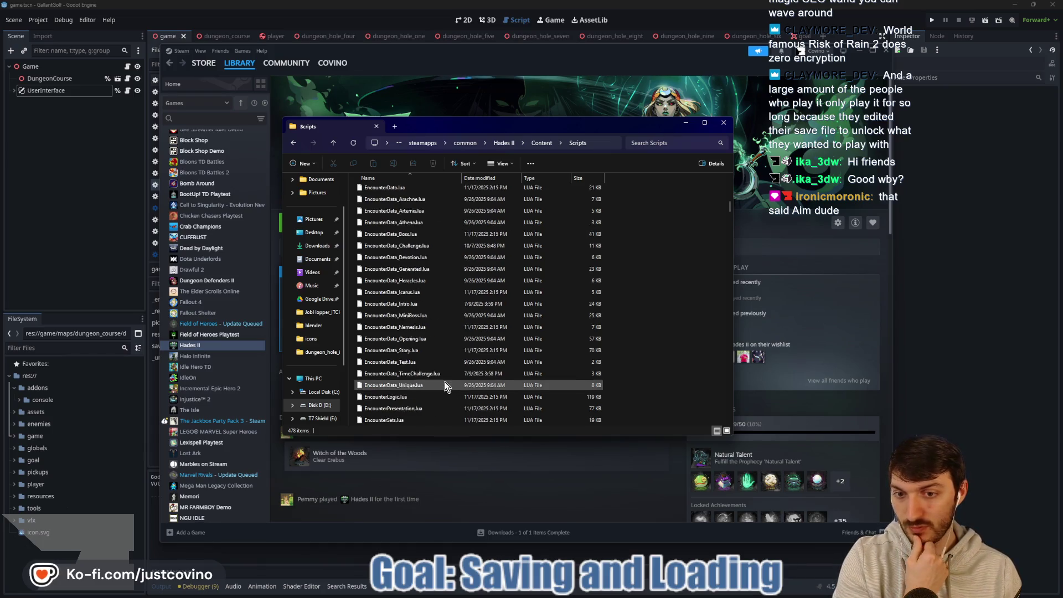
scroll(437, 360, down, 5)
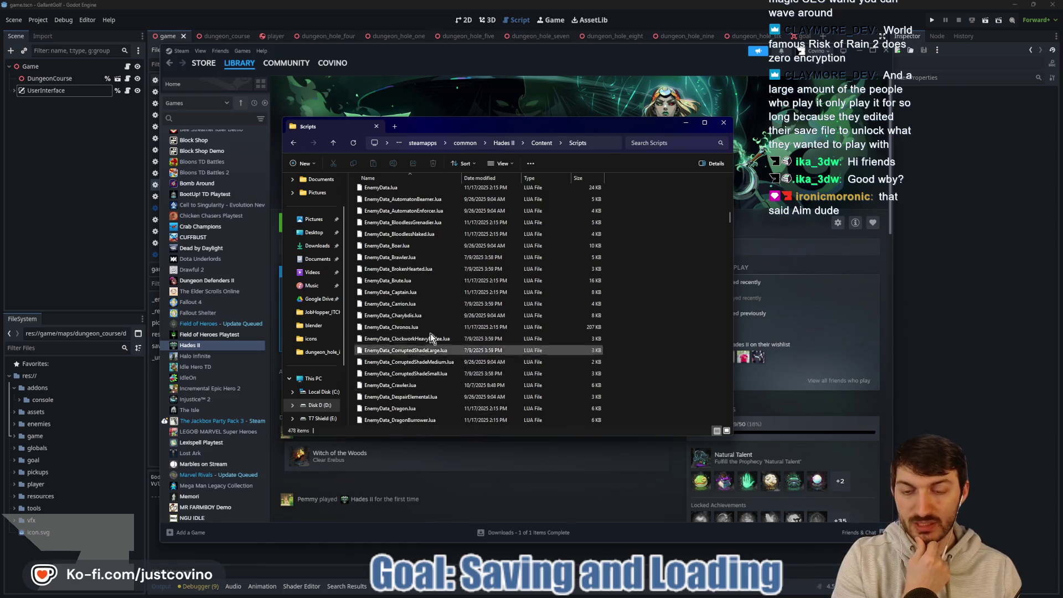
right_click(417, 293)
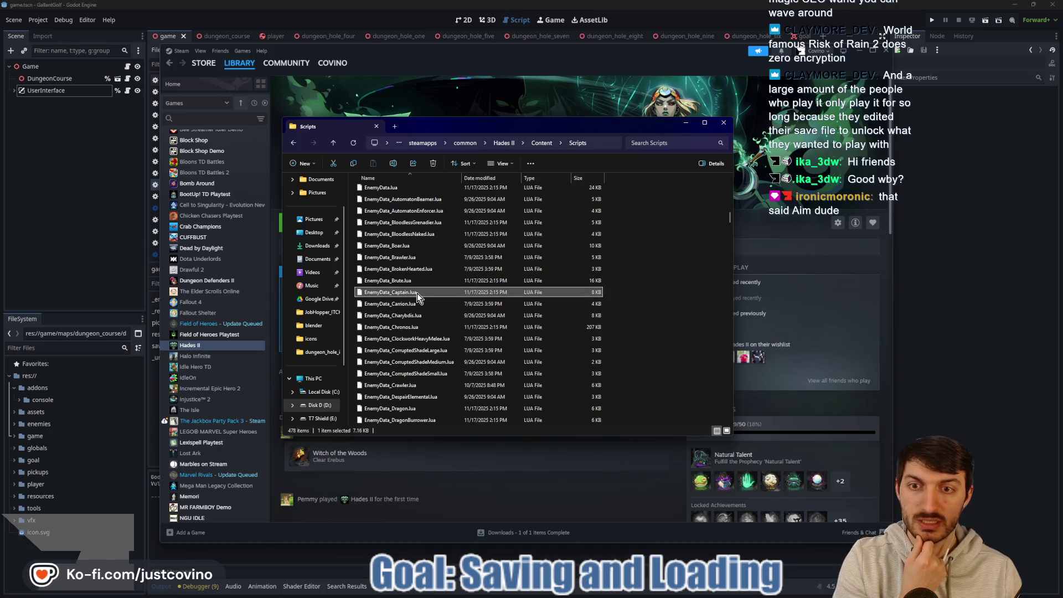
mouse_move(469, 326)
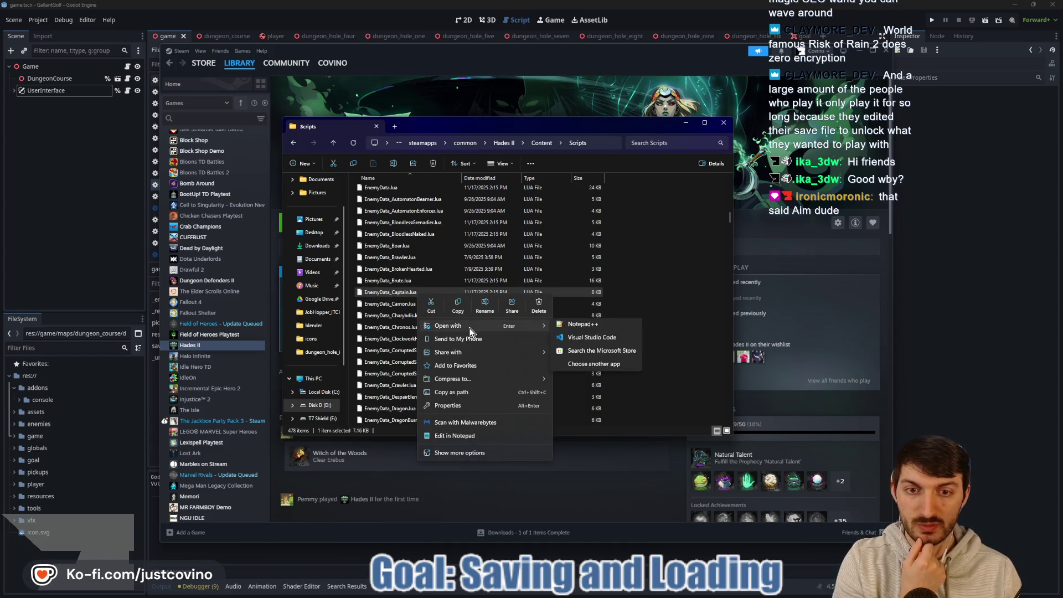
click(583, 343)
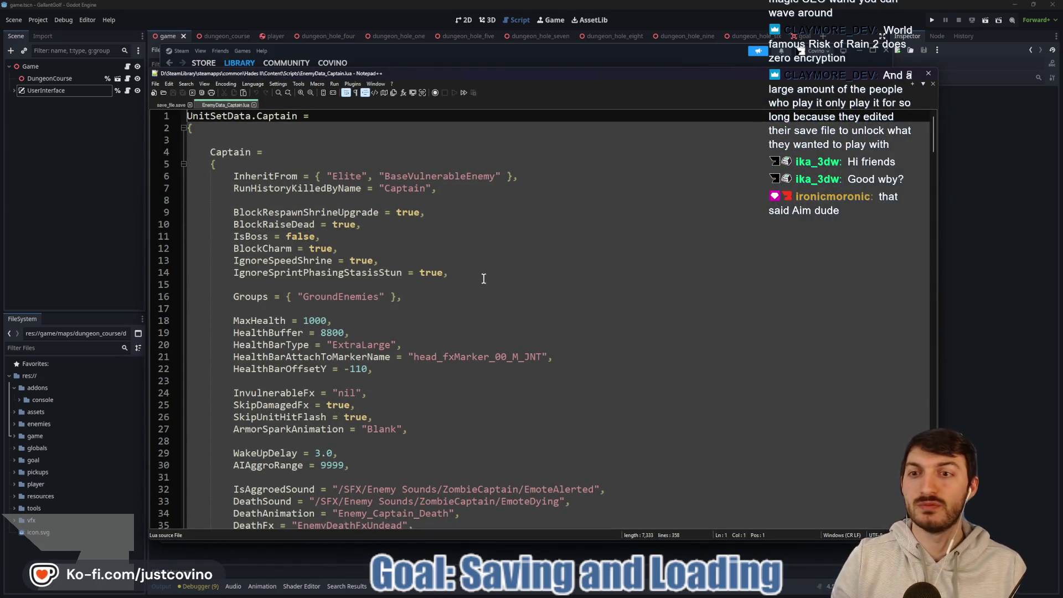
Read through EnemyData_Captain.lua's Captain data, including the FireSounds entry.
scroll(484, 278, down, 7)
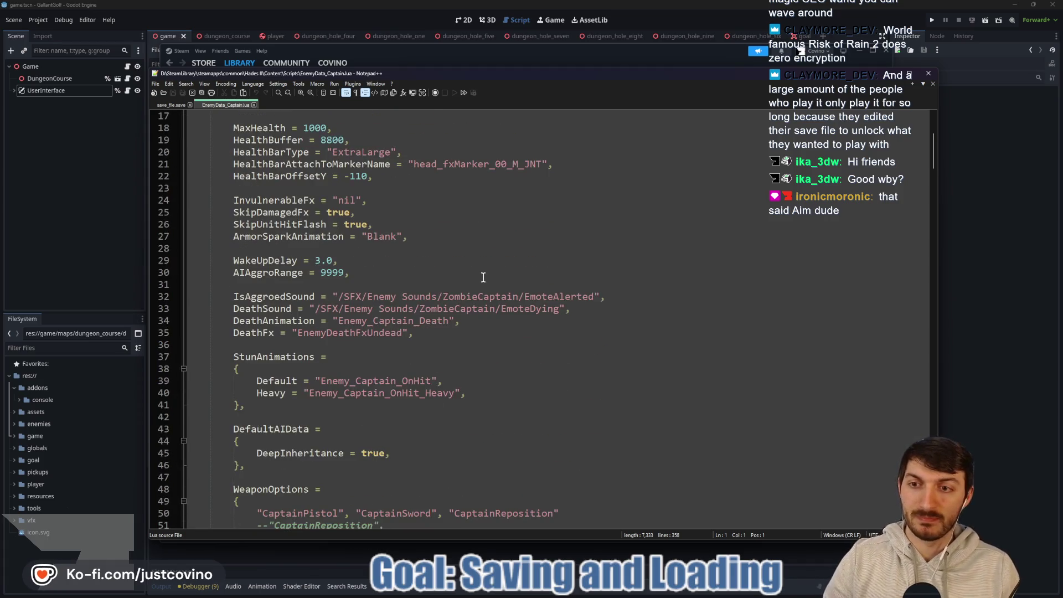
scroll(483, 279, down, 17)
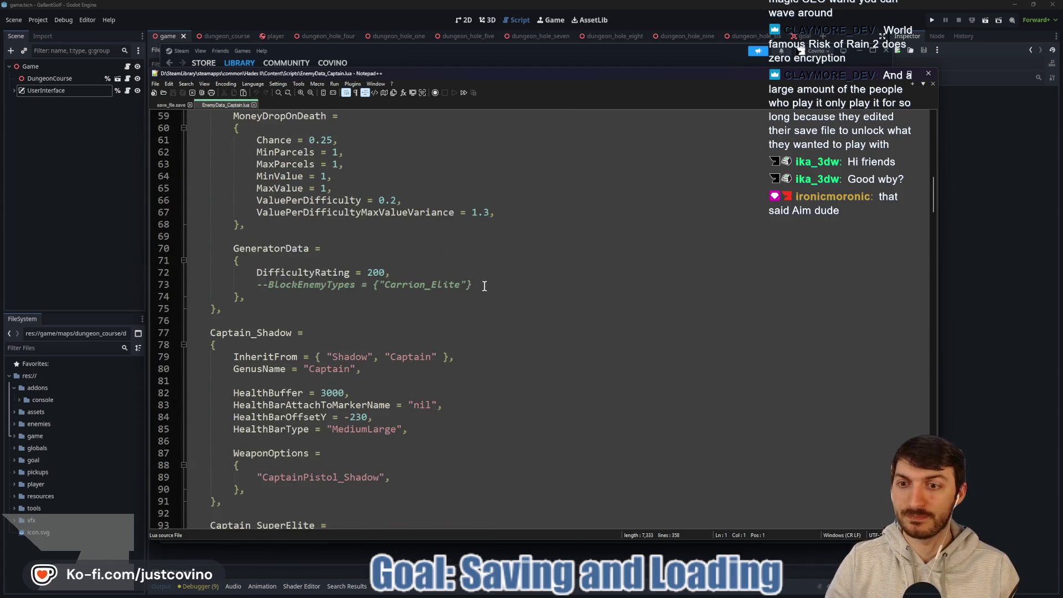
scroll(496, 289, down, 15)
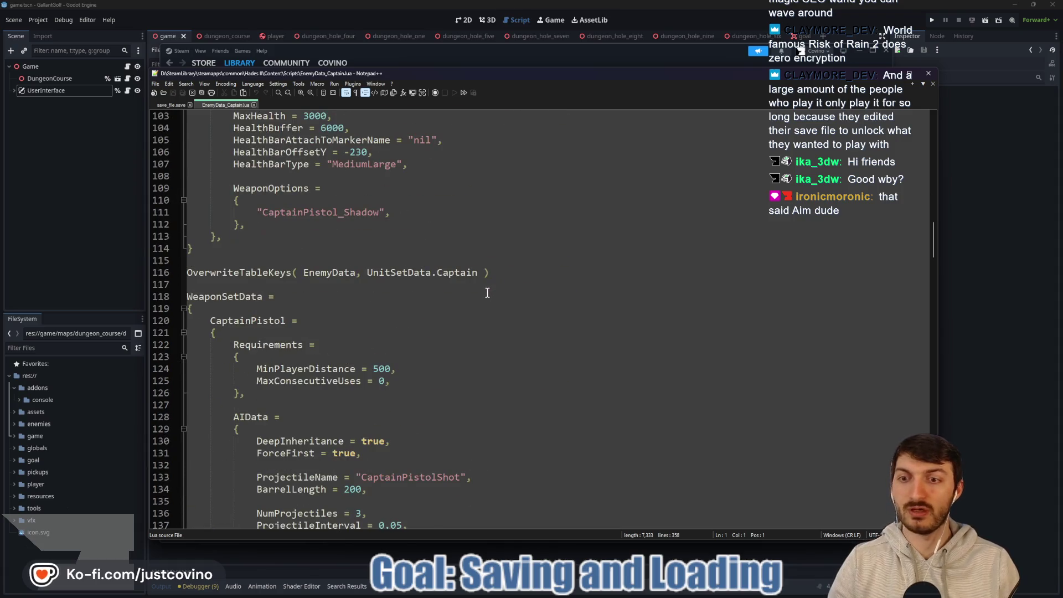
scroll(489, 293, down, 15)
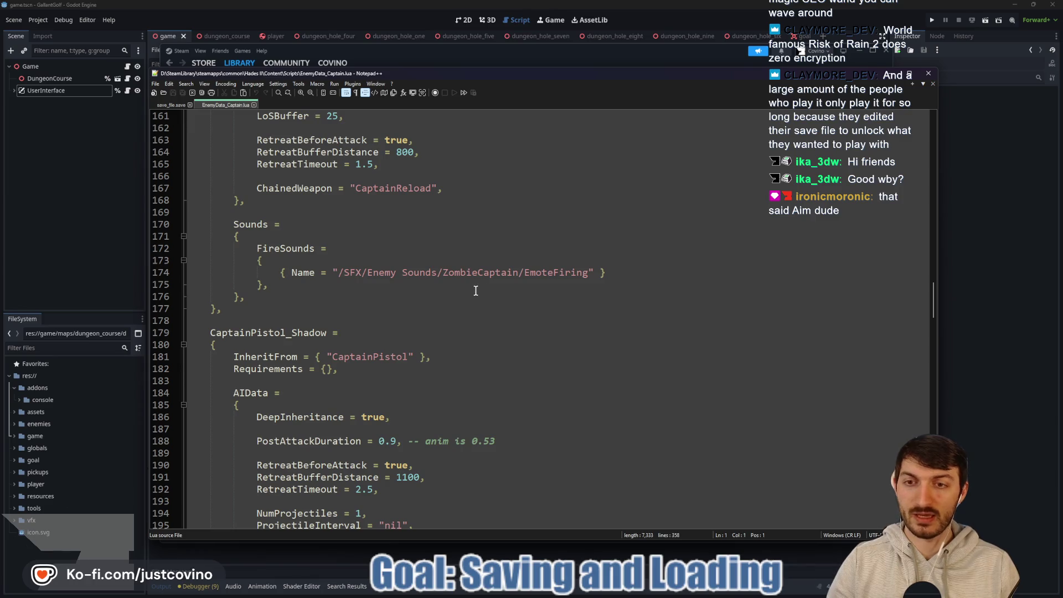
click(401, 272)
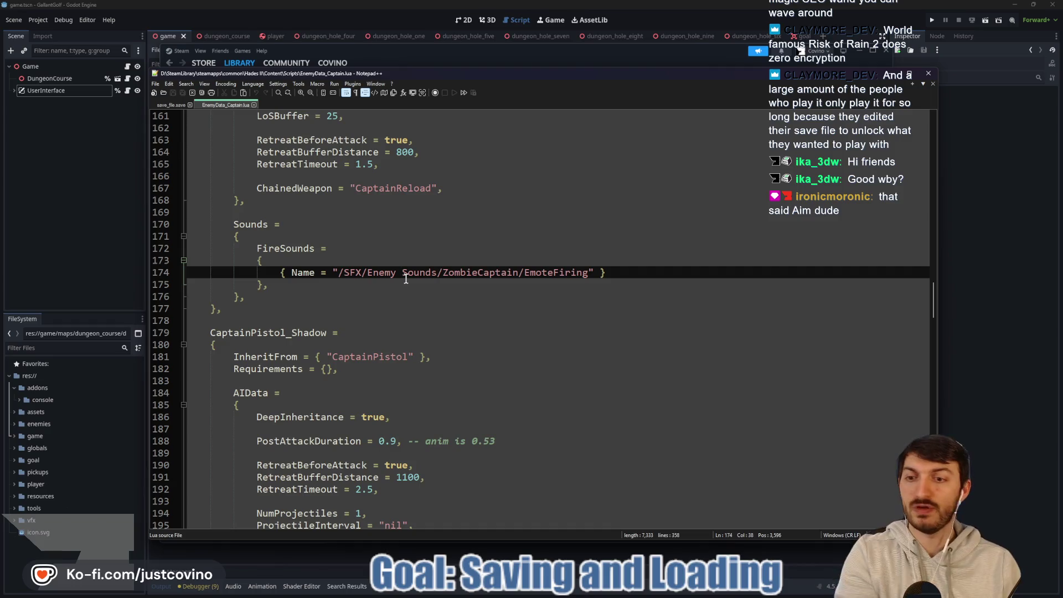
scroll(451, 306, down, 2)
key(Down)
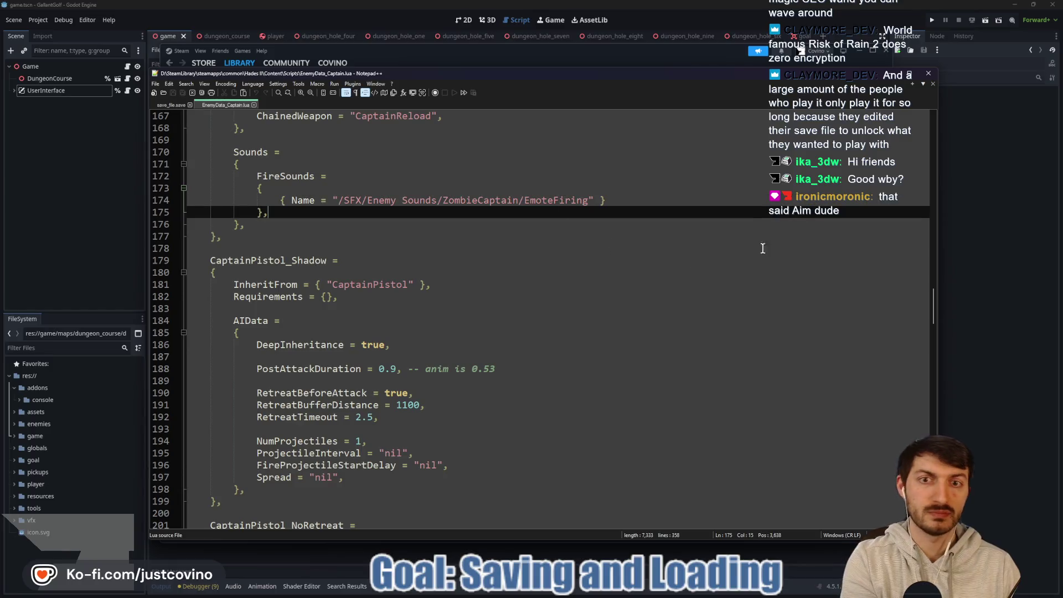
Close EnemyData_Captain.lua and return to game.gd in Godot at line 165.
click(254, 105)
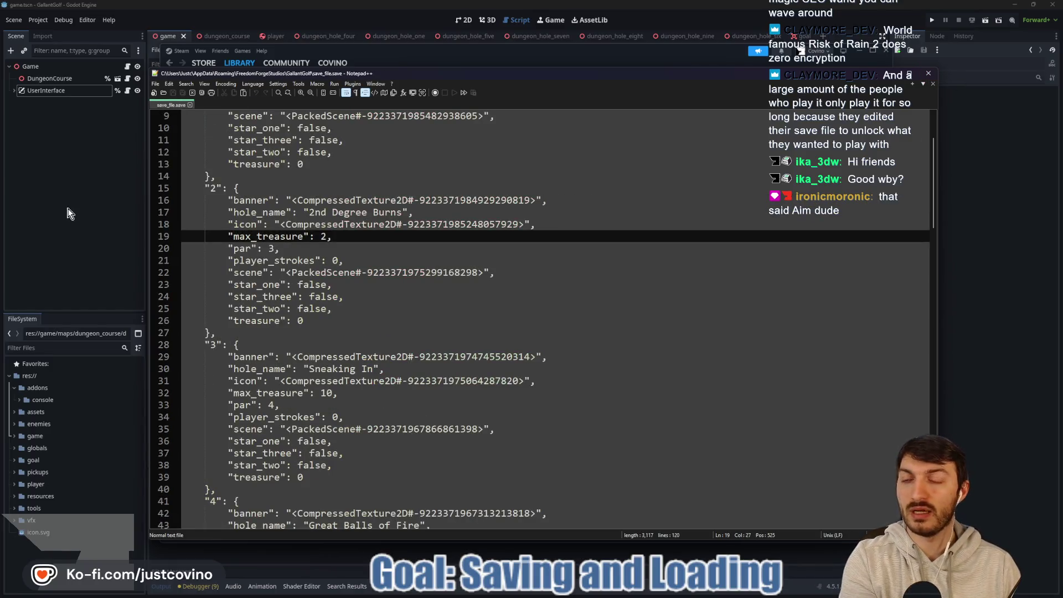
key(alt+Tab)
click(443, 240)
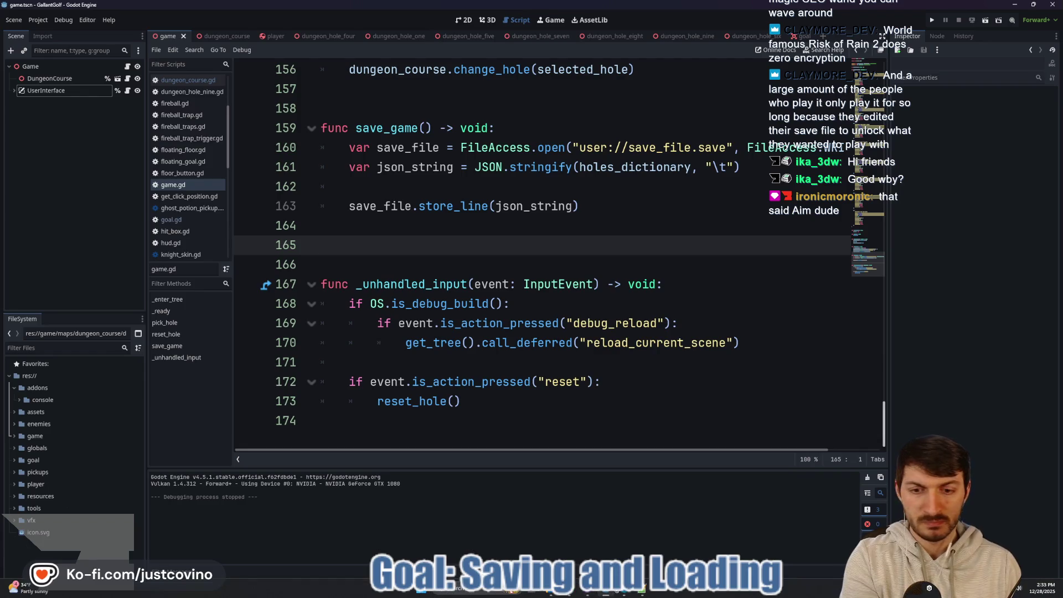
Switch from the JSON class page to the Saving games tutorial's load_game() code block.
key(alt+Tab)
scroll(555, 241, down, 2)
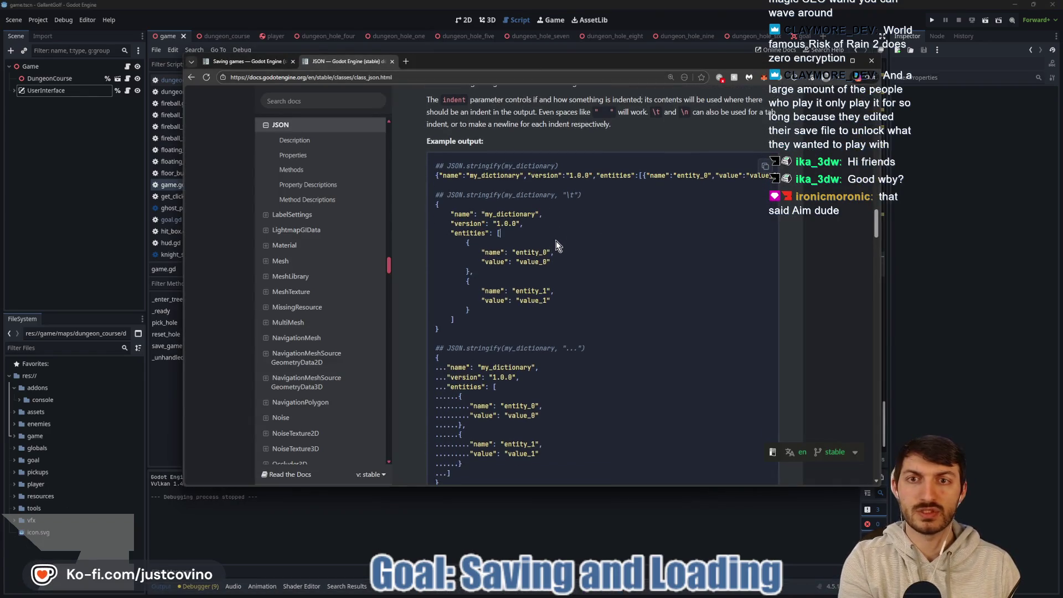
key(ctrl+shift+Tab)
scroll(556, 260, down, 2)
scroll(566, 271, up, 2)
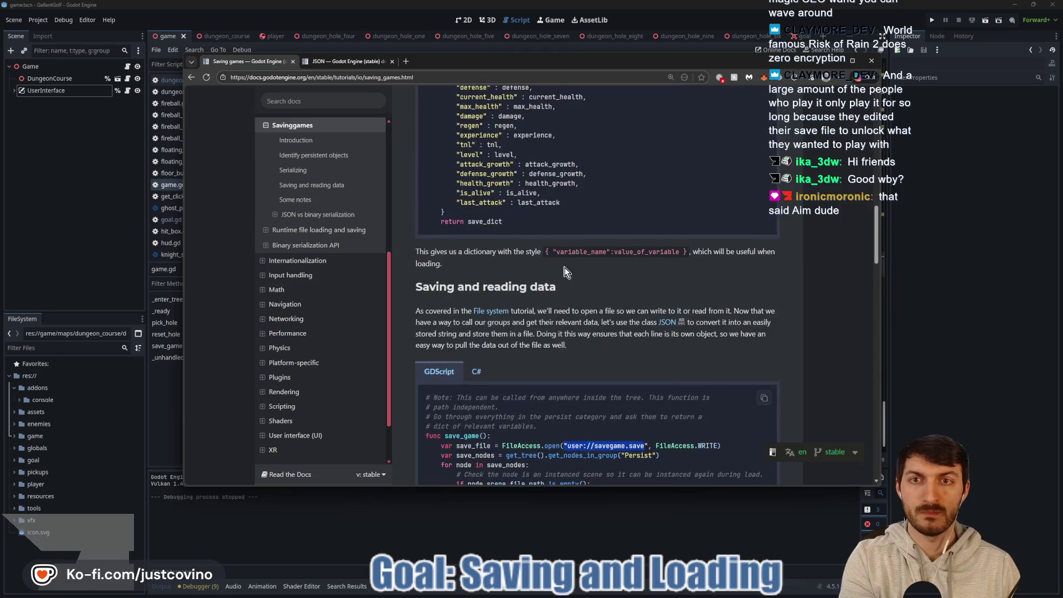
scroll(554, 301, up, 4)
scroll(554, 300, up, 5)
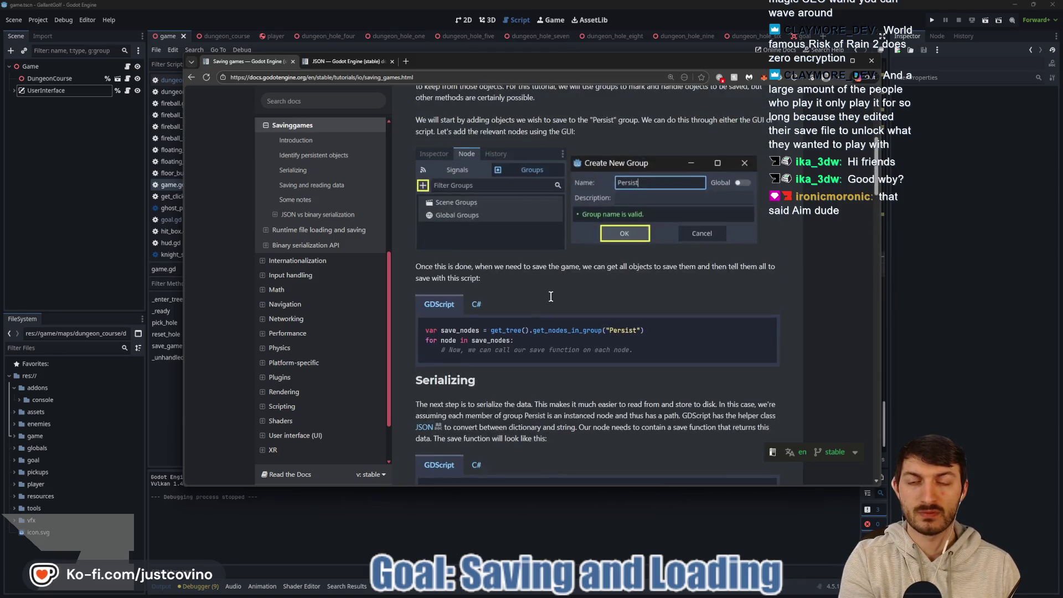
scroll(554, 302, down, 9)
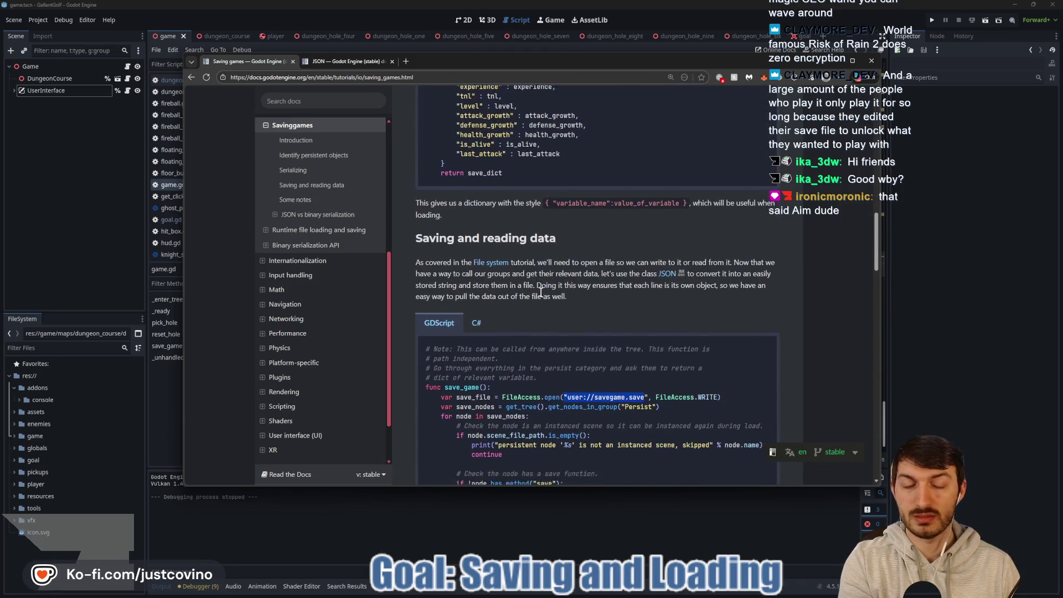
scroll(543, 294, up, 3)
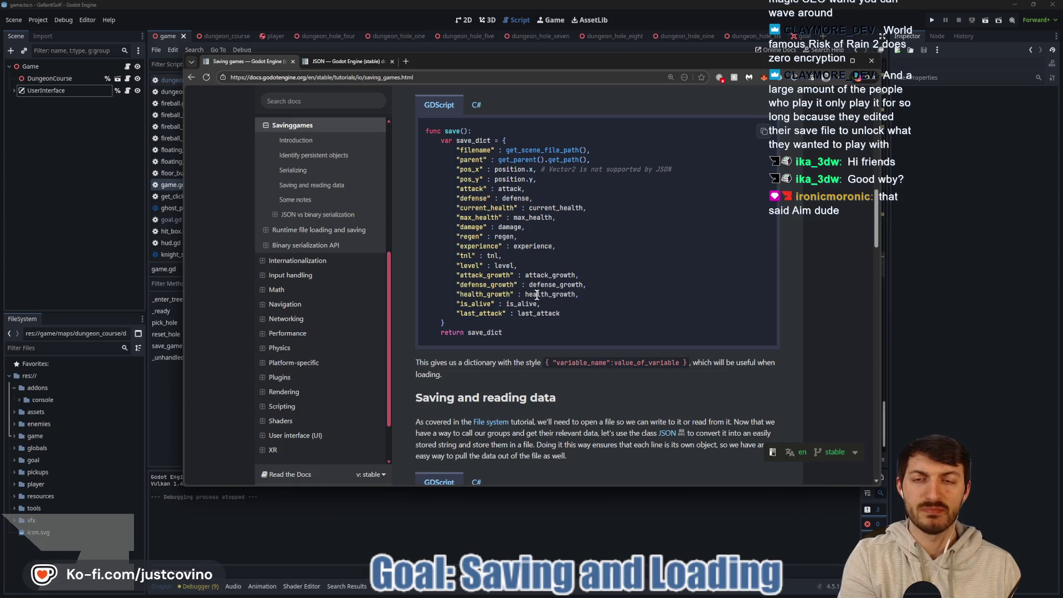
scroll(537, 294, down, 10)
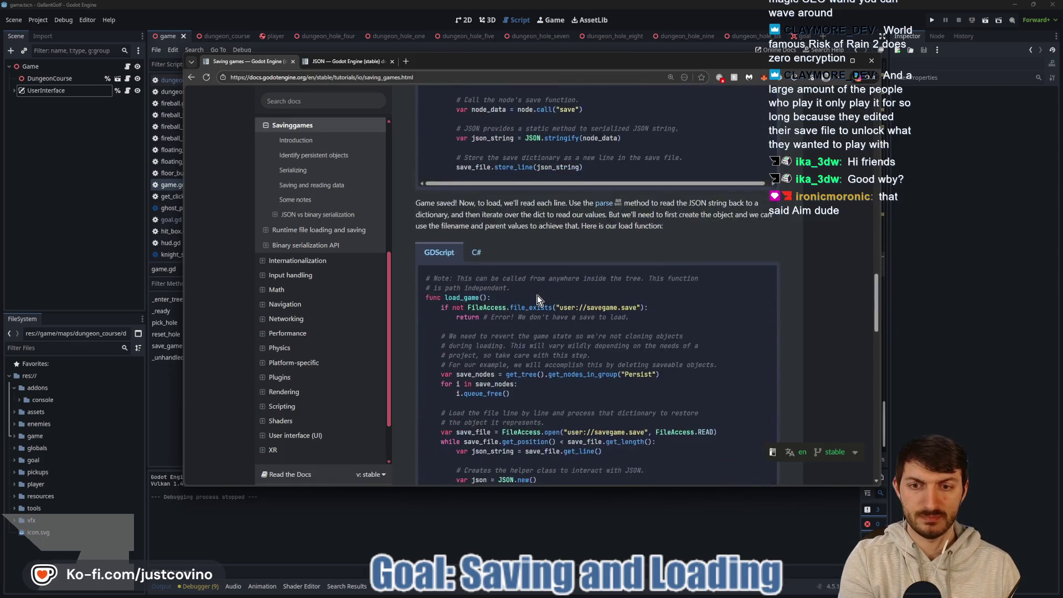
scroll(537, 295, down, 3)
key(alt+Tab)
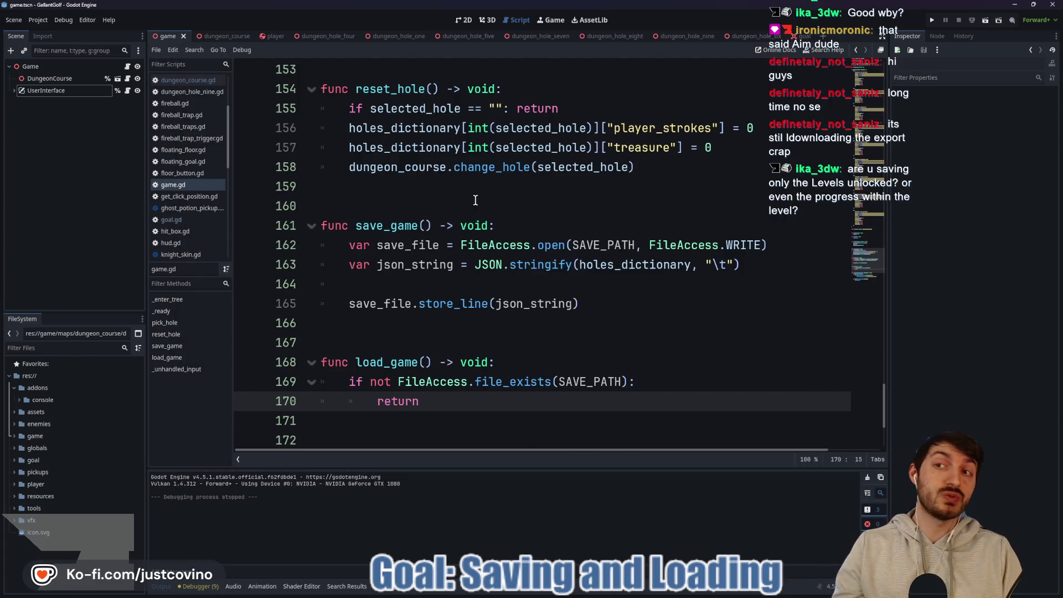
Remove the stray half-typed key under hole 9's star_three entry and save game.gd.
click(517, 213)
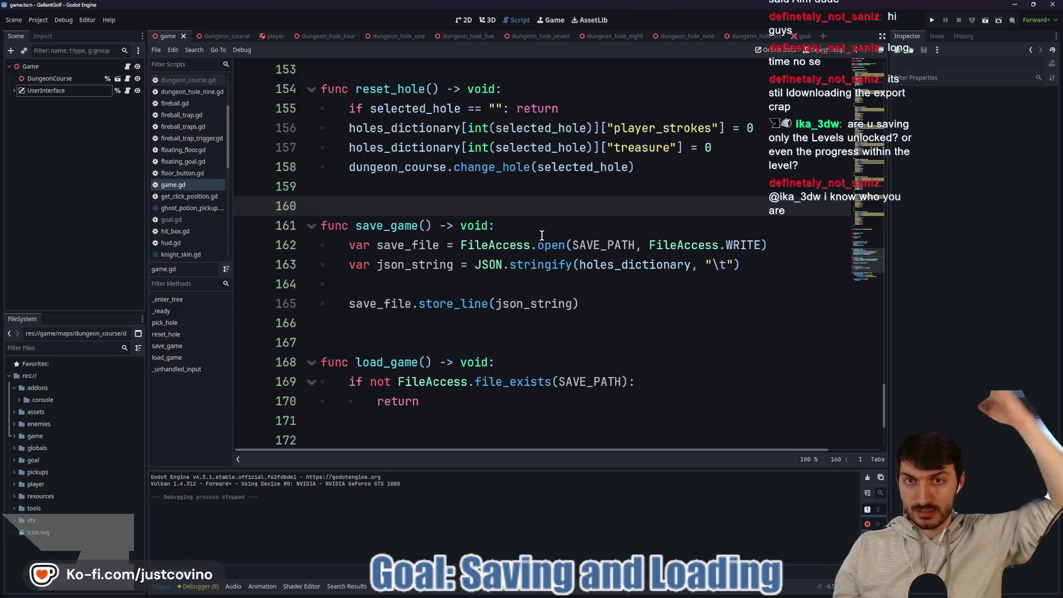
scroll(527, 230, up, 13)
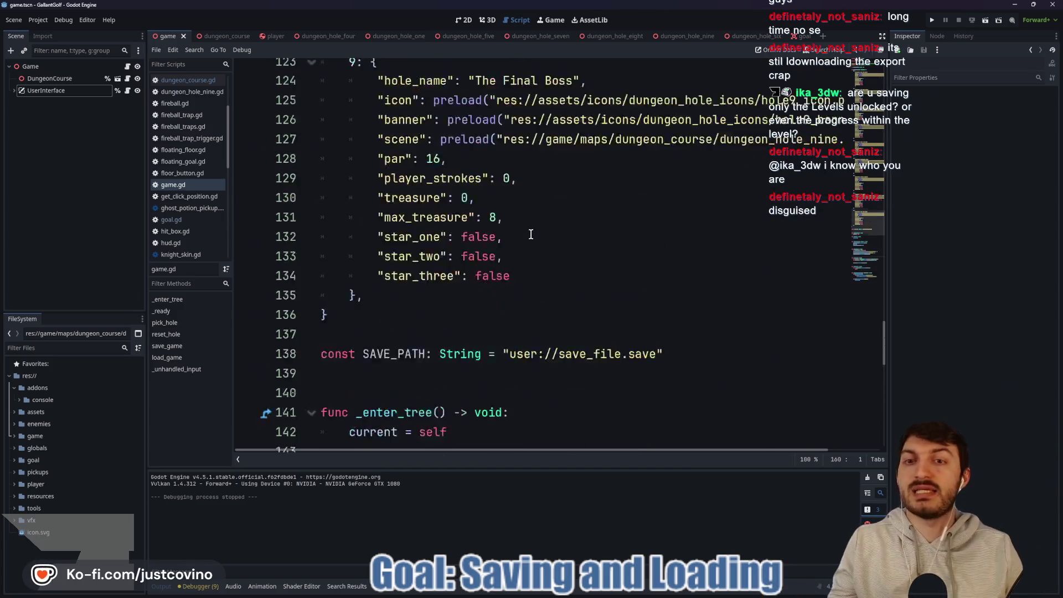
scroll(422, 330, down, 2)
click(520, 336)
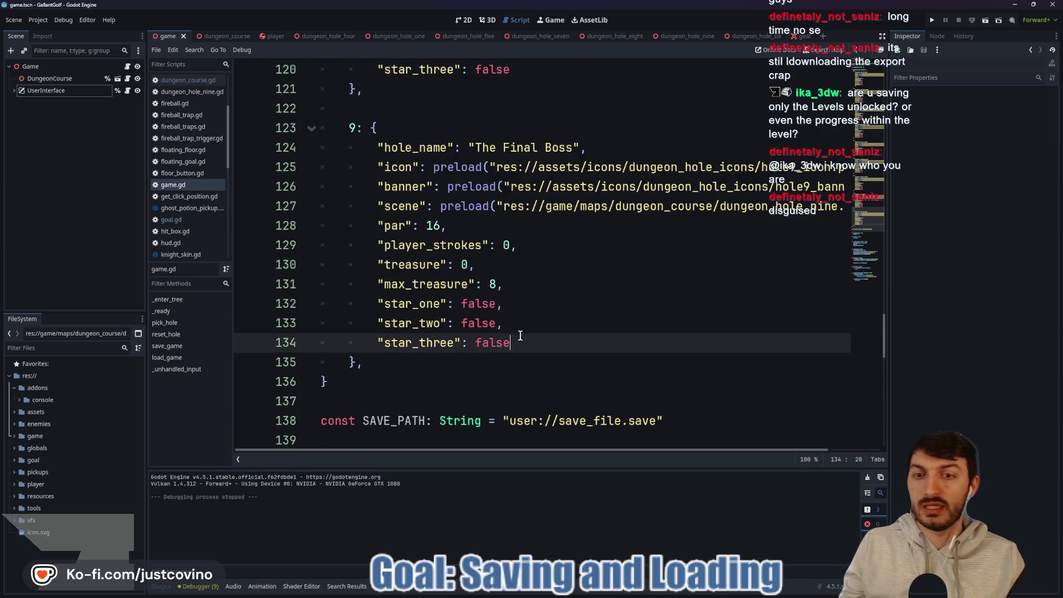
key(Return)
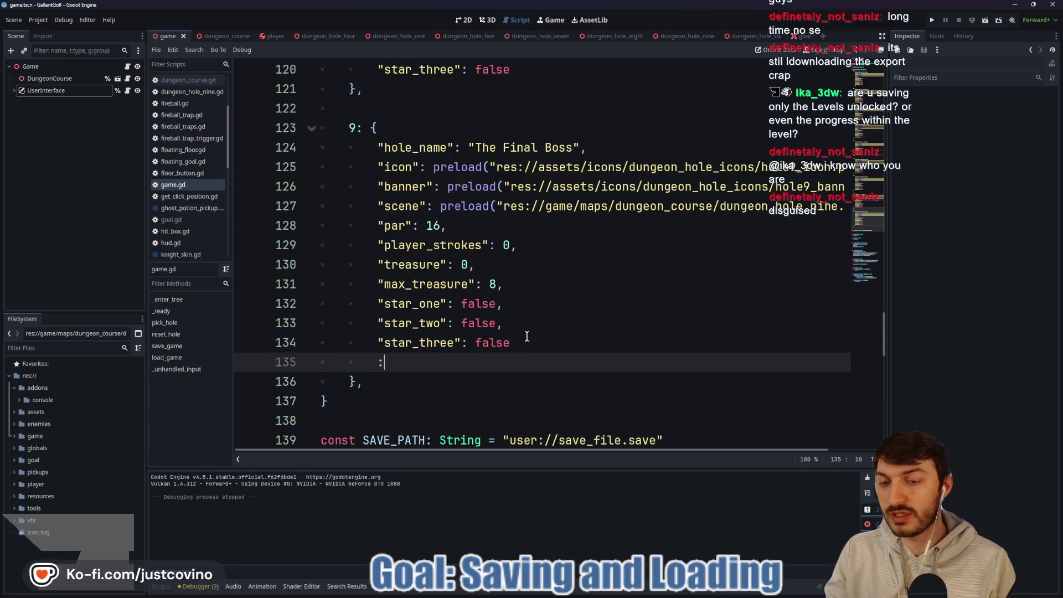
text(is_iun)
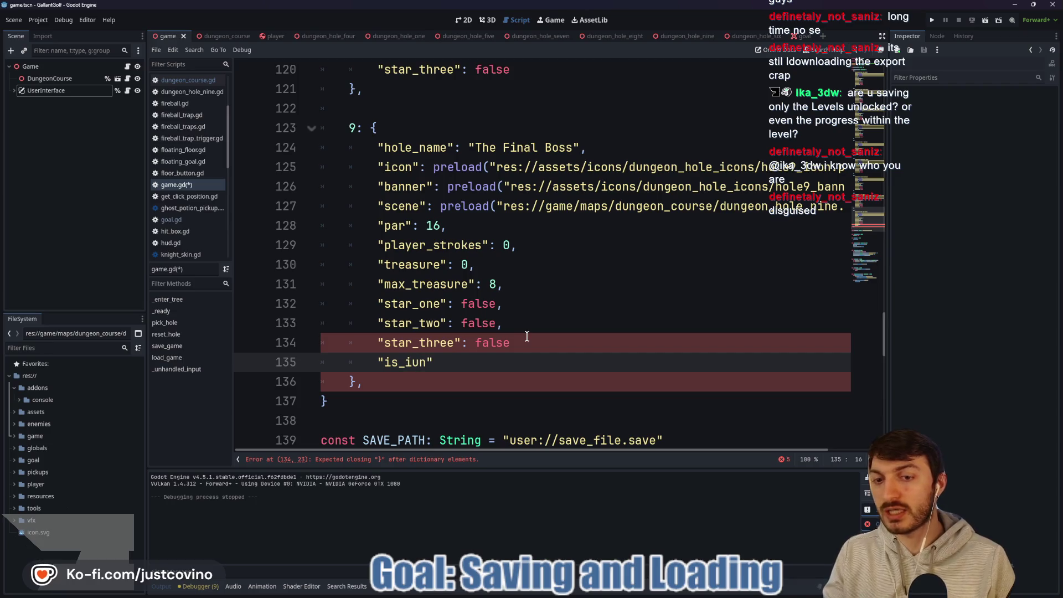
drag(460, 367, 296, 368)
key(BackSpace)
key(BackSpace)
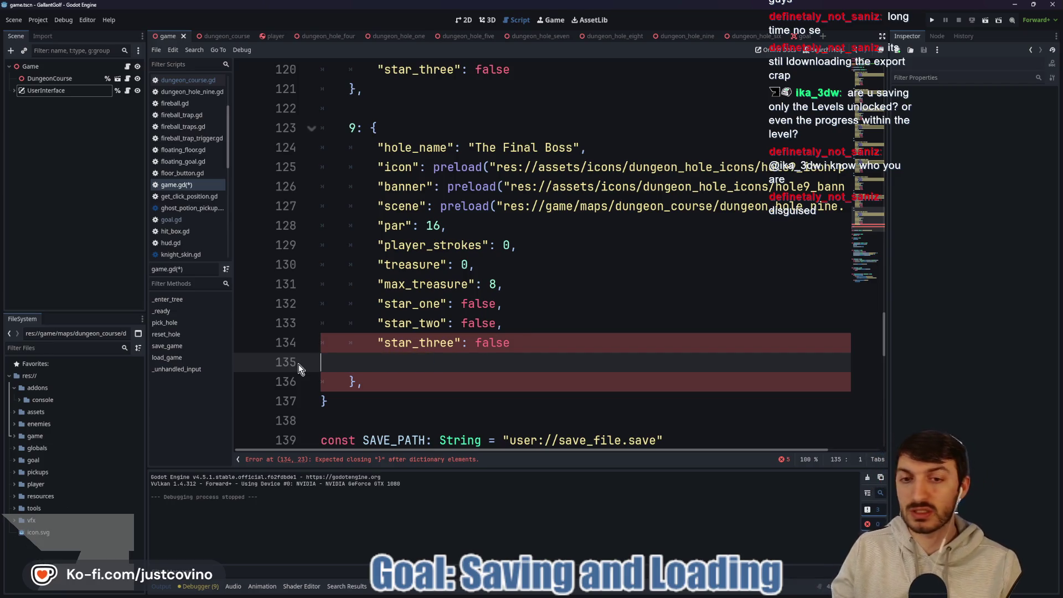
key(ctrl+s)
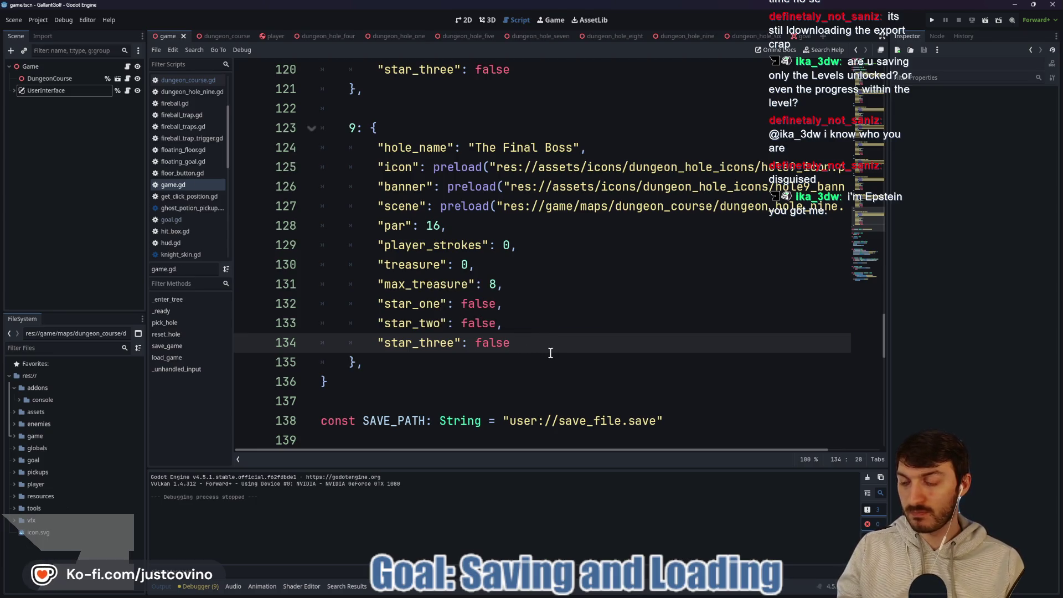
Add blank lines in load_game below the early return for a missing save file.
scroll(550, 353, down, 5)
scroll(550, 353, down, 3)
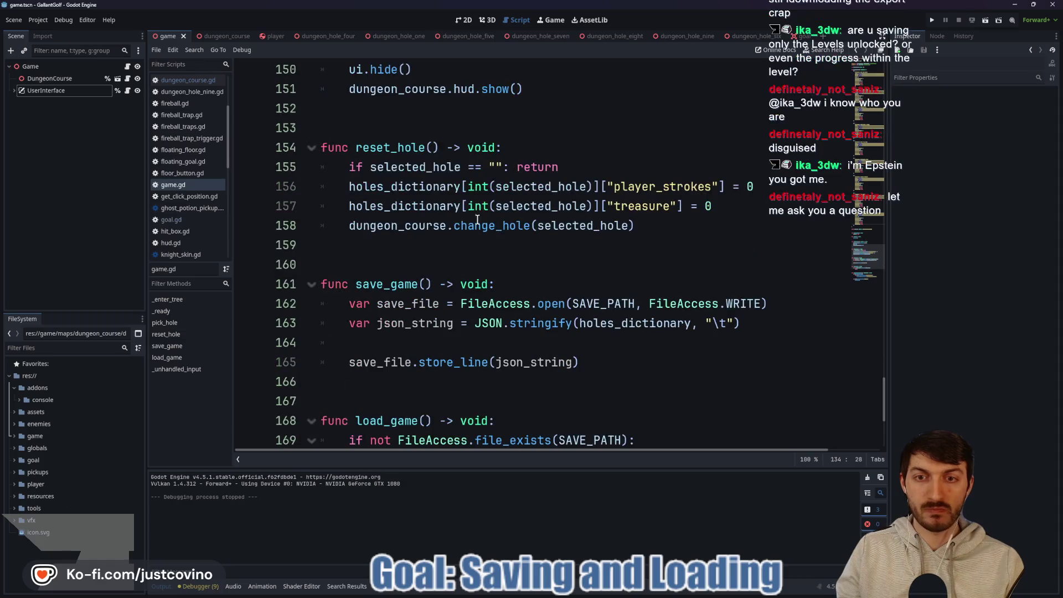
click(473, 249)
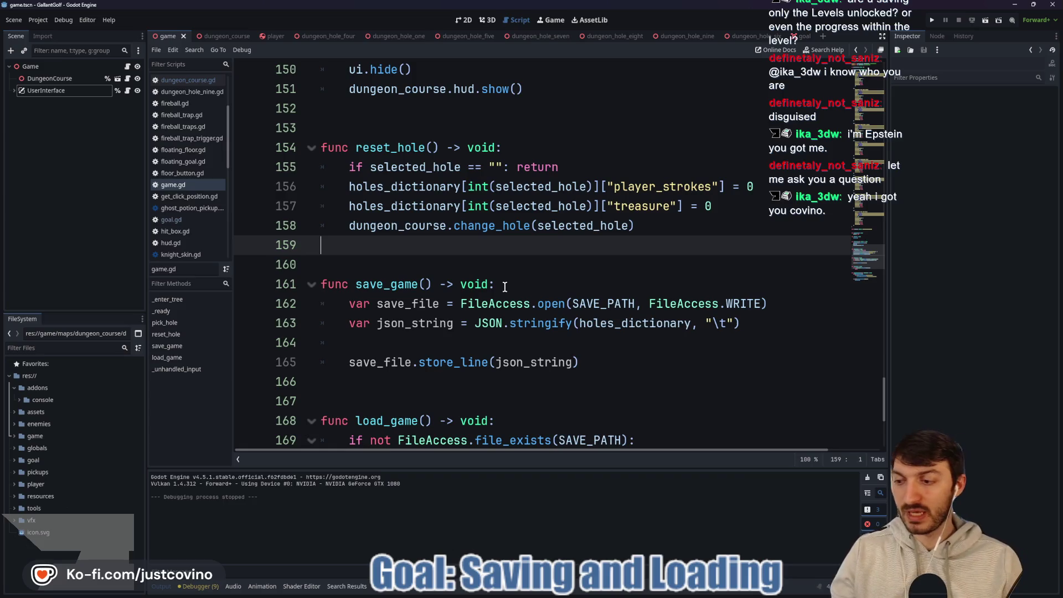
scroll(504, 287, down, 1)
click(443, 284)
scroll(437, 310, down, 2)
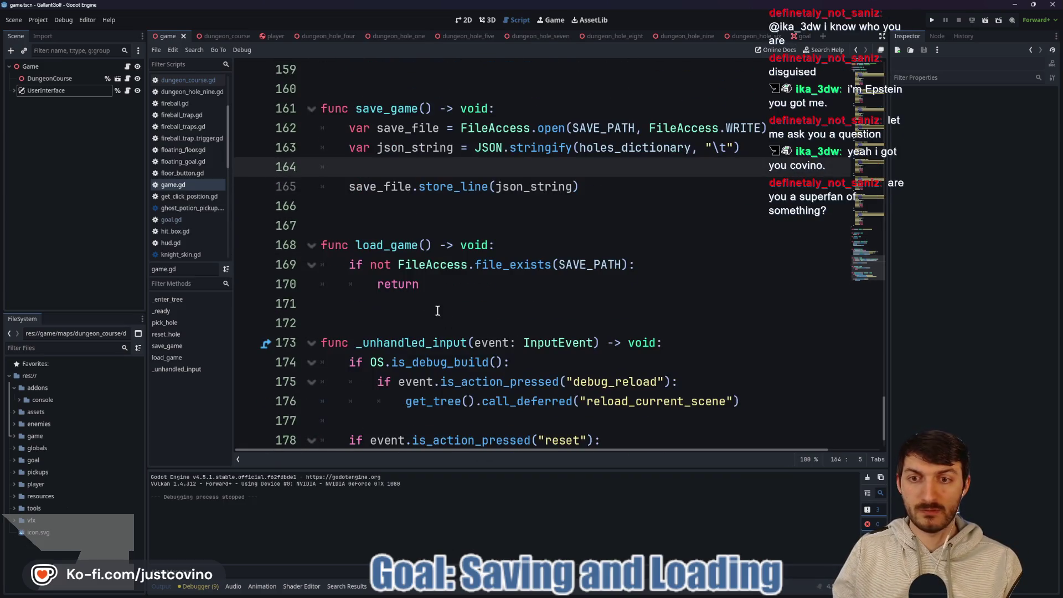
click(437, 310)
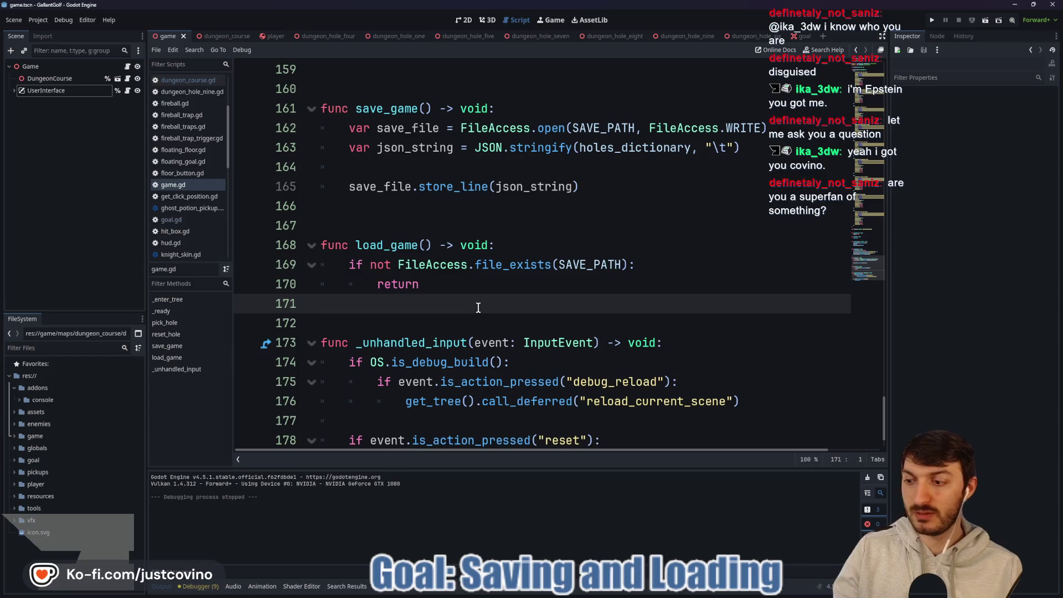
key(Tab)
key(Return)
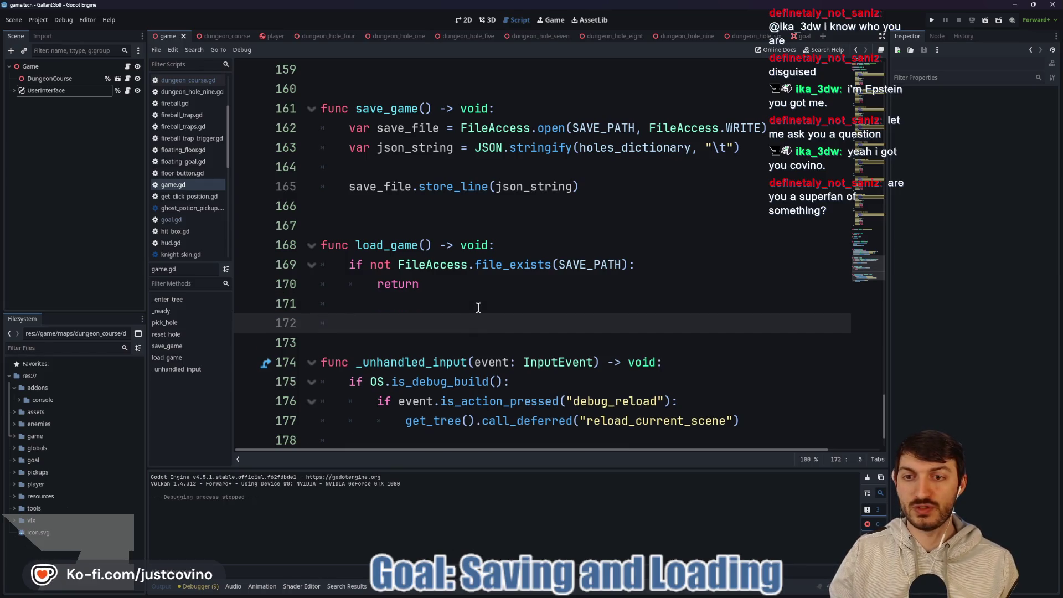
key(Down)
key(Return)
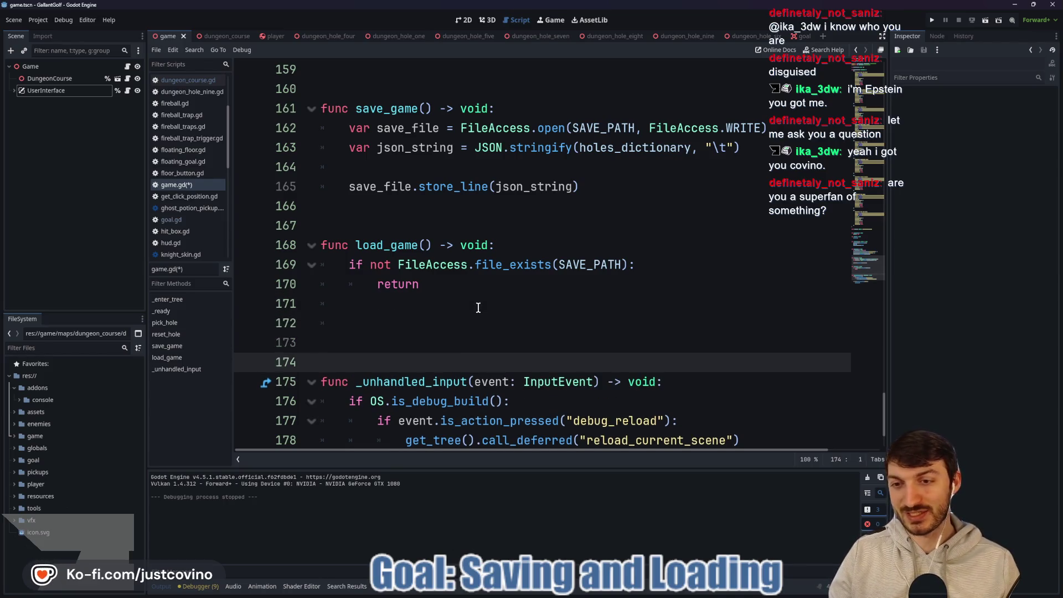
click(416, 306)
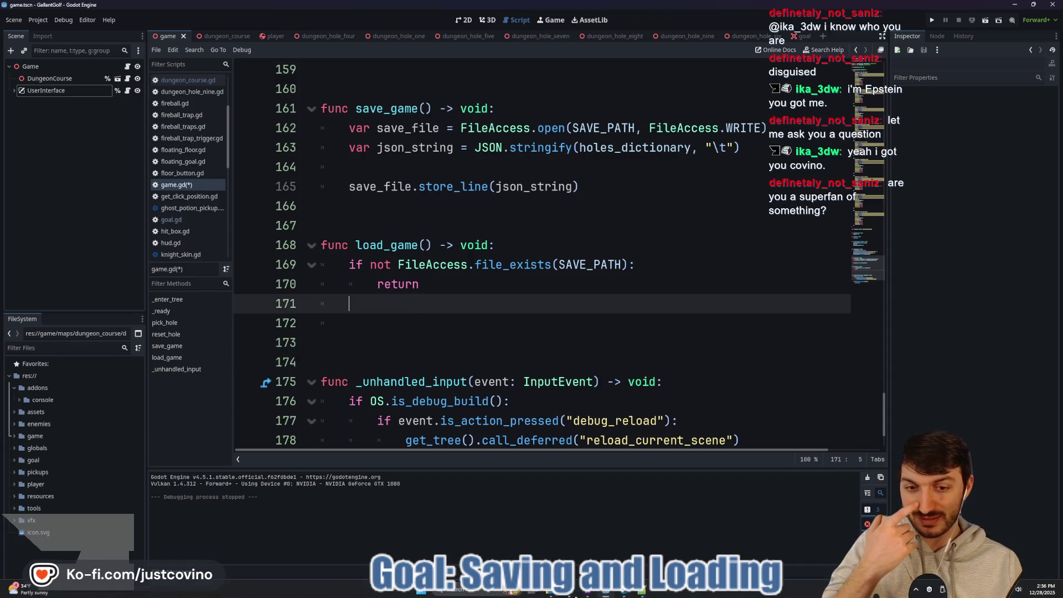
click(568, 594)
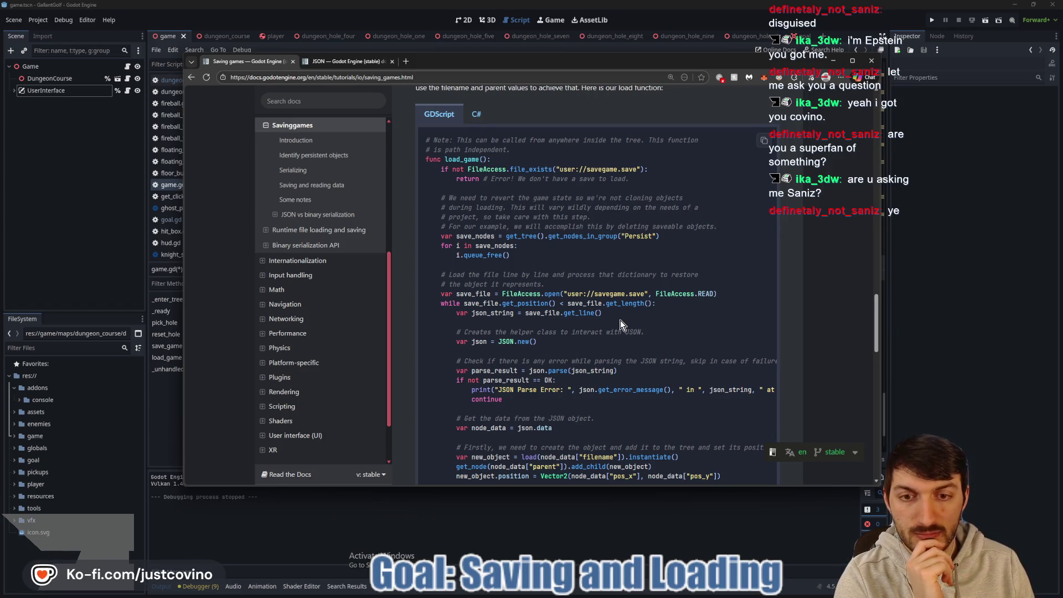
Scroll the Saving games page and launch Desktop Goose via Windows search 'goose'.
scroll(620, 321, down, 1)
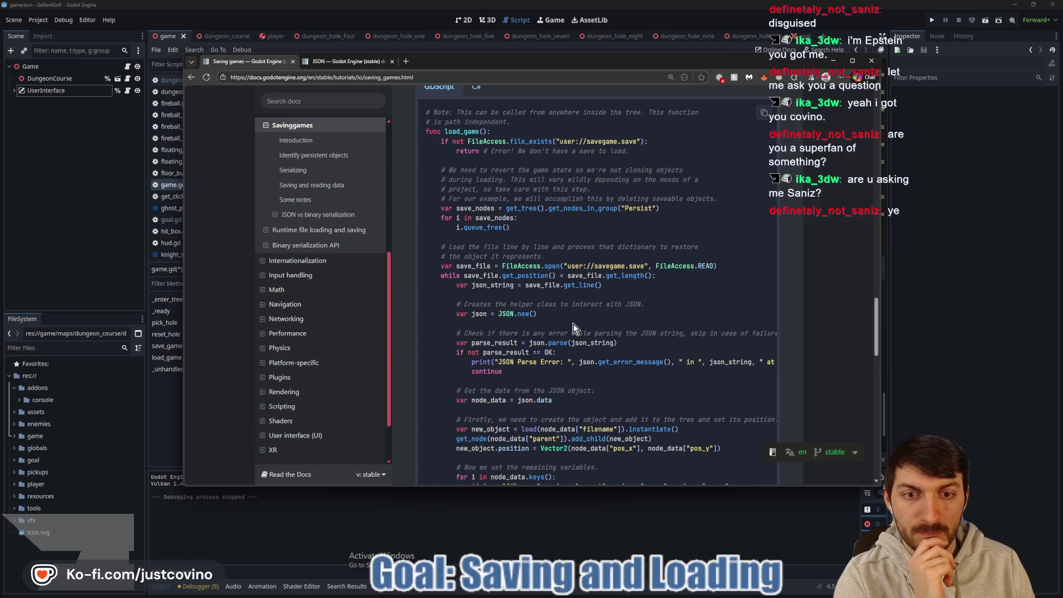
scroll(570, 323, down, 1)
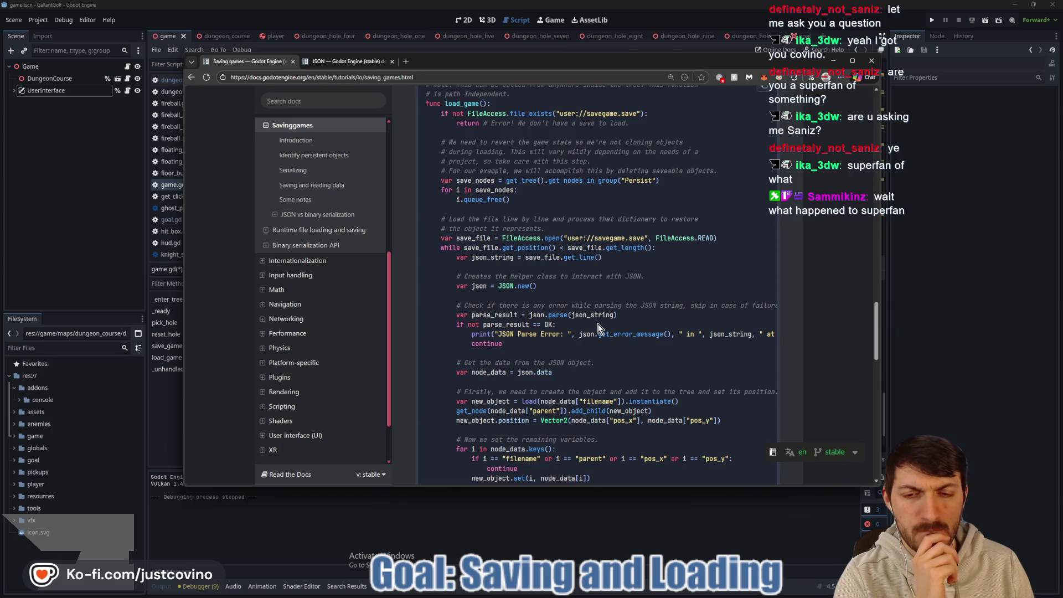
scroll(598, 327, down, 2)
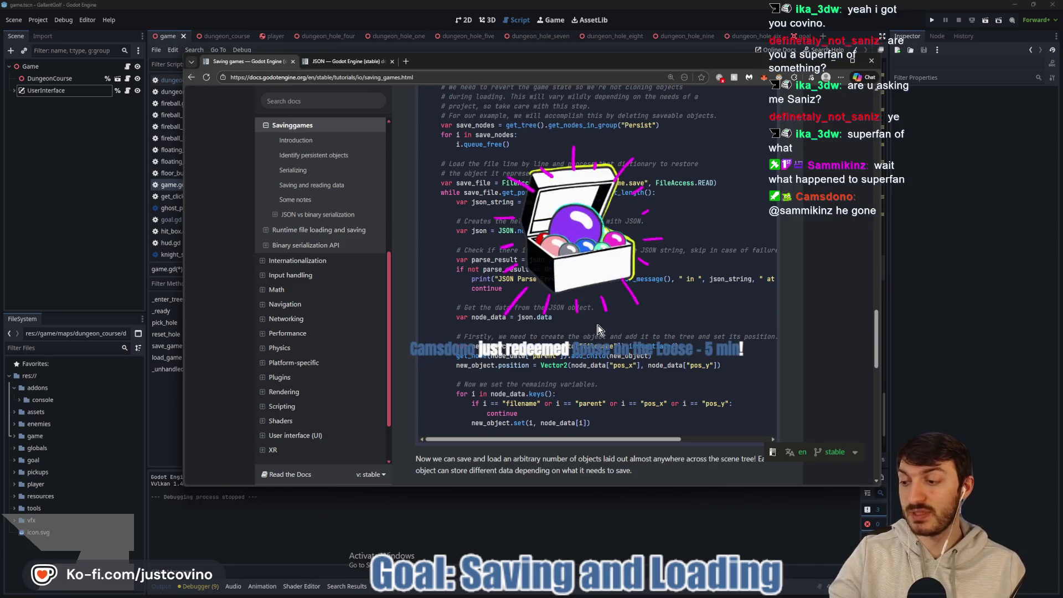
key(super)
text(goose)
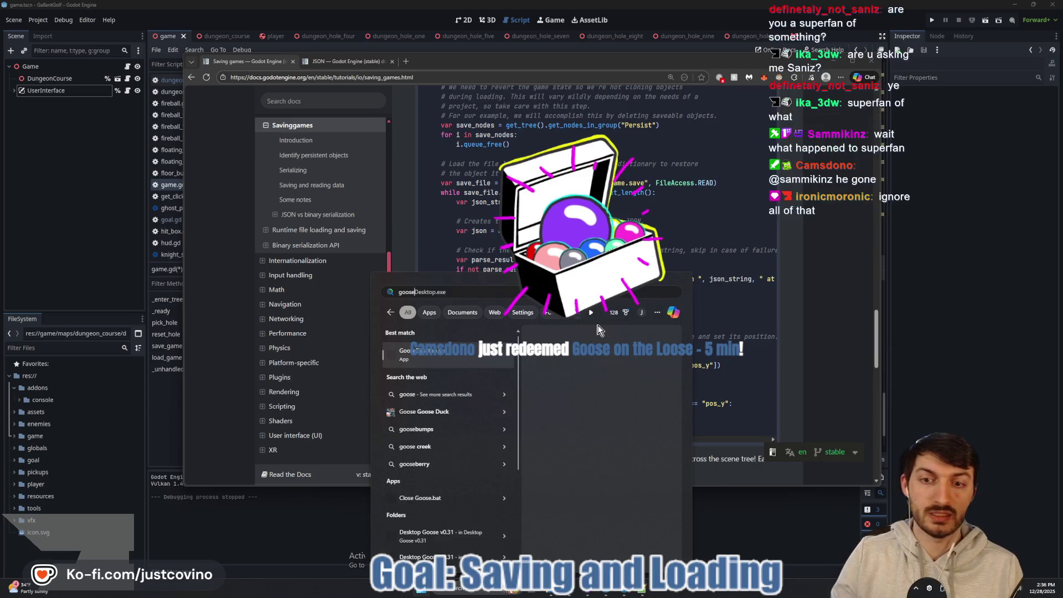
key(Return)
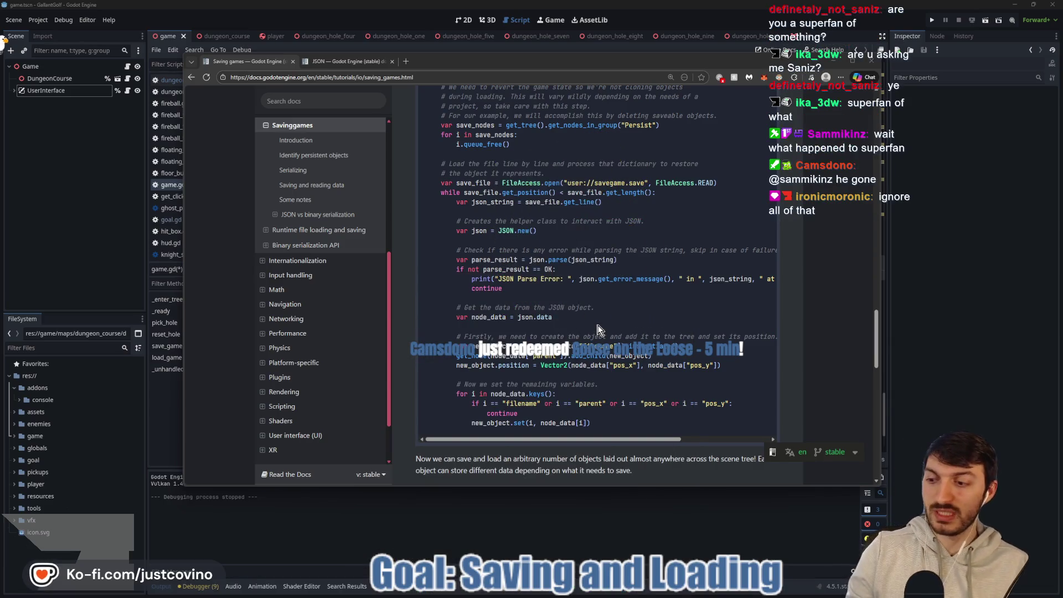
Read down to the User-contributed notes, then return to game.gd's load_game.
scroll(615, 310, down, 5)
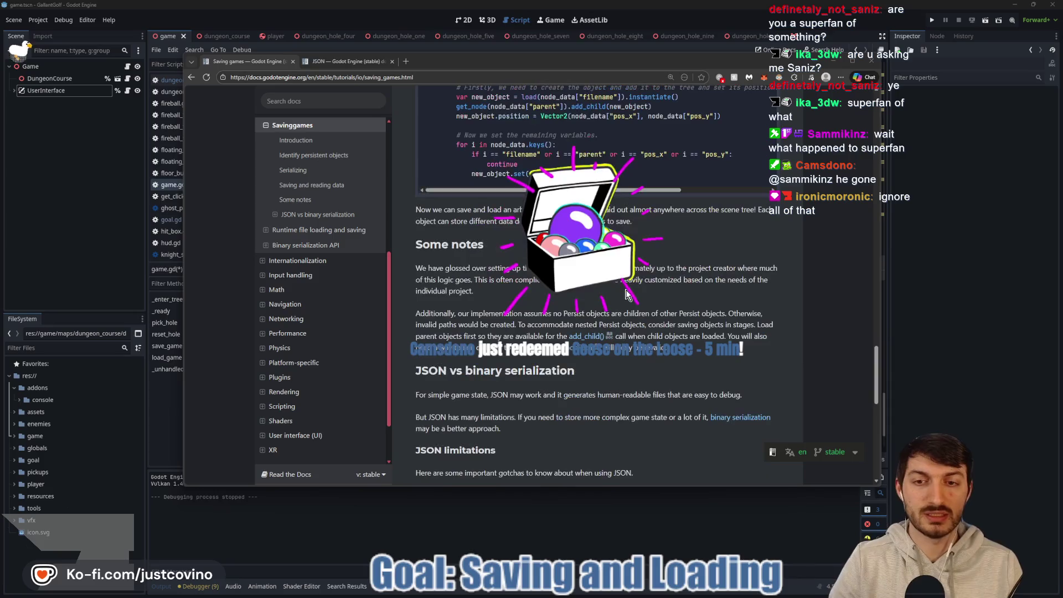
scroll(520, 301, down, 6)
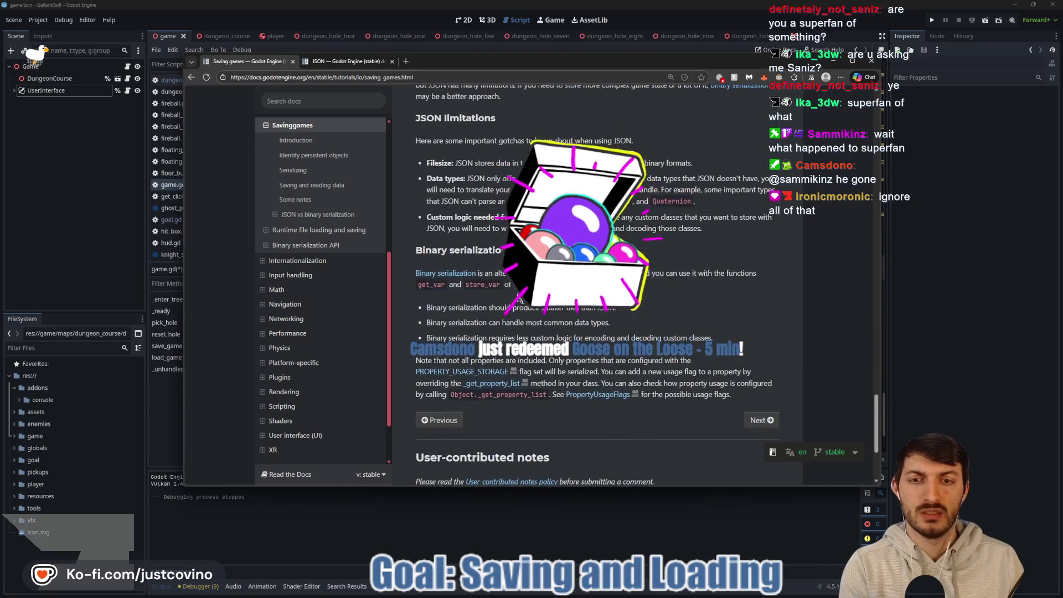
scroll(523, 298, down, 3)
scroll(593, 313, down, 2)
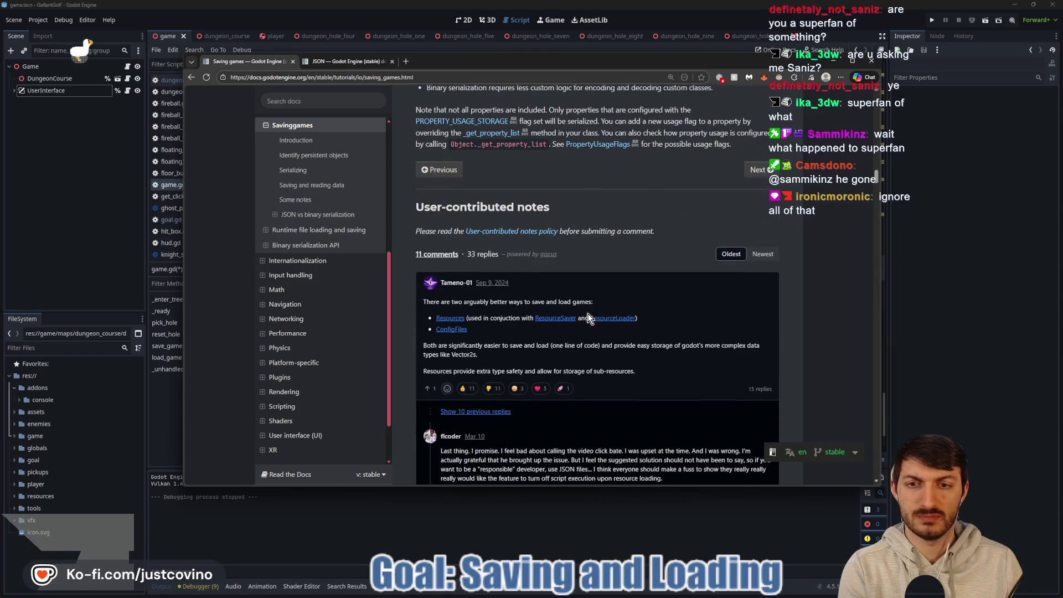
scroll(589, 317, down, 3)
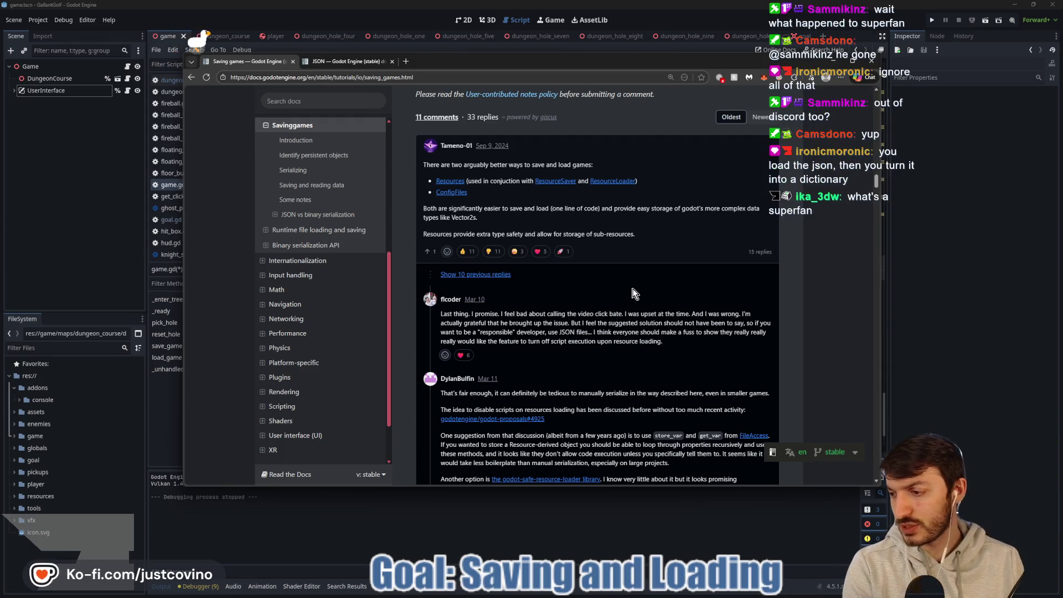
click(965, 340)
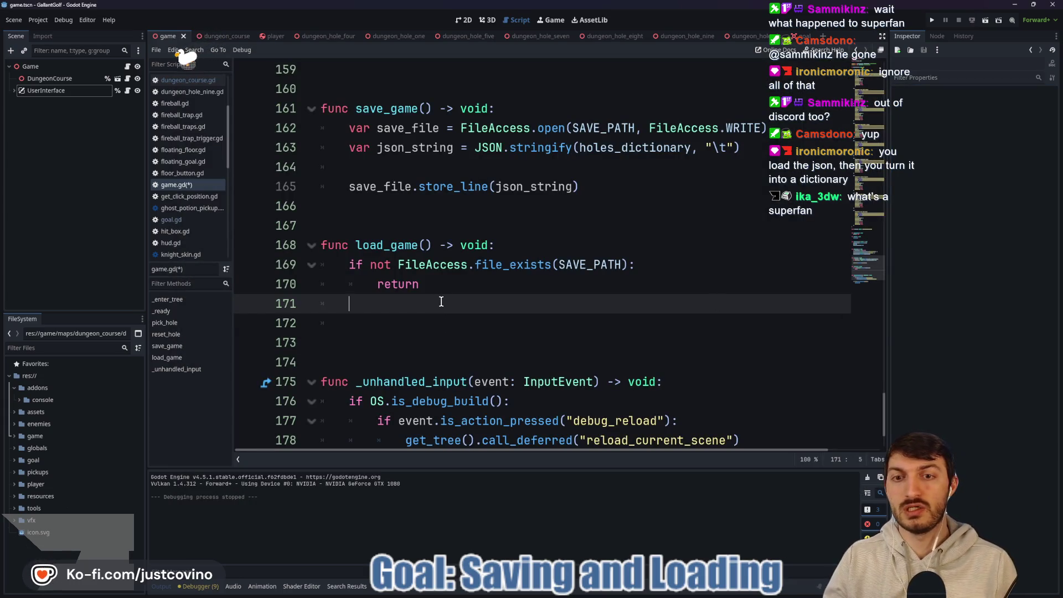
Write 'var loaded_file = FileAccess.open(SAVE_PATH, FileAccess.READ)' on line 171 of load_game.
text(File)
key(Return)
text(.)
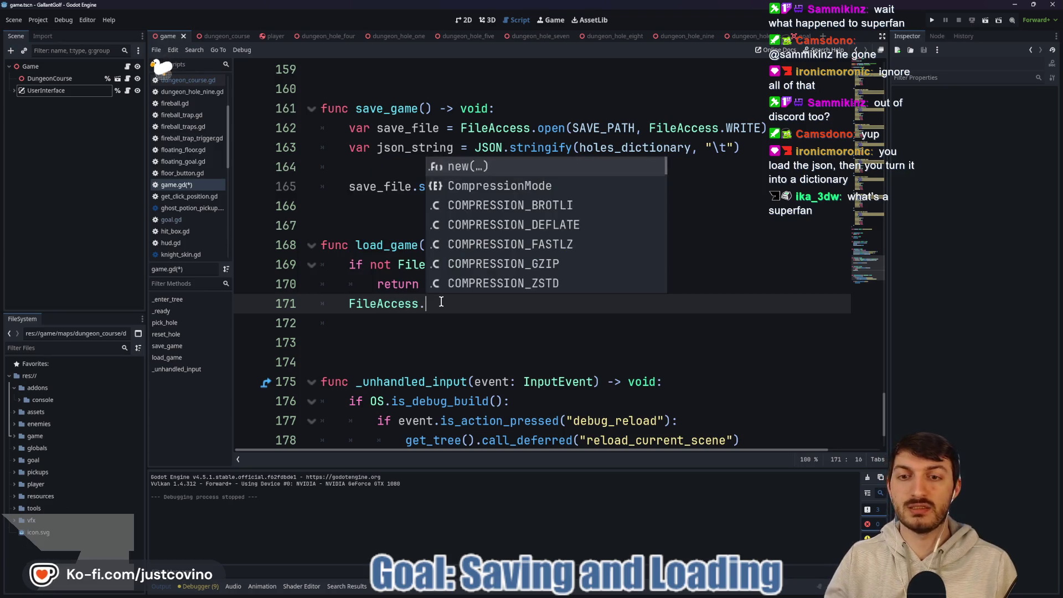
text(o)
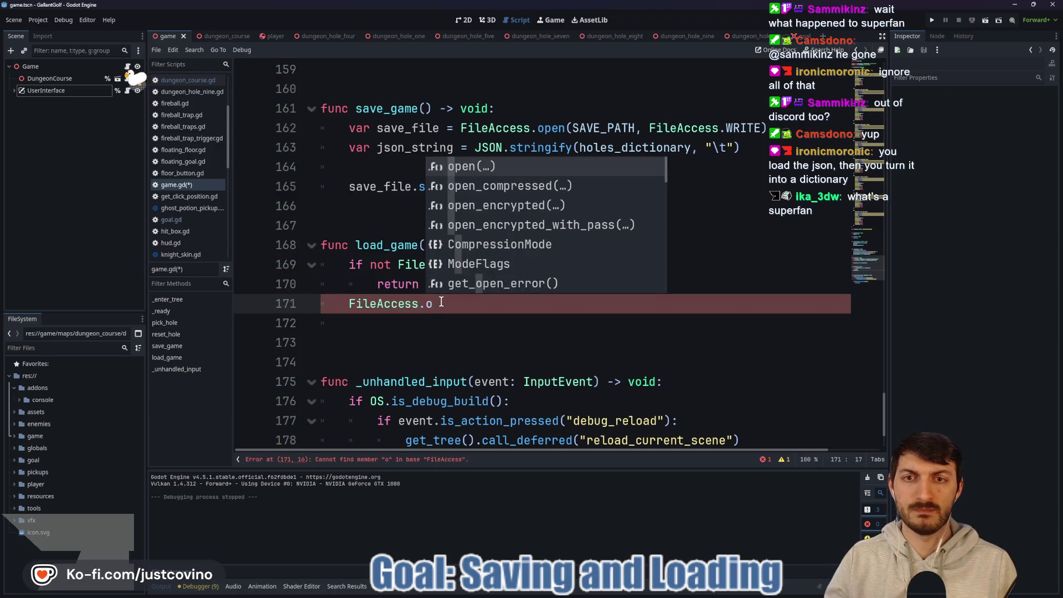
key(Return)
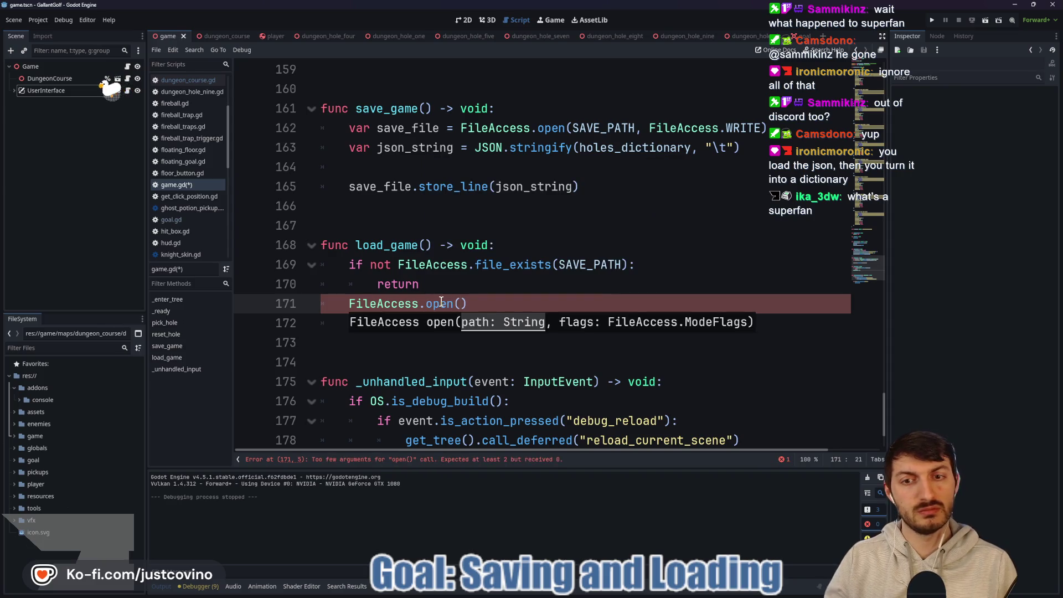
text(SAVE)
key(Return)
text(,)
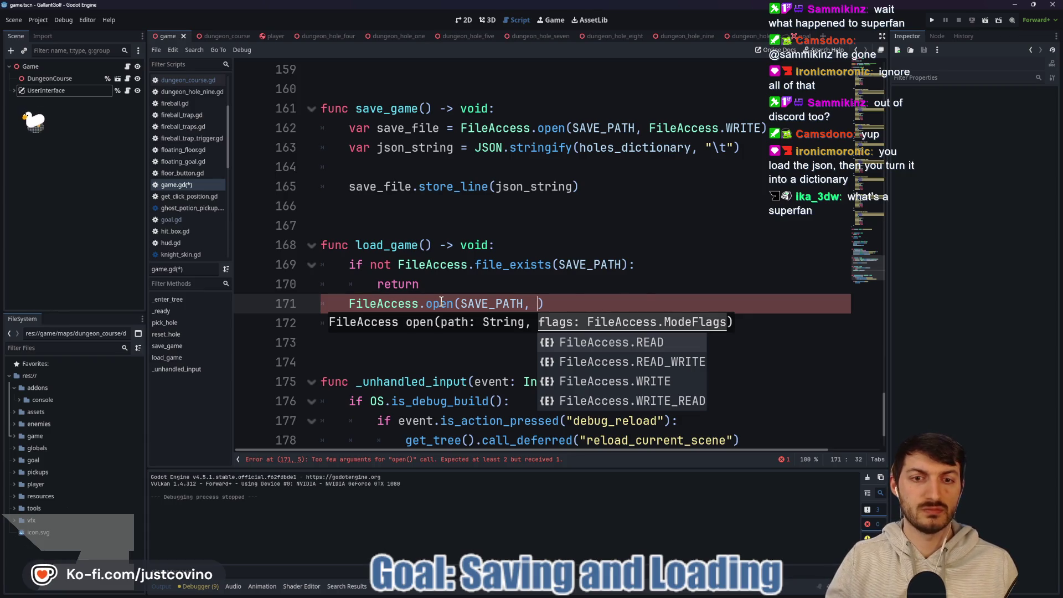
key(Return)
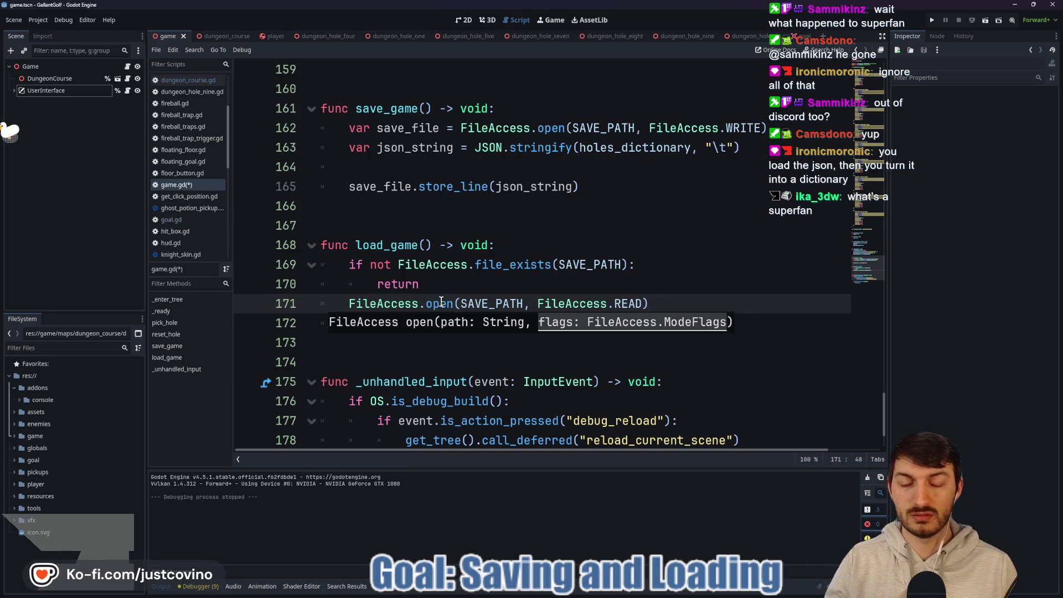
key(Home)
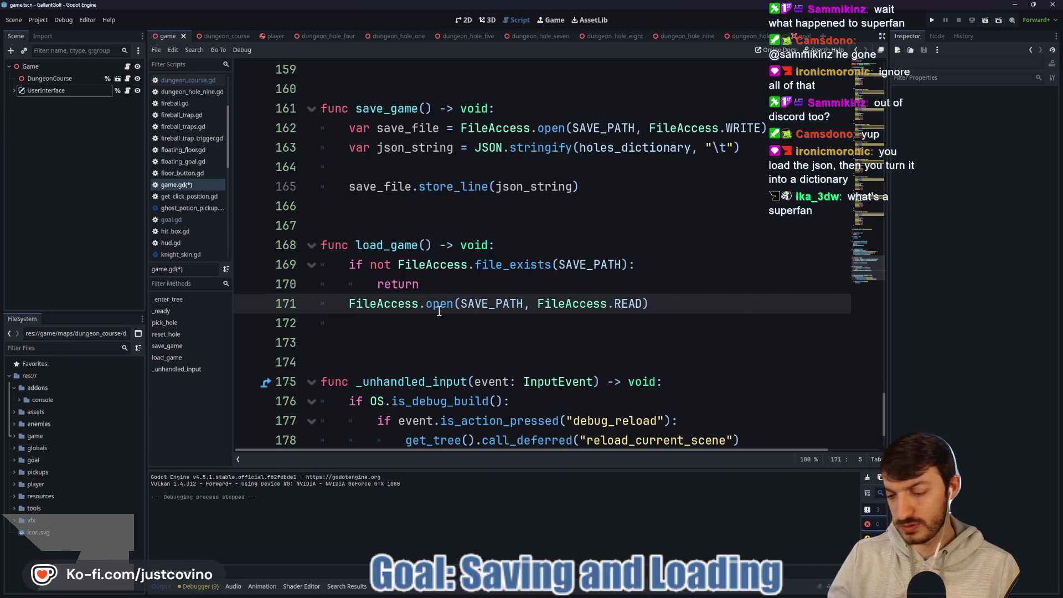
text(var loaded_file =)
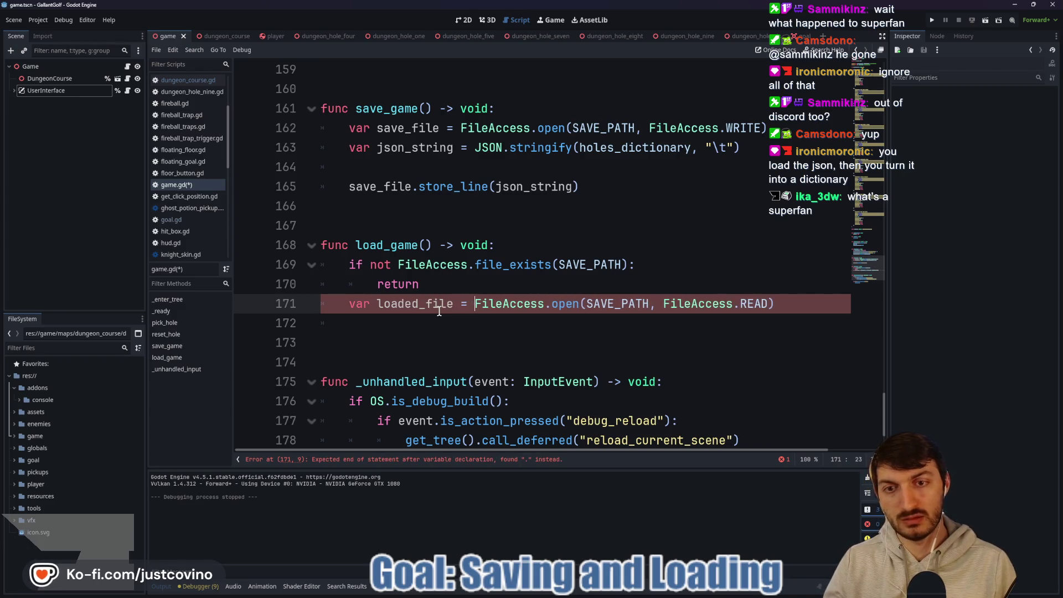
click(494, 322)
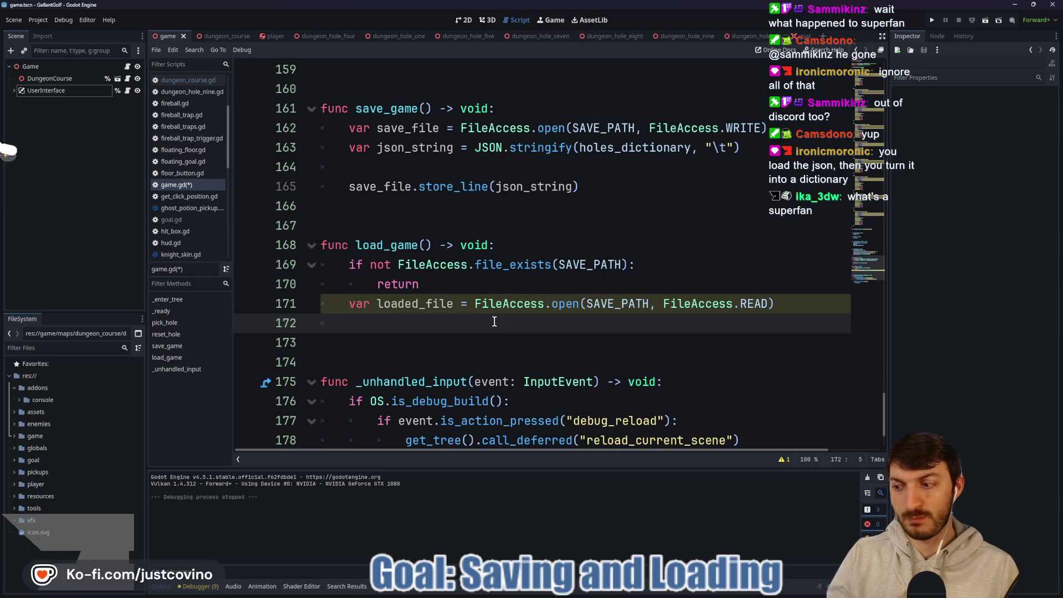
Type 'loaded_file.' on line 172 and browse its get_ methods without picking one.
text(loaded_file.)
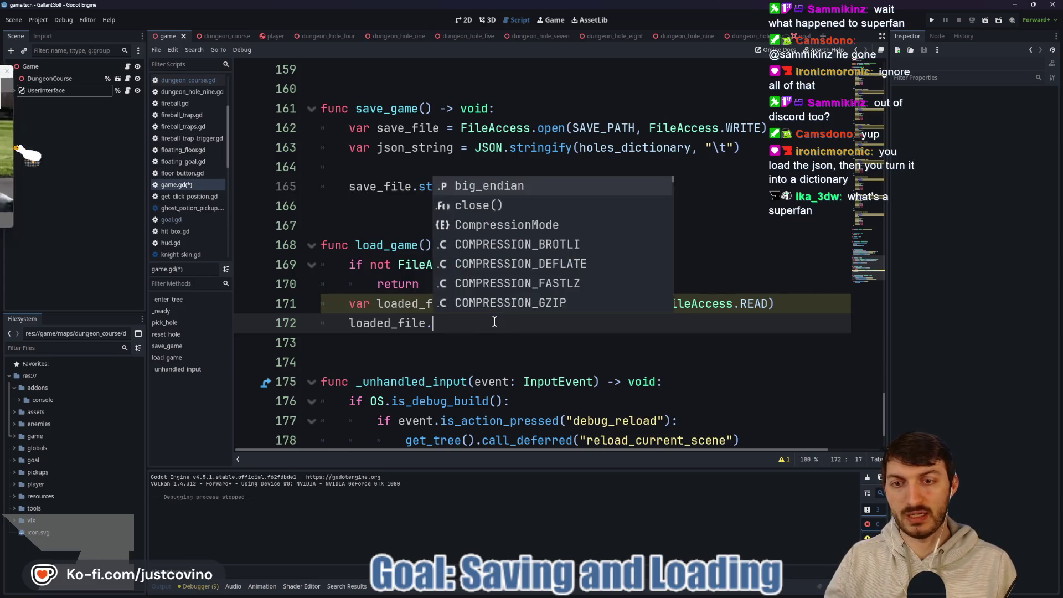
key(Down)
key(Down)
key(Down)
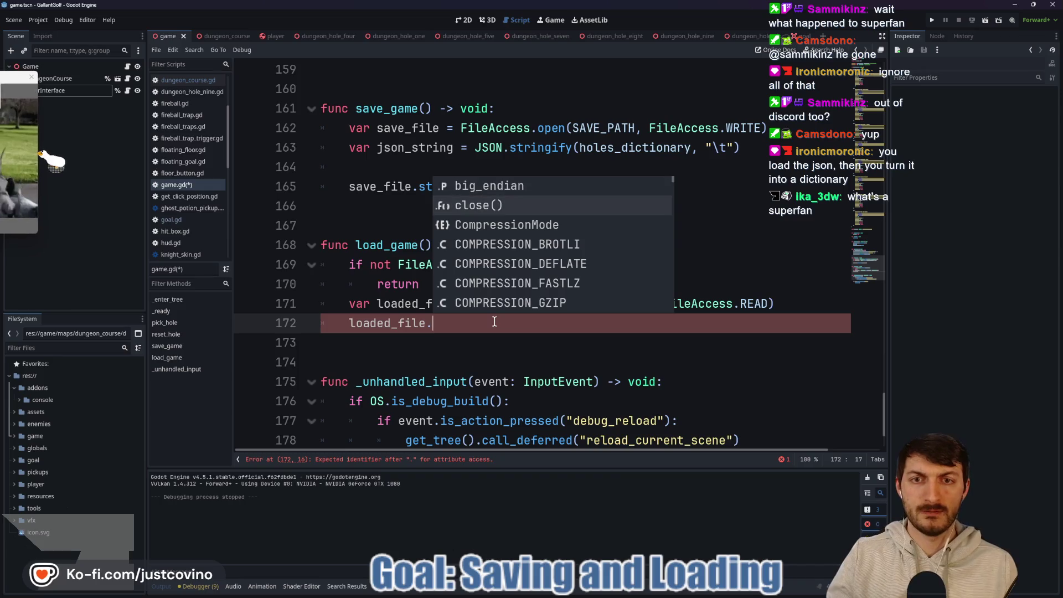
key(Down)
key(Down)
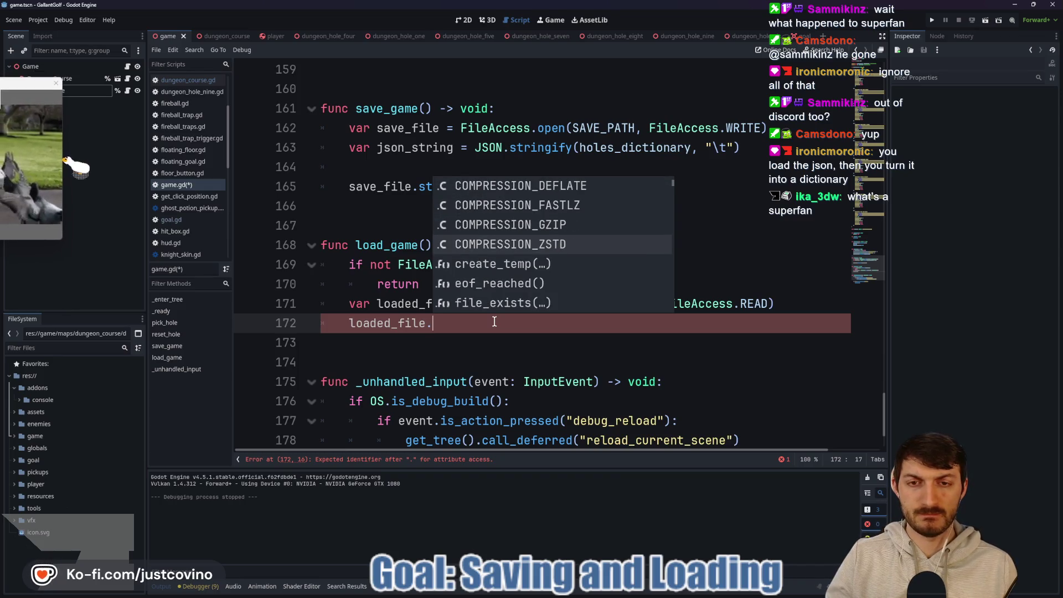
key(Down)
key(Down)
key(Down)
key(Down)
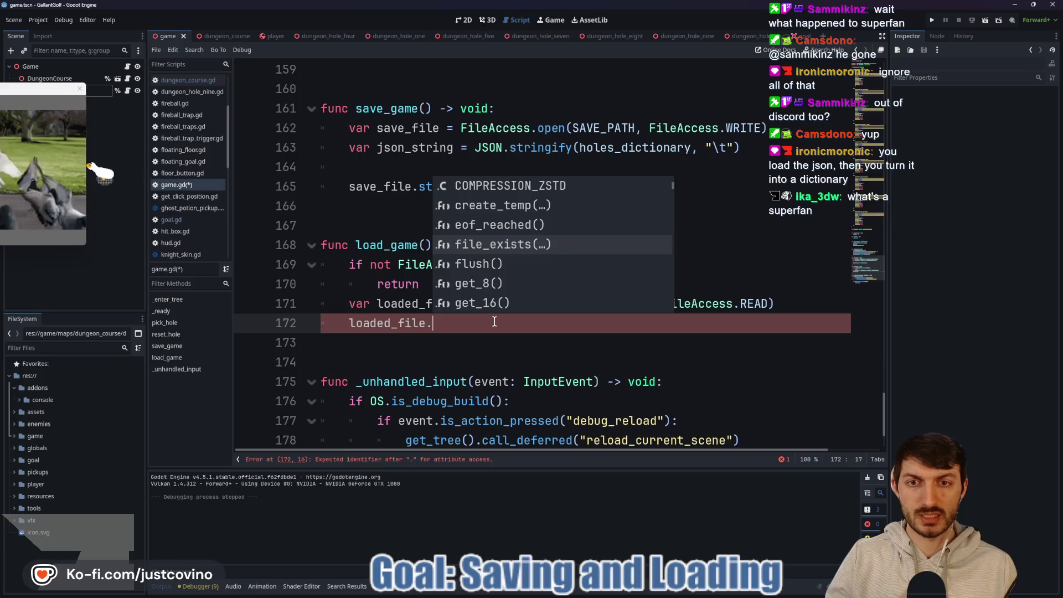
key(Down)
key(Down)
key(Down)
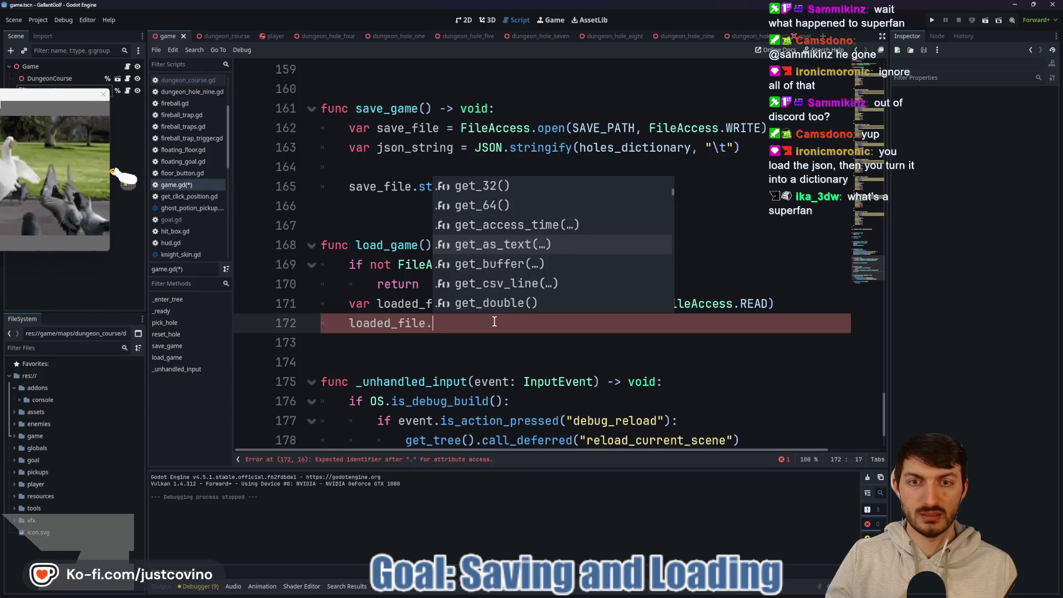
key(Down)
key(Down)
key(Down)
key(Down)
key(Down)
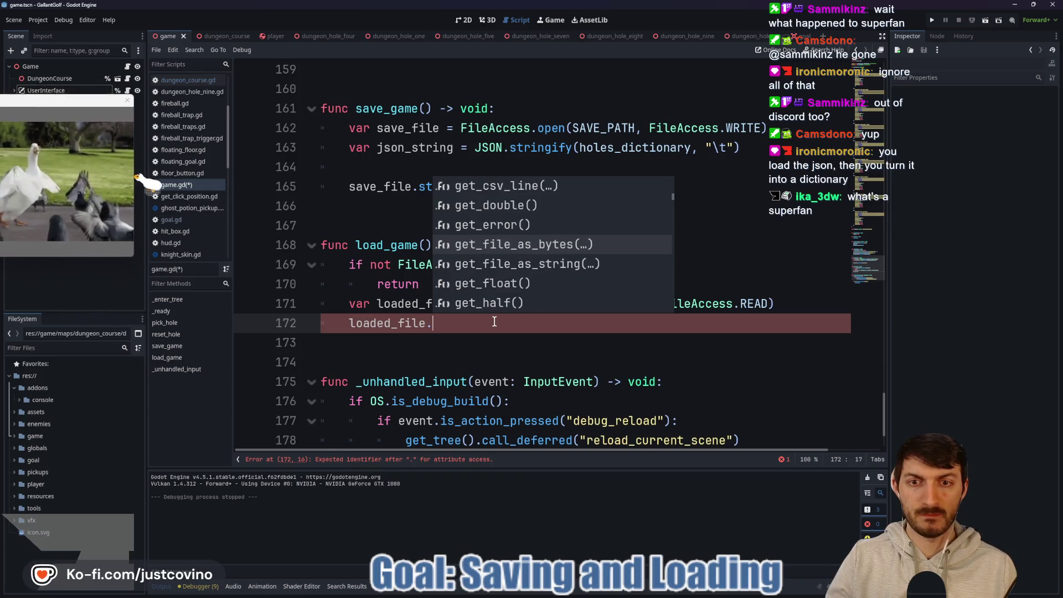
key(Down)
key(Down)
key(Down)
key(Down)
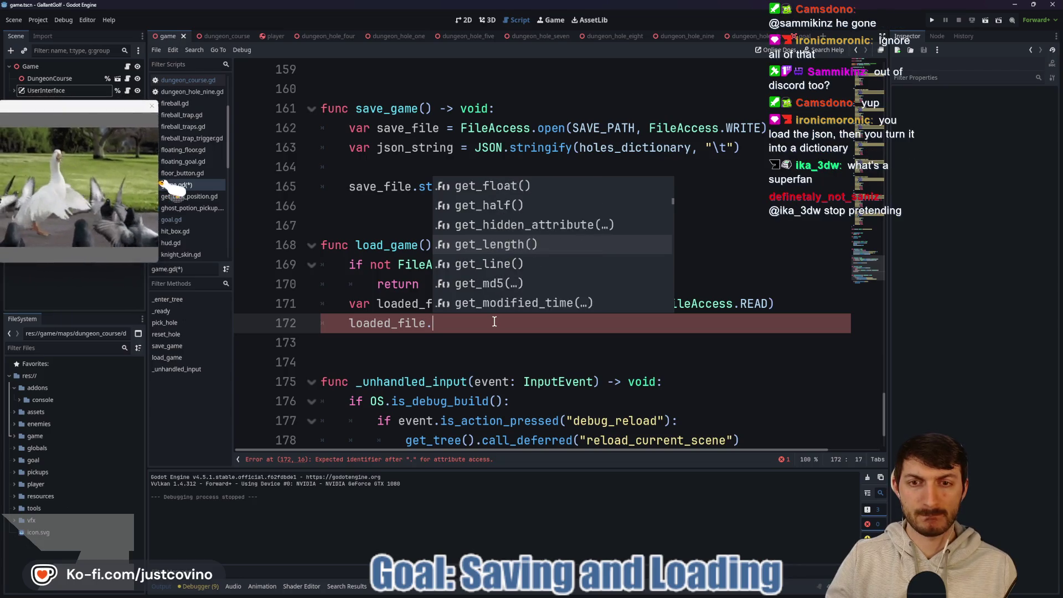
key(Down)
key(Down)
key(Down)
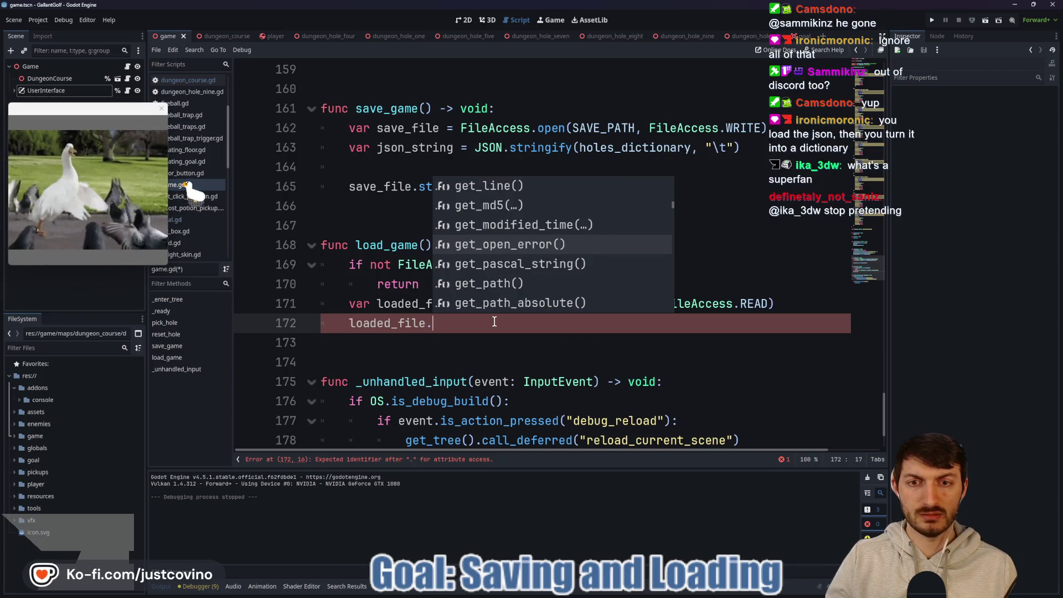
key(Down)
key(Down)
key(Down)
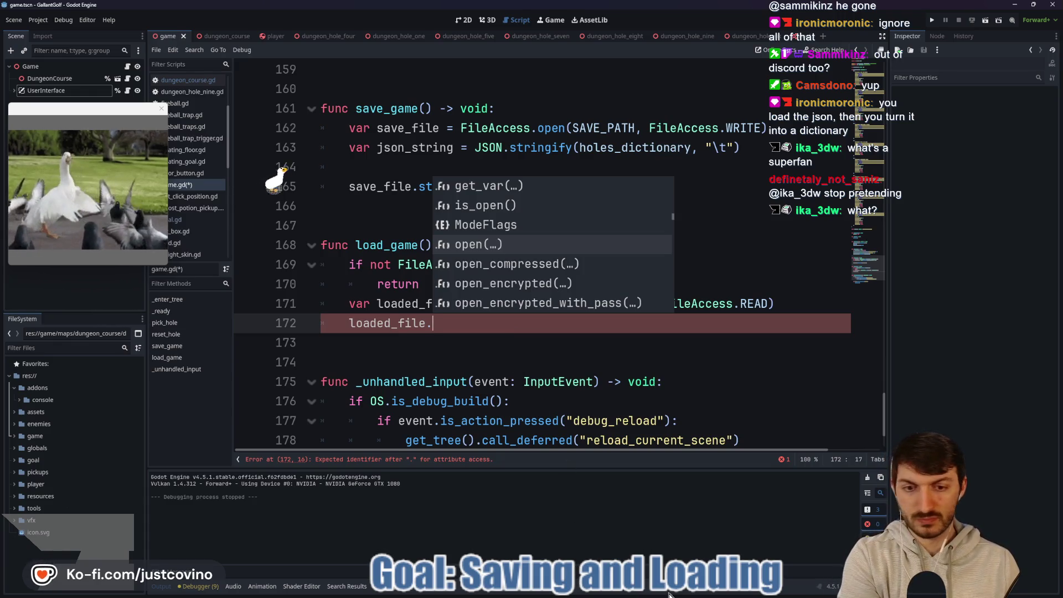
key(Escape)
key(Down)
key(Down)
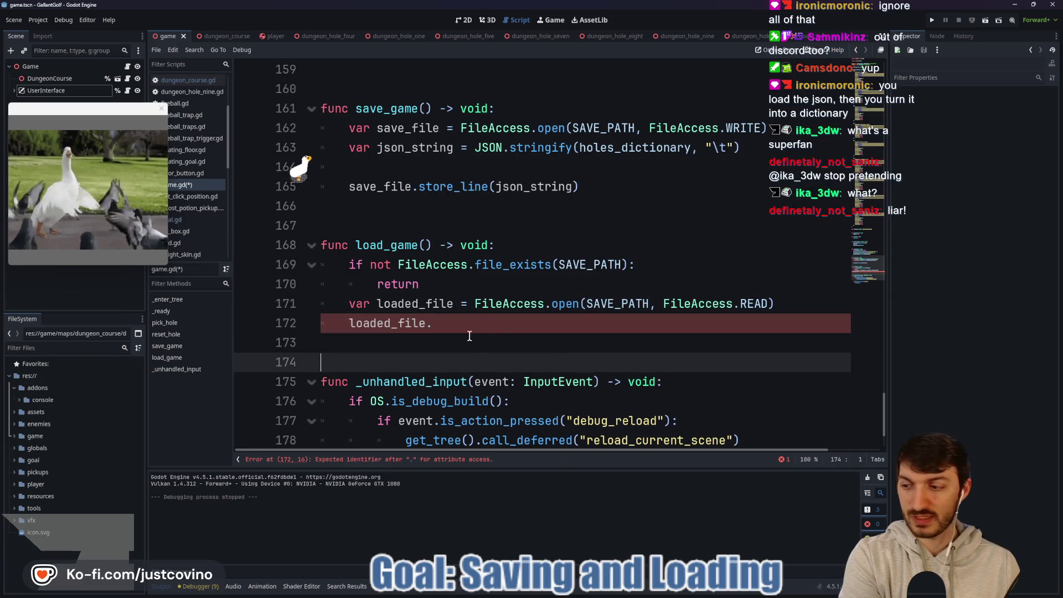
key(super)
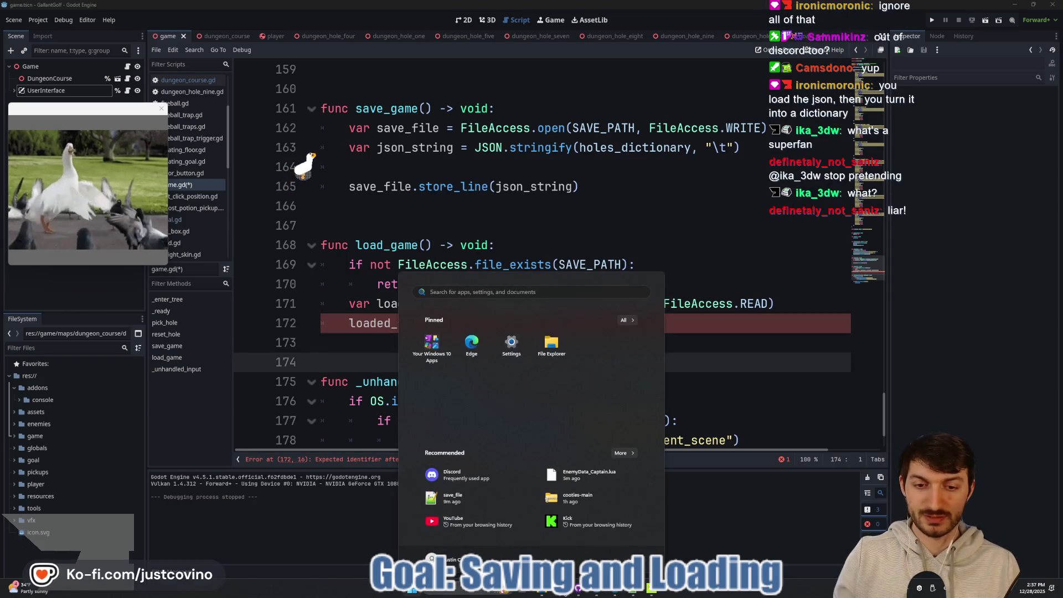
Review the Saving games load_game example, then put the caret after 'loaded_file' on line 172.
key(alt+Tab)
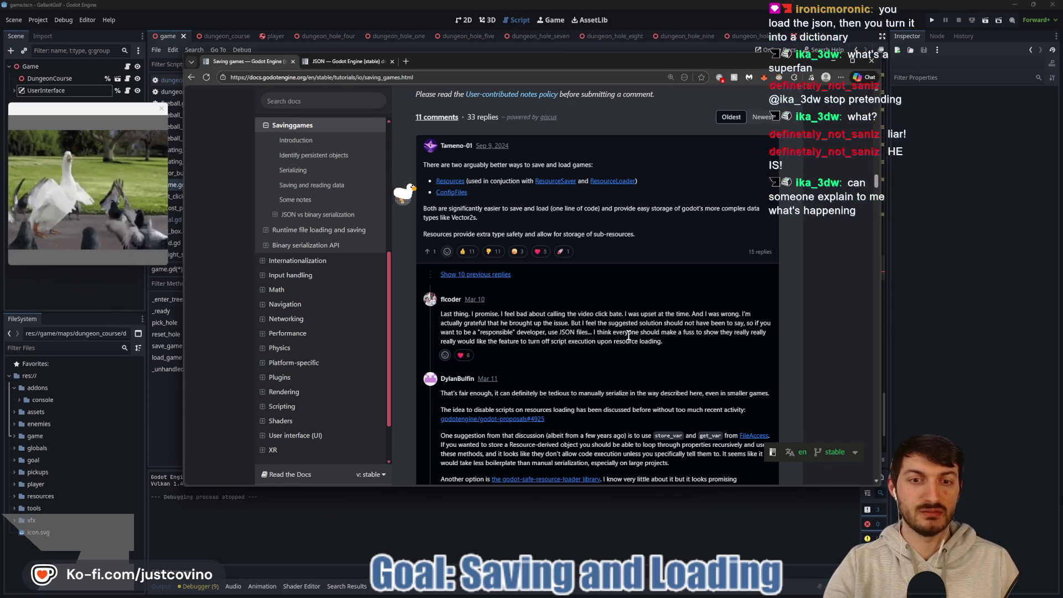
scroll(625, 345, up, 3)
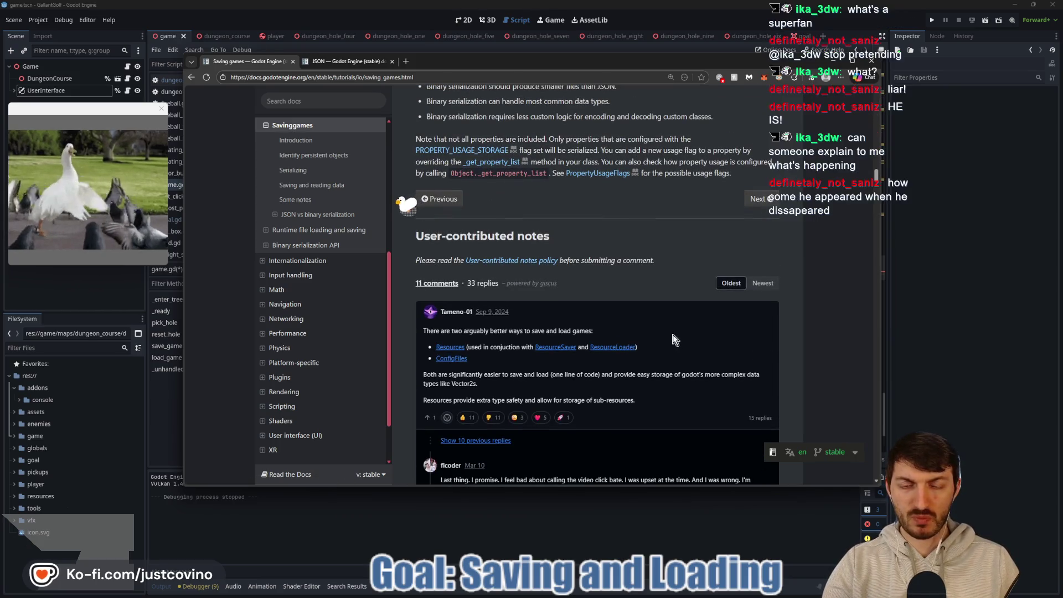
scroll(668, 334, up, 2)
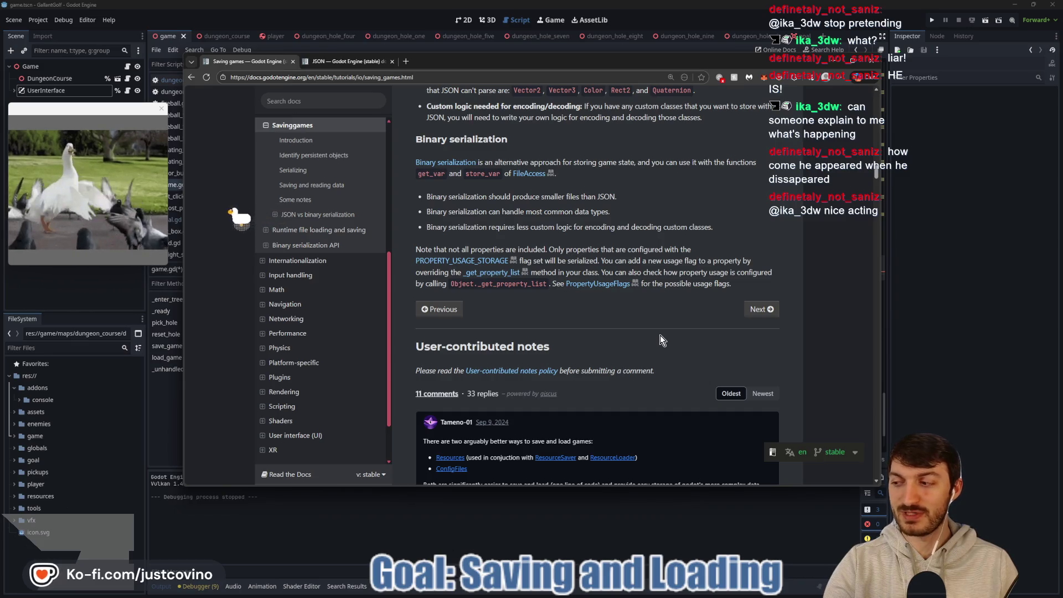
scroll(655, 340, up, 8)
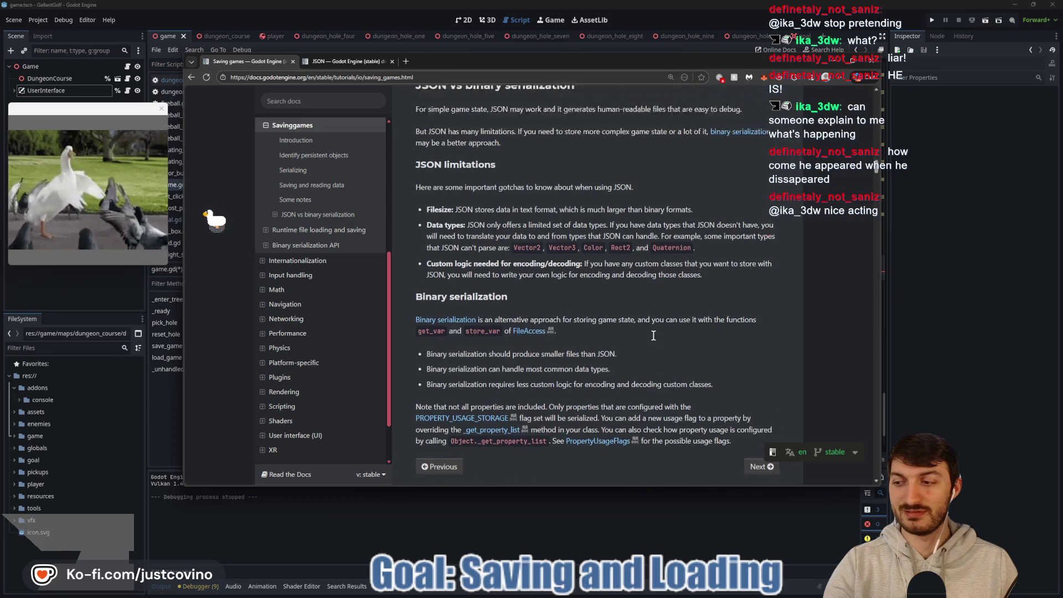
scroll(655, 341, up, 3)
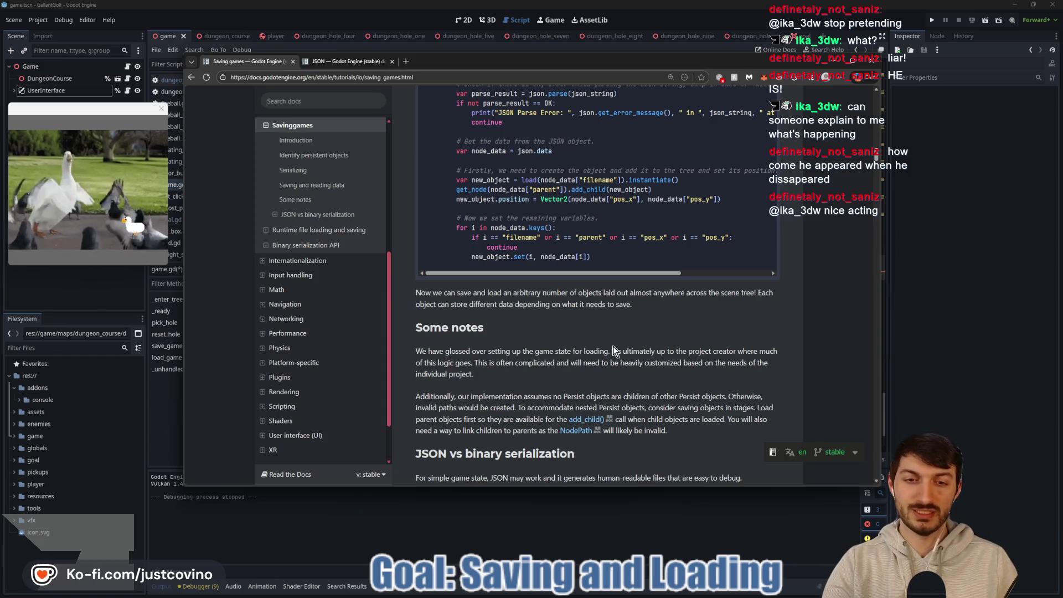
scroll(613, 349, down, 1)
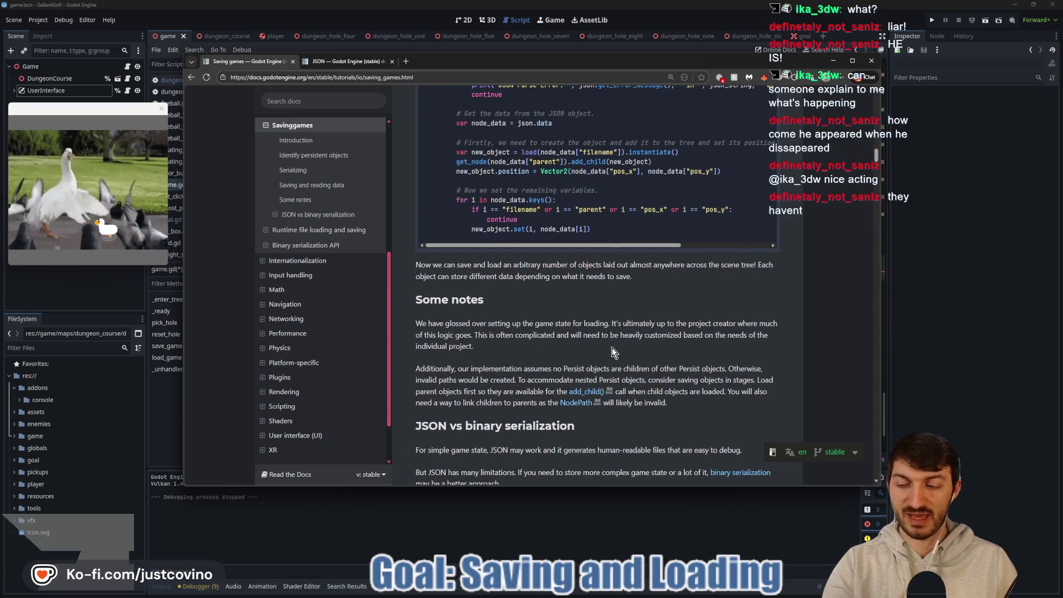
scroll(613, 347, up, 3)
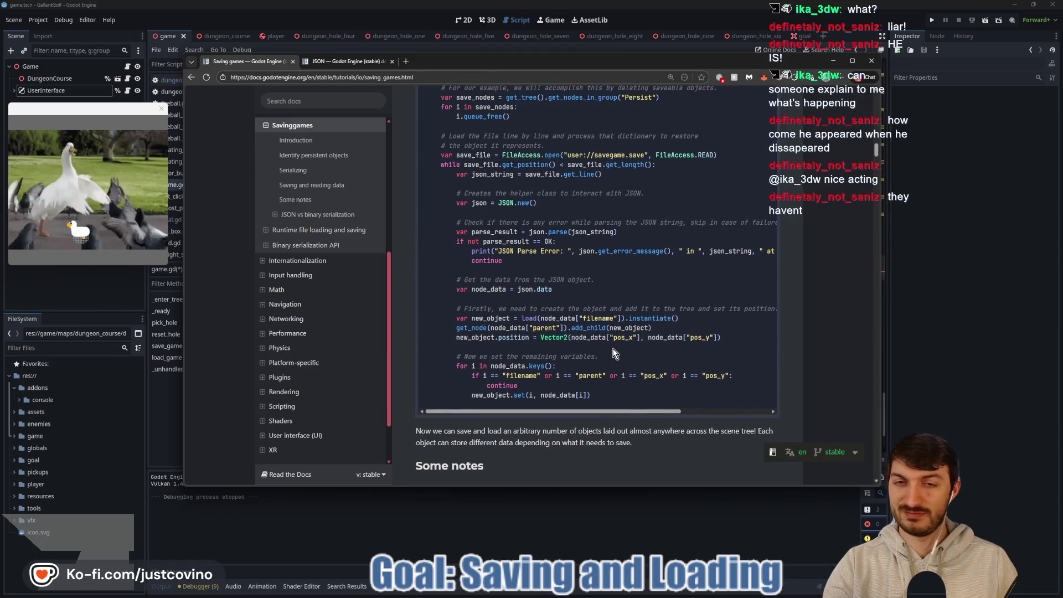
scroll(613, 350, up, 1)
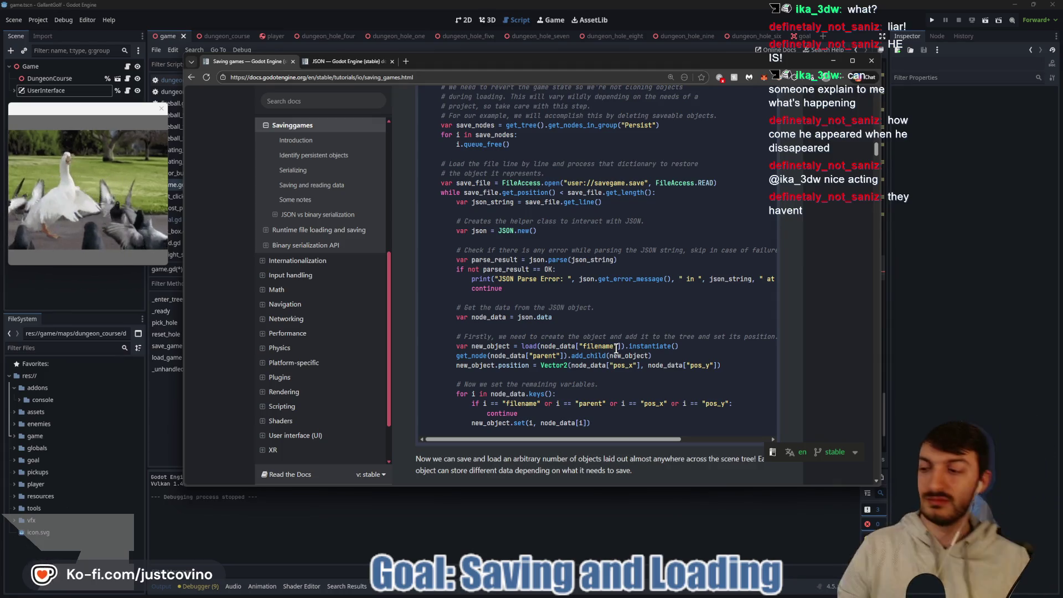
scroll(591, 350, up, 2)
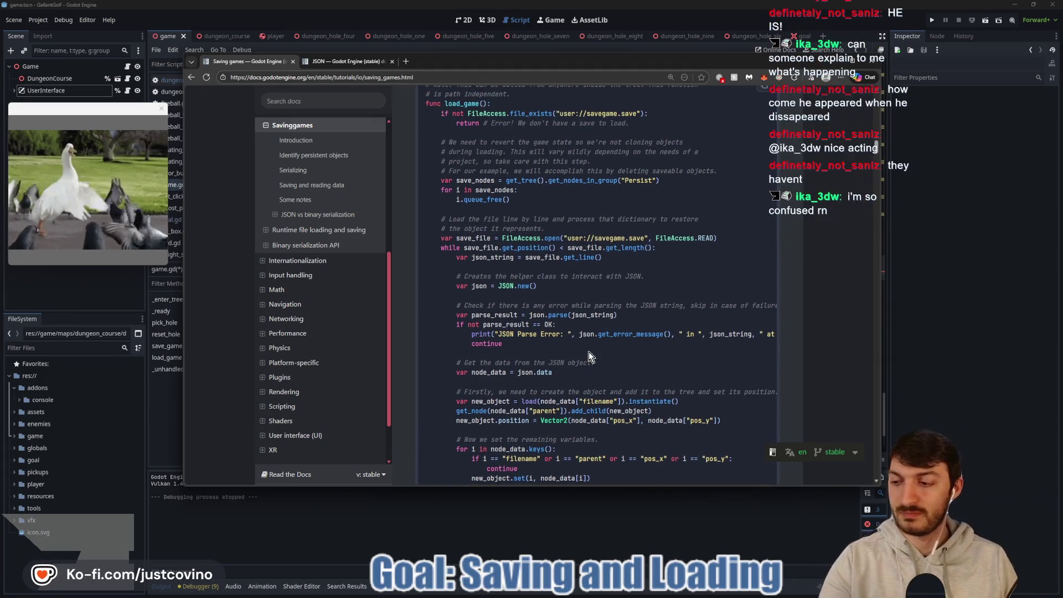
scroll(589, 362, up, 2)
scroll(505, 291, up, 2)
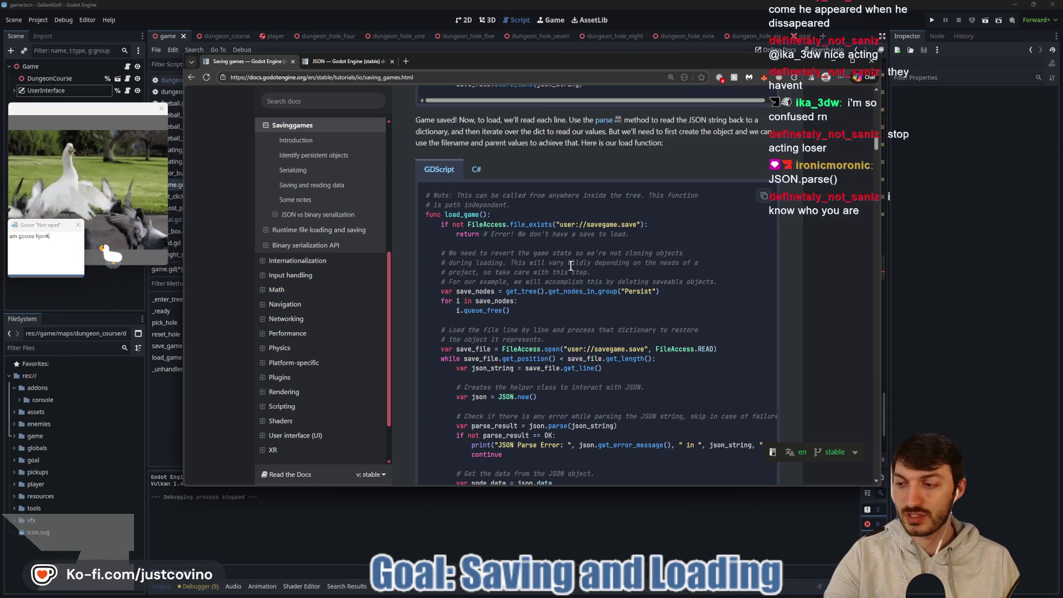
click(932, 384)
click(461, 323)
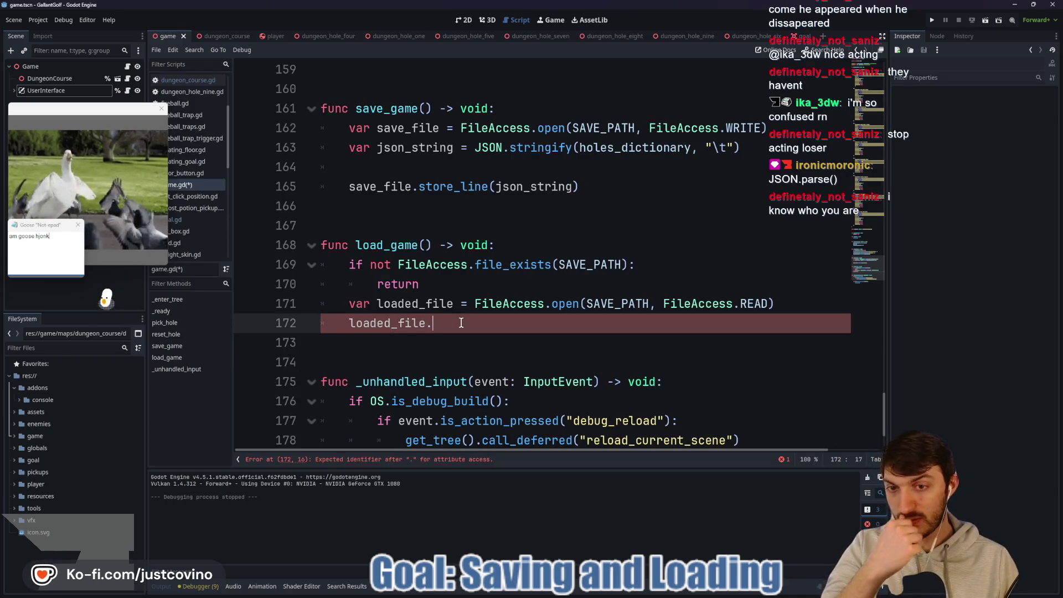
Replace the unfinished loaded_file text on line 172 with a JSON.parse_string() call.
drag(461, 322, 348, 322)
text(J)
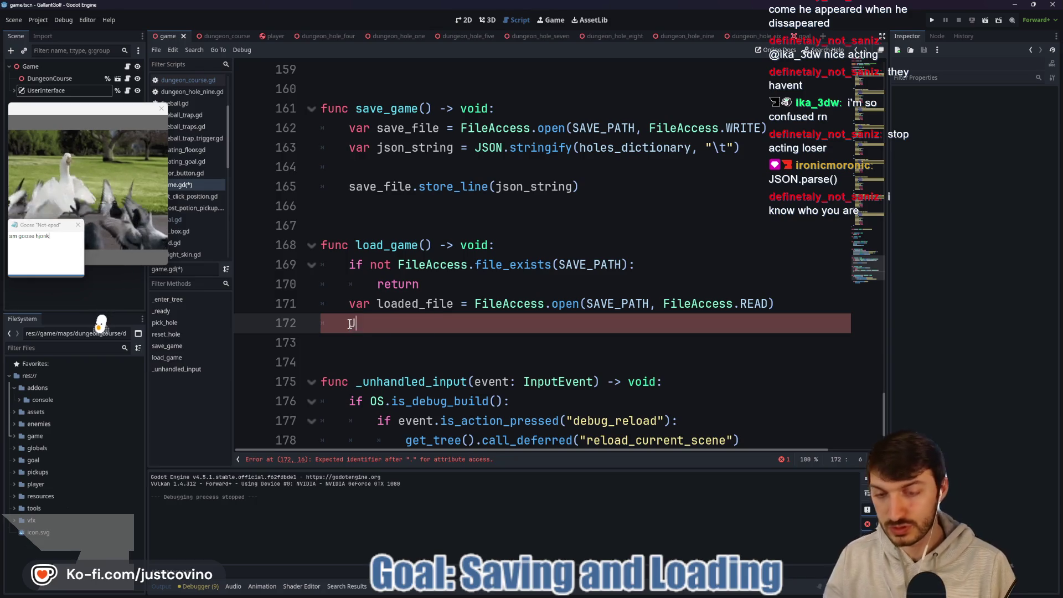
text(SON.par)
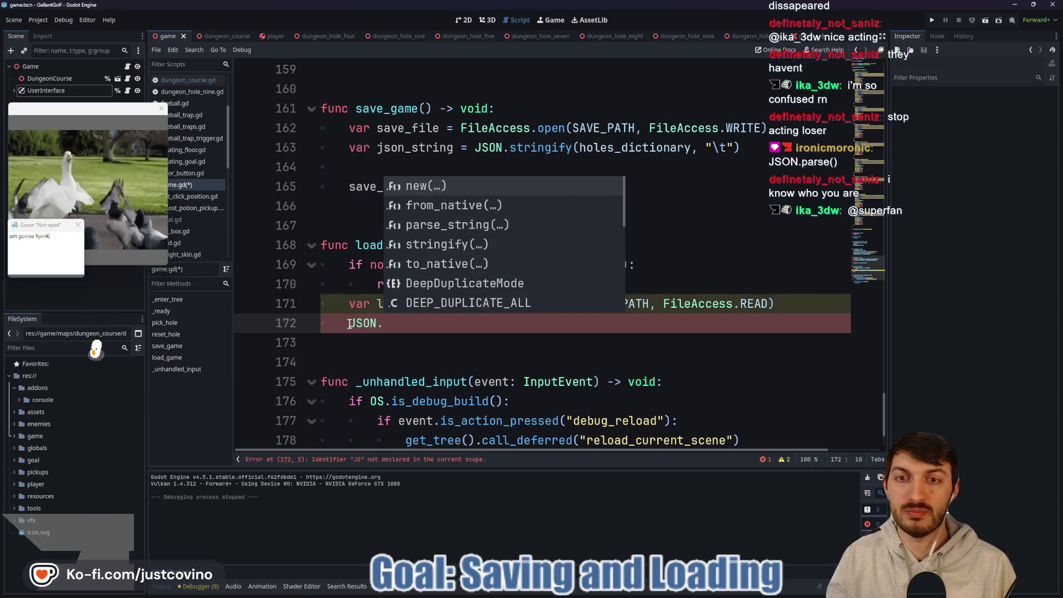
key(Return)
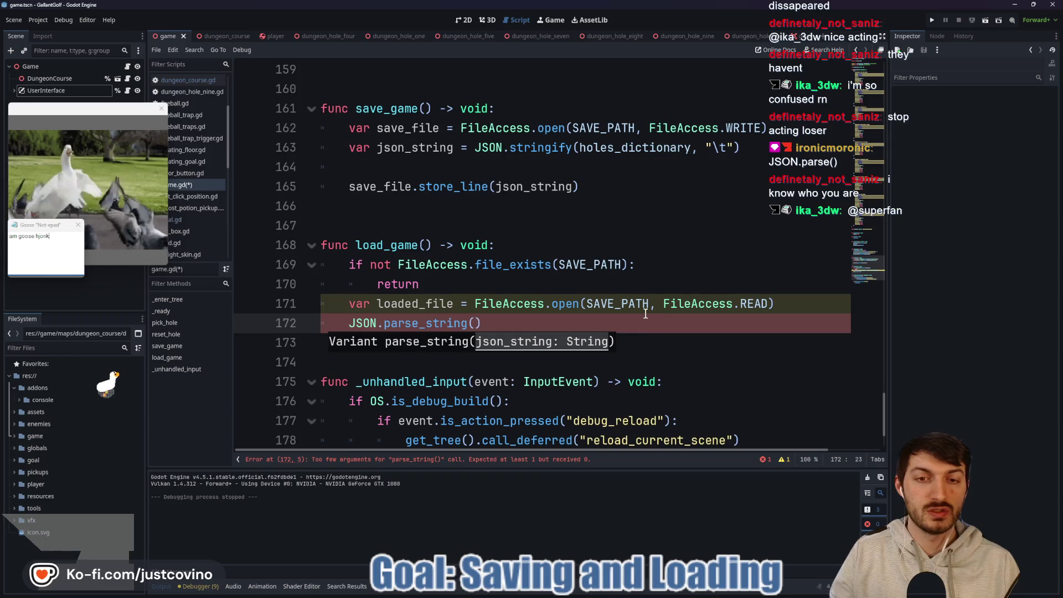
click(713, 305)
mouse_move(713, 305)
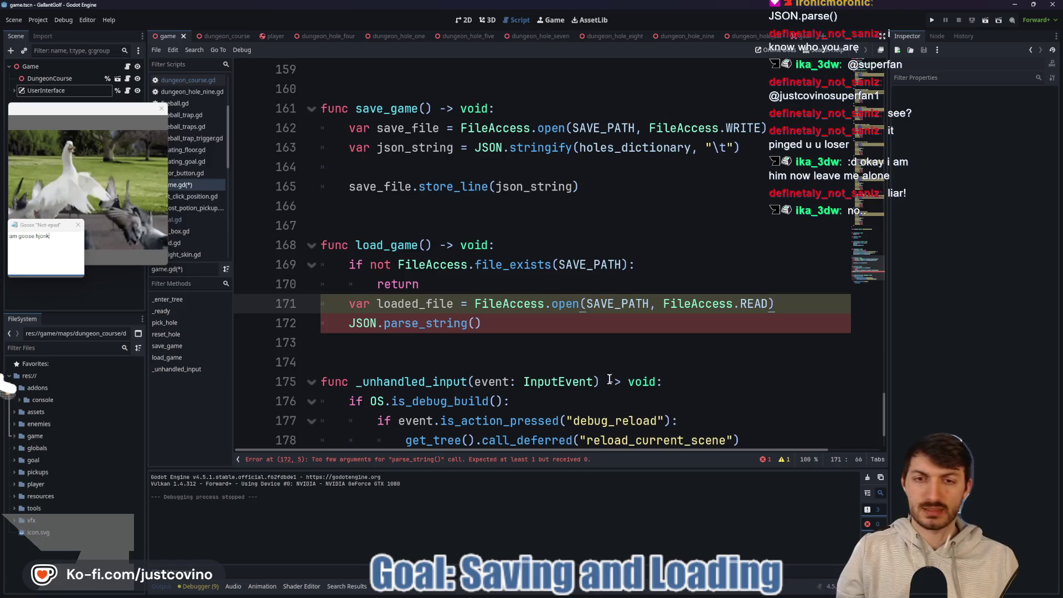
click(578, 339)
key(super)
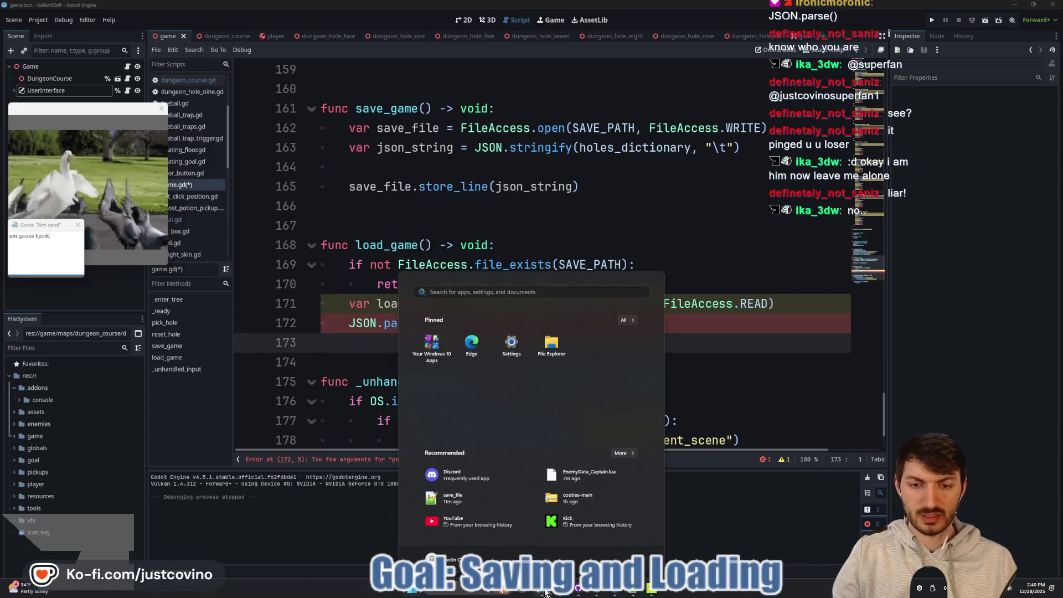
mouse_move(542, 592)
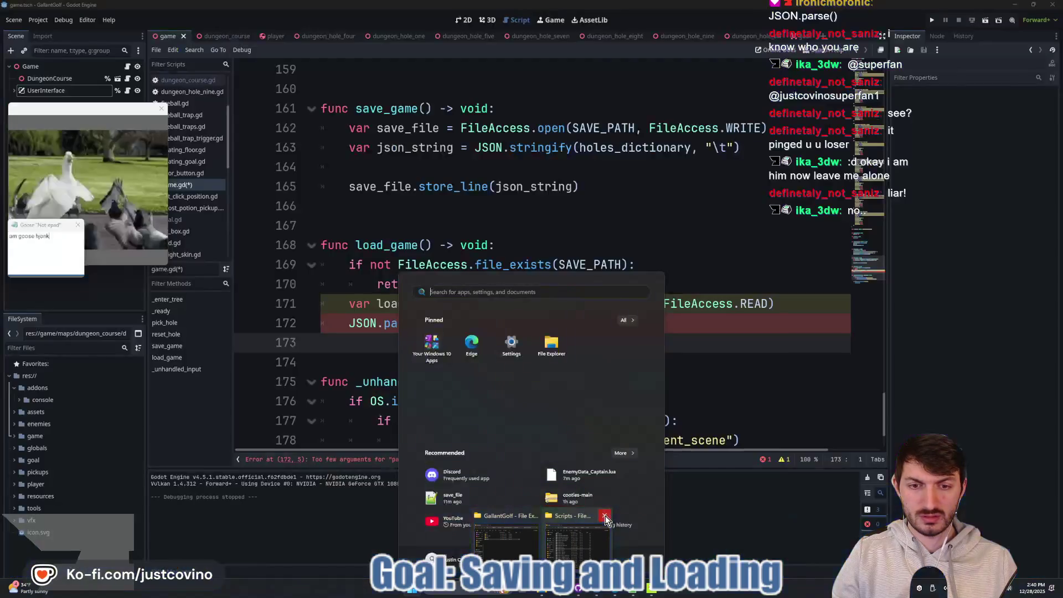
click(505, 545)
click(320, 331)
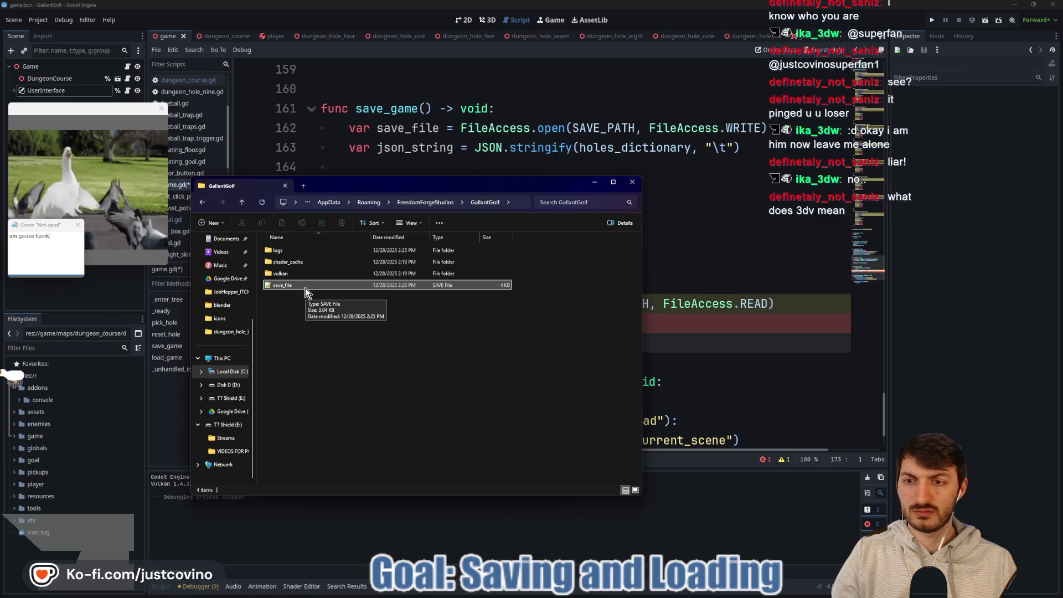
click(729, 337)
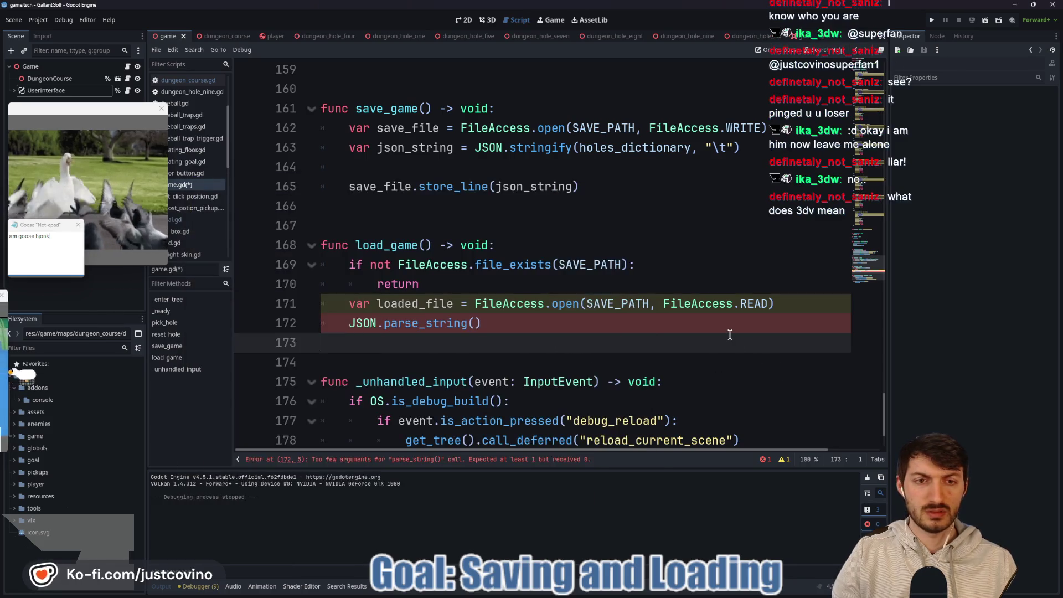
Pass loaded_file as the argument to JSON.parse_string() on line 172.
click(473, 324)
text(load)
key(Return)
key(End)
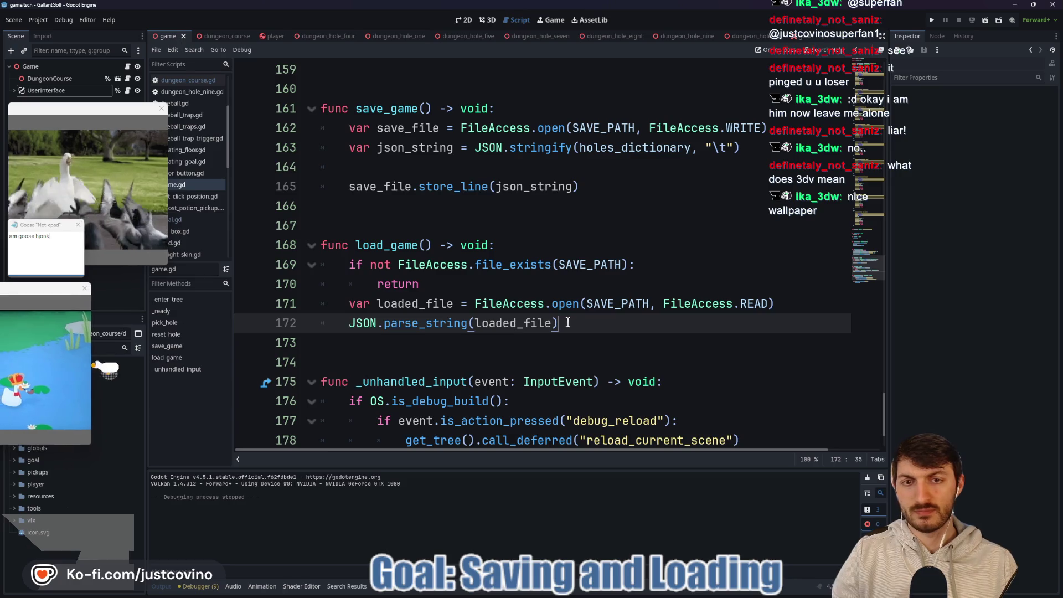
Check the JSON reference for parse_string, then return to game.gd.
click(428, 323)
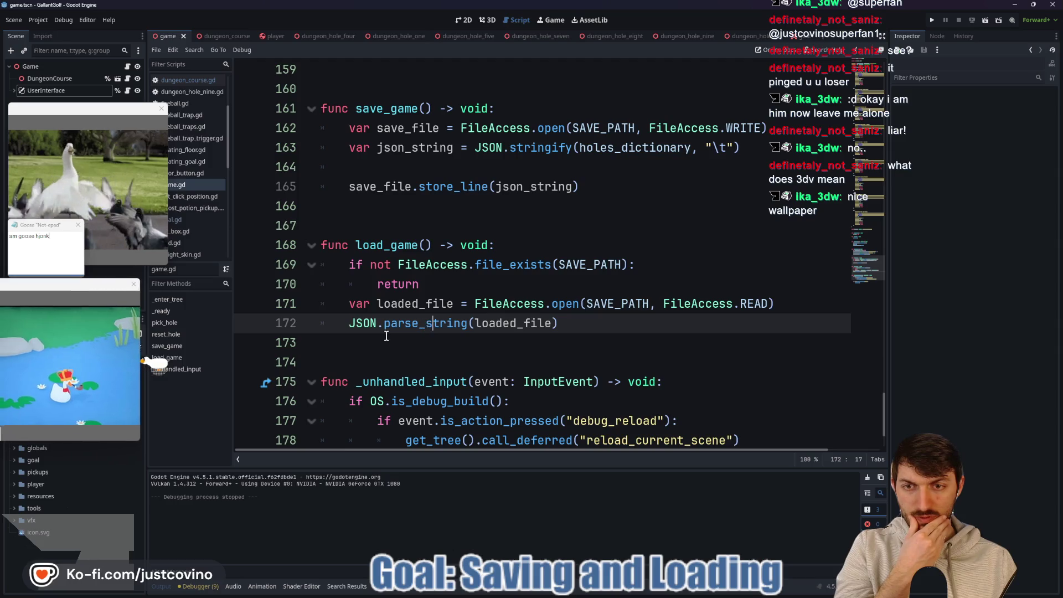
ctrl+click(440, 323)
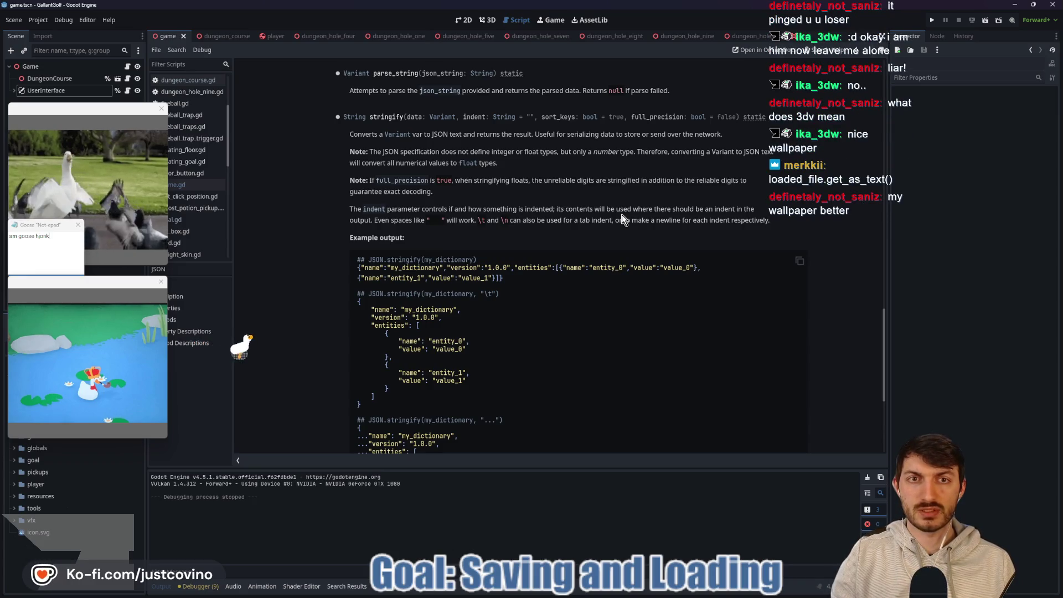
key(alt+Left)
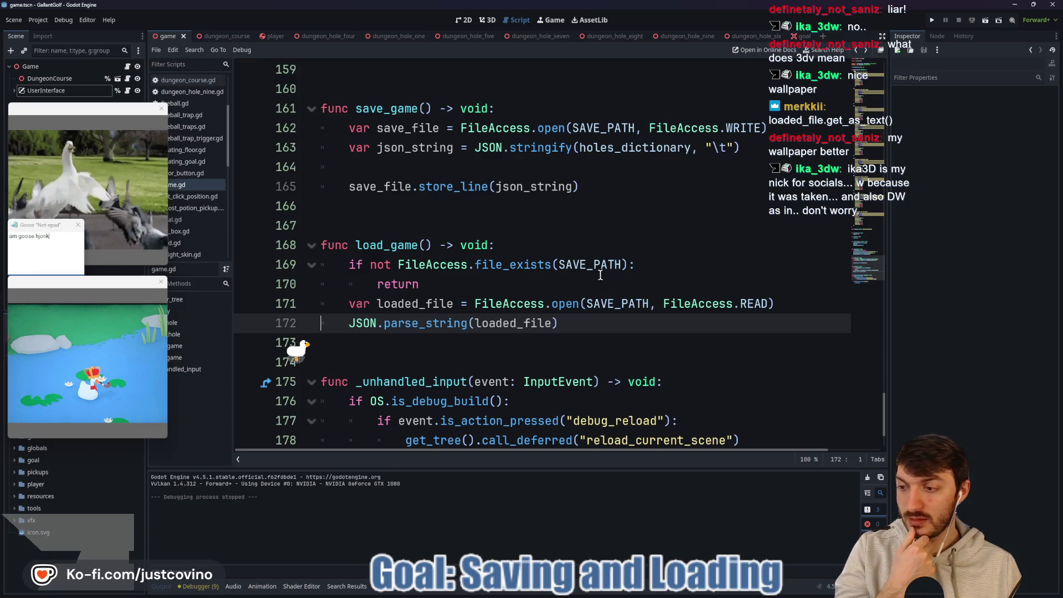
Chain .get_as_text() onto the FileAccess.open call on line 171.
click(791, 303)
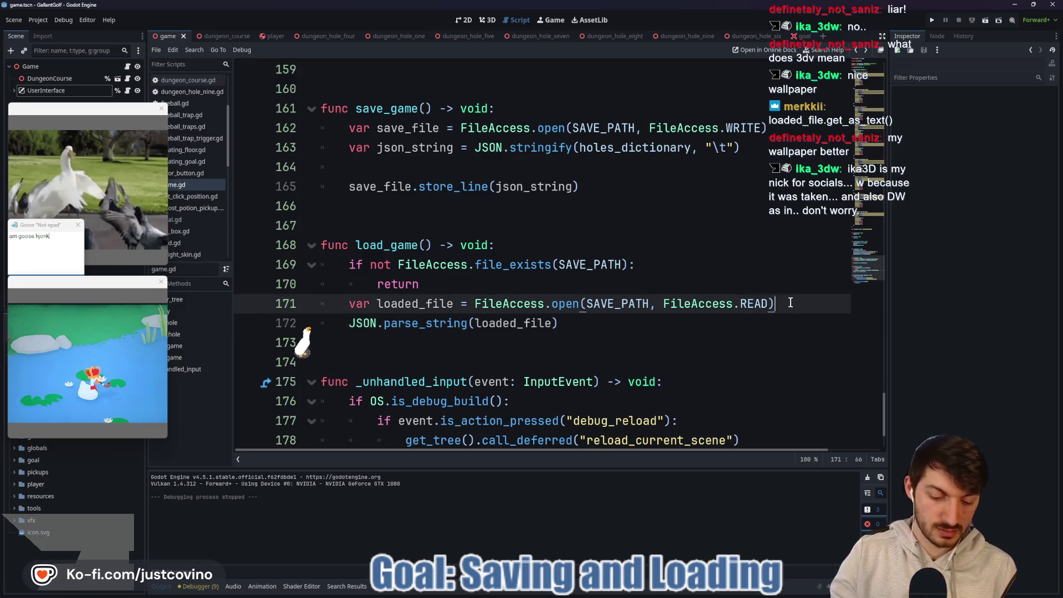
text(.get)
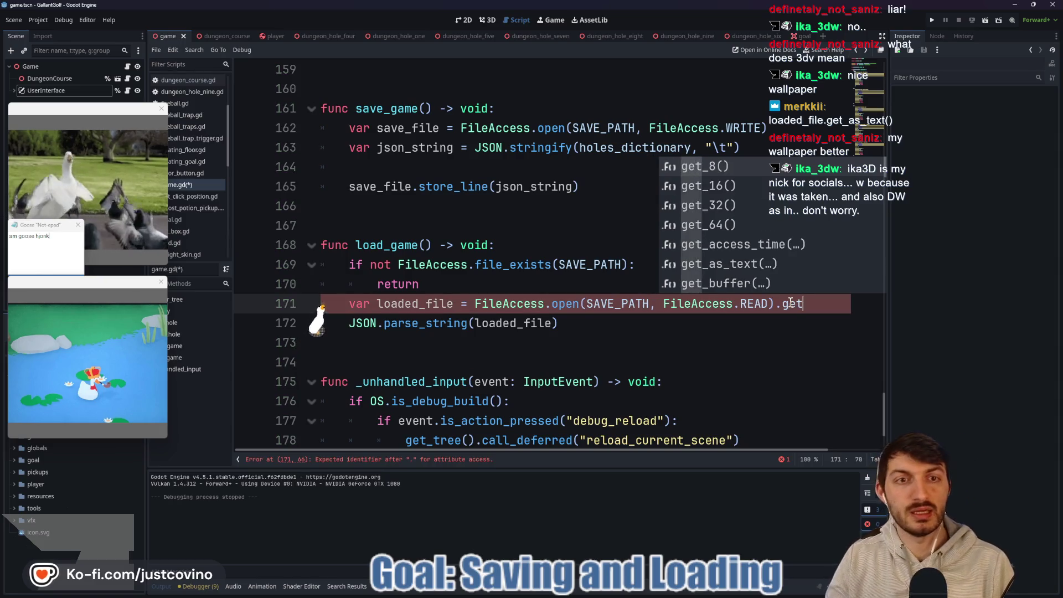
text(_as)
key(Return)
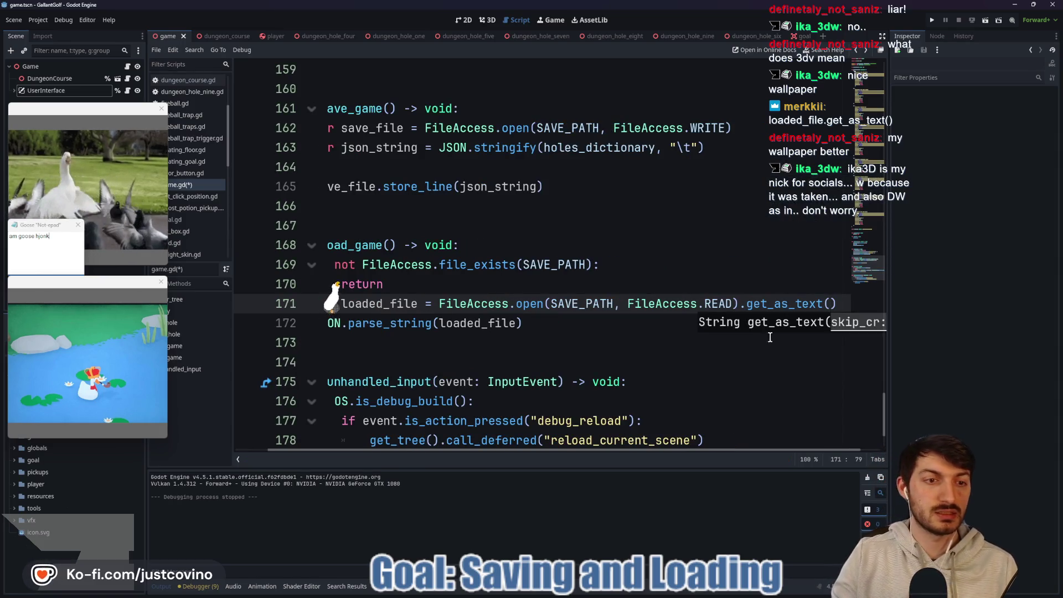
scroll(727, 452, right, 2)
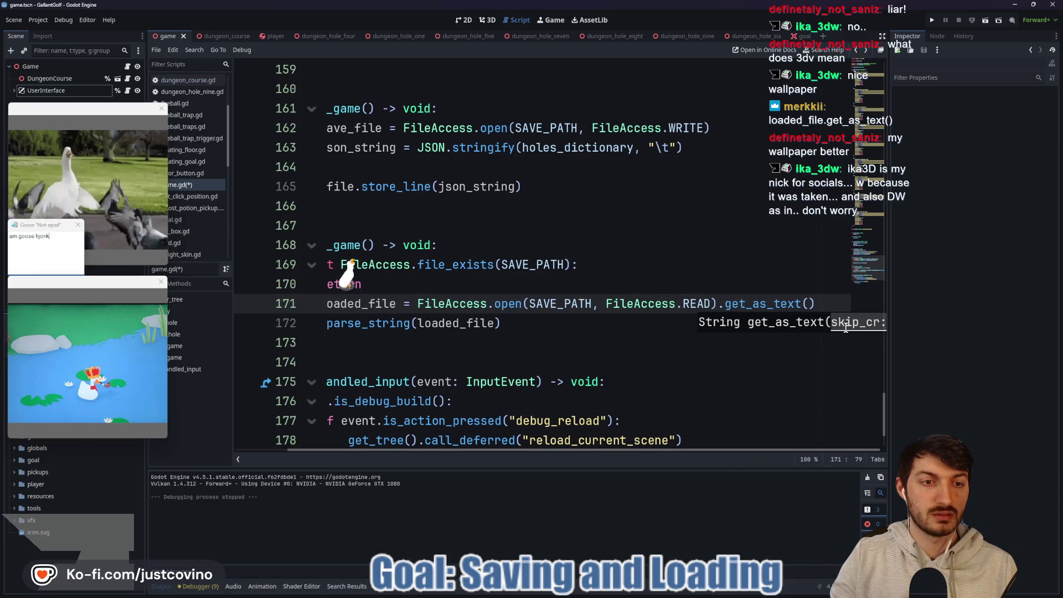
click(614, 325)
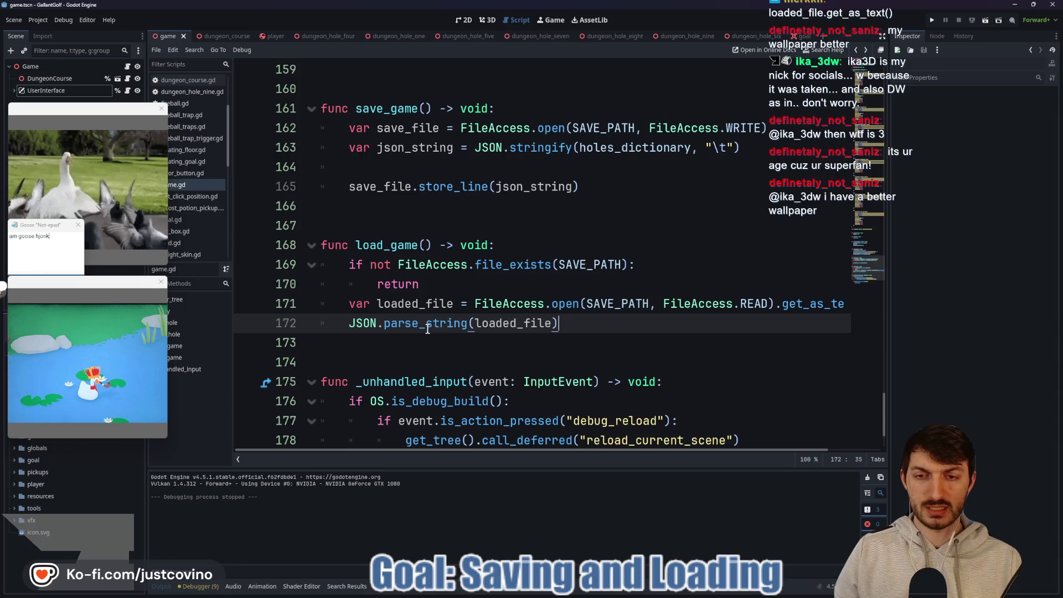
mouse_move(437, 322)
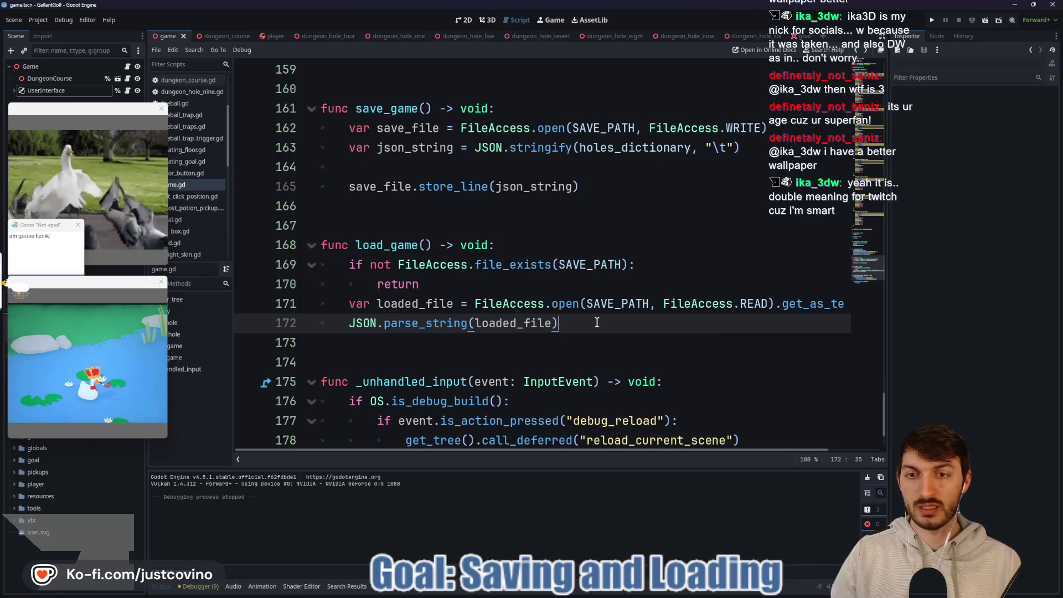
Declare a new variable loaded_dictionary of type Dictionary below the parse call.
key(Return)
text(var lo)
key(BackSpace)
key(BackSpace)
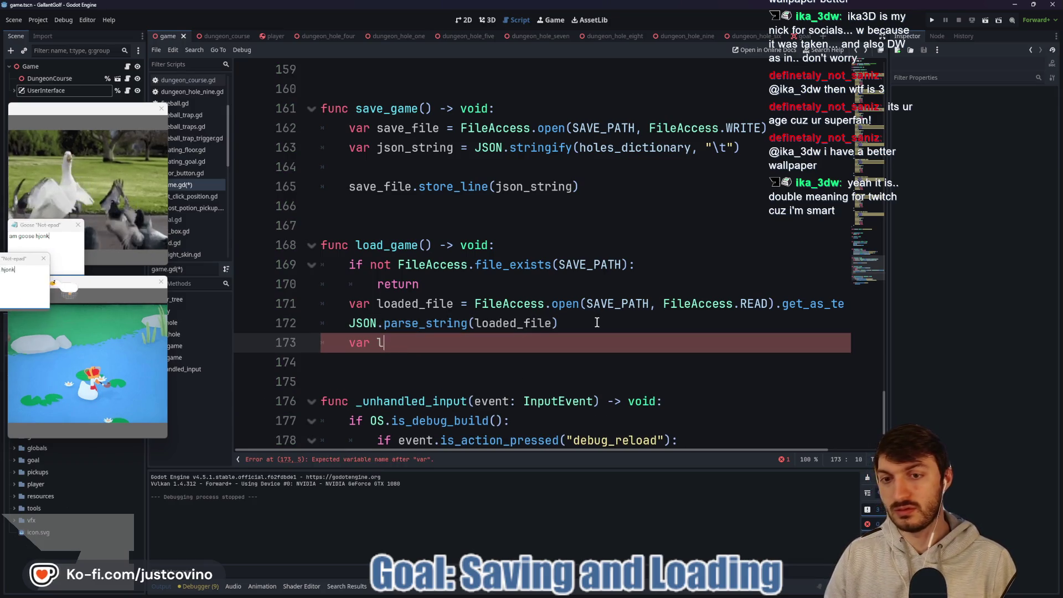
text(loaded_dic)
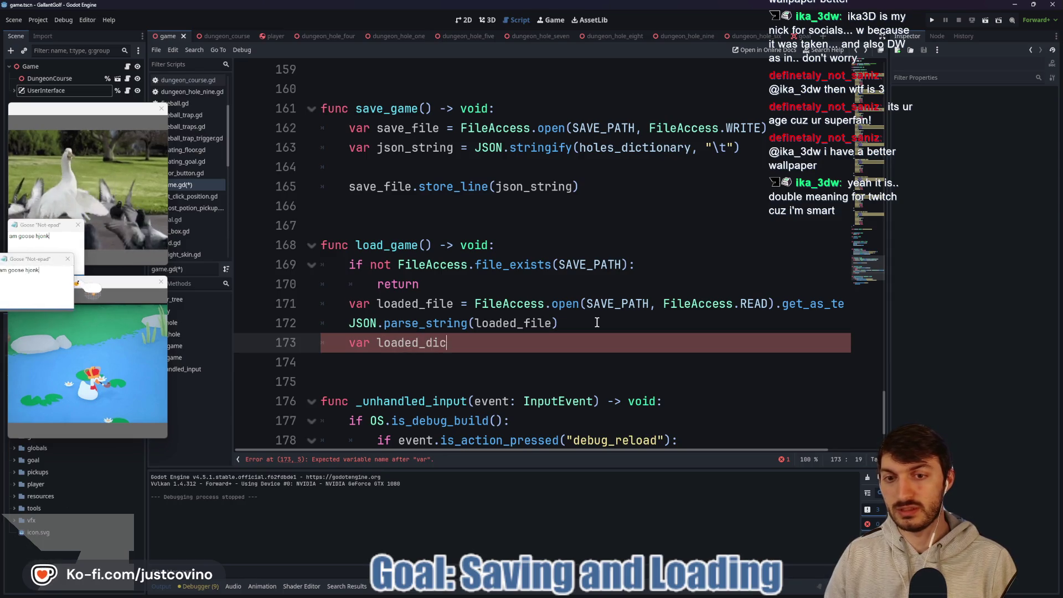
text(tionary: Dict)
key(Return)
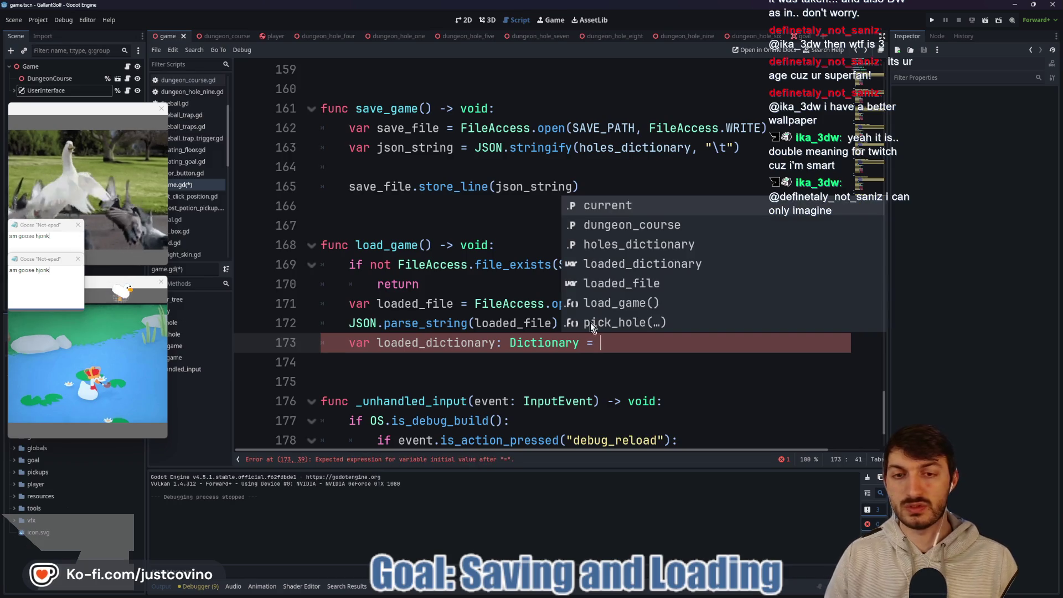
Move JSON.parse_string(loaded_file) into the loaded_dictionary assignment and delete the leftover empty line.
click(553, 323)
drag(554, 323, 349, 323)
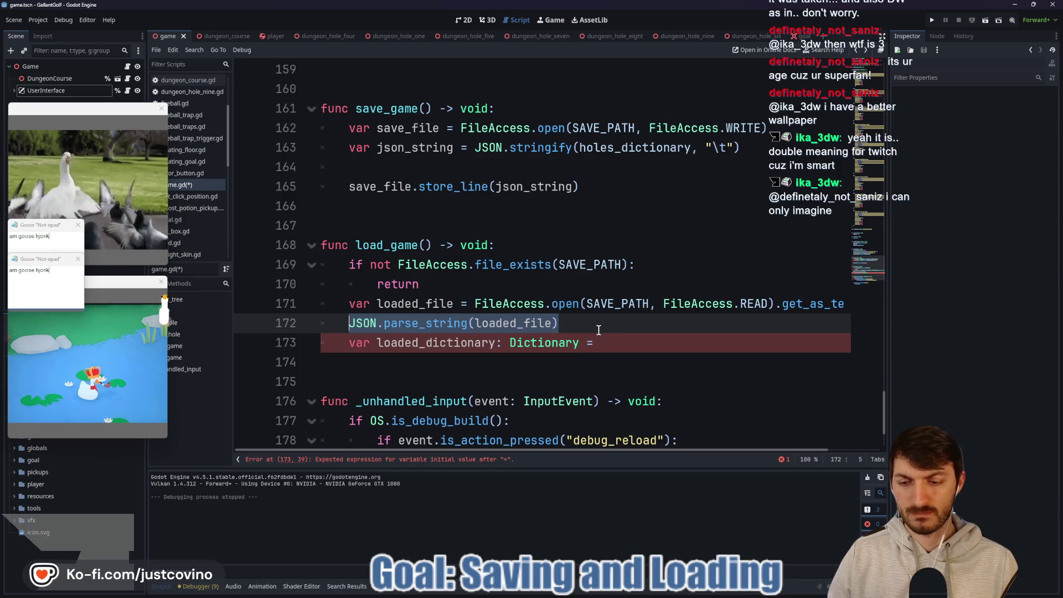
key(ctrl+x)
click(620, 343)
key(ctrl+v)
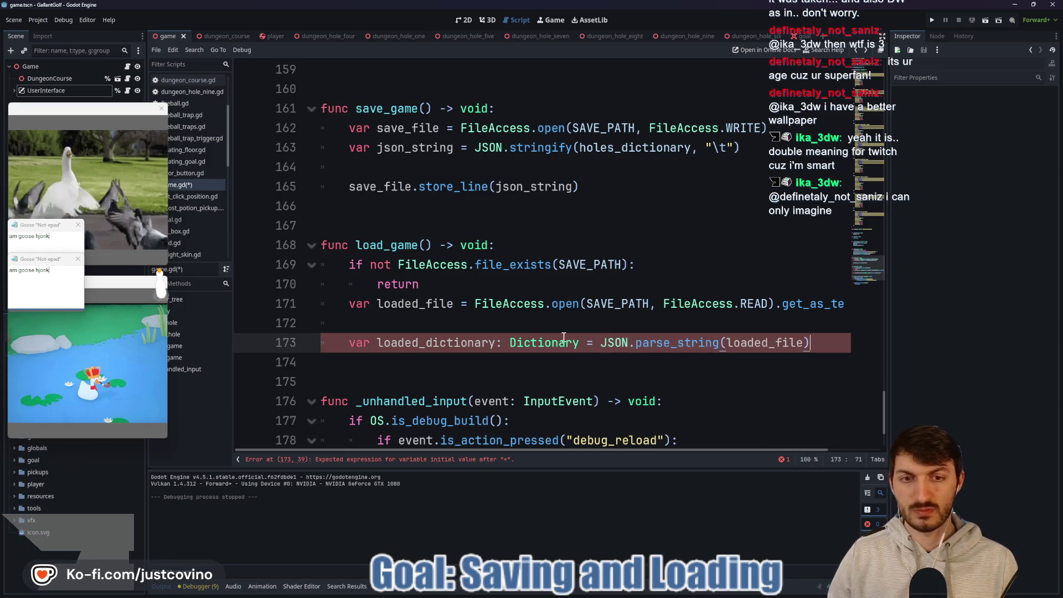
click(503, 327)
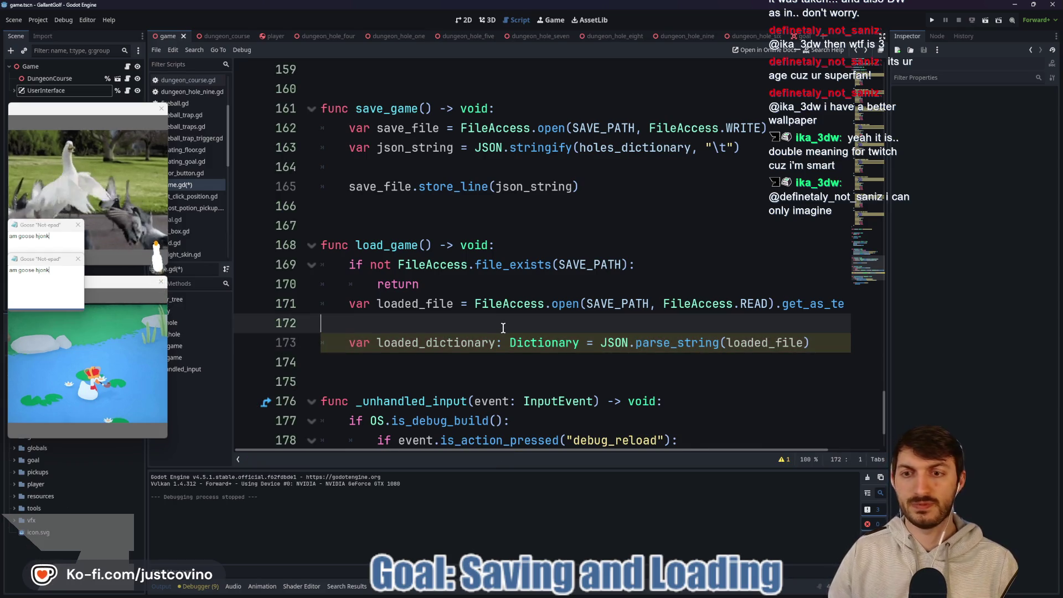
key(BackSpace)
Add the line holes_dictionary = loaded_dictionary after the parse line.
click(807, 323)
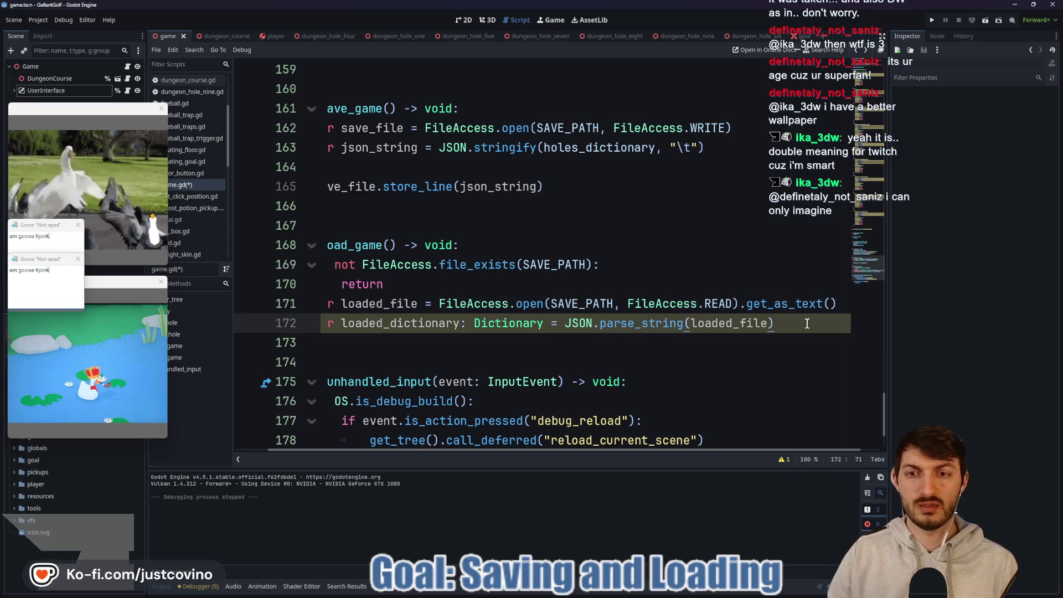
key(Return)
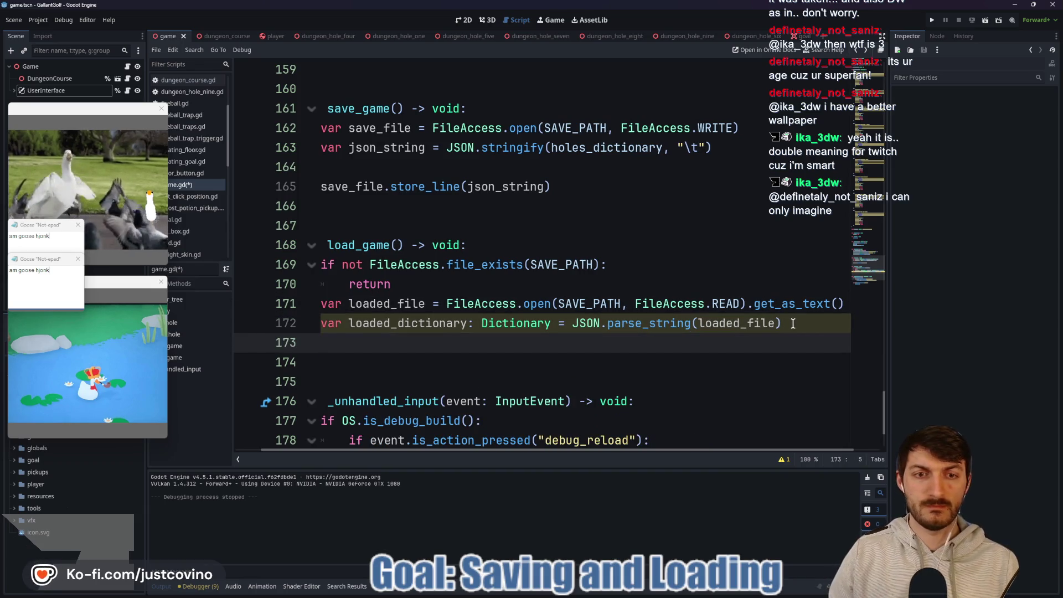
text(ho)
key(Return)
text(= l)
key(Return)
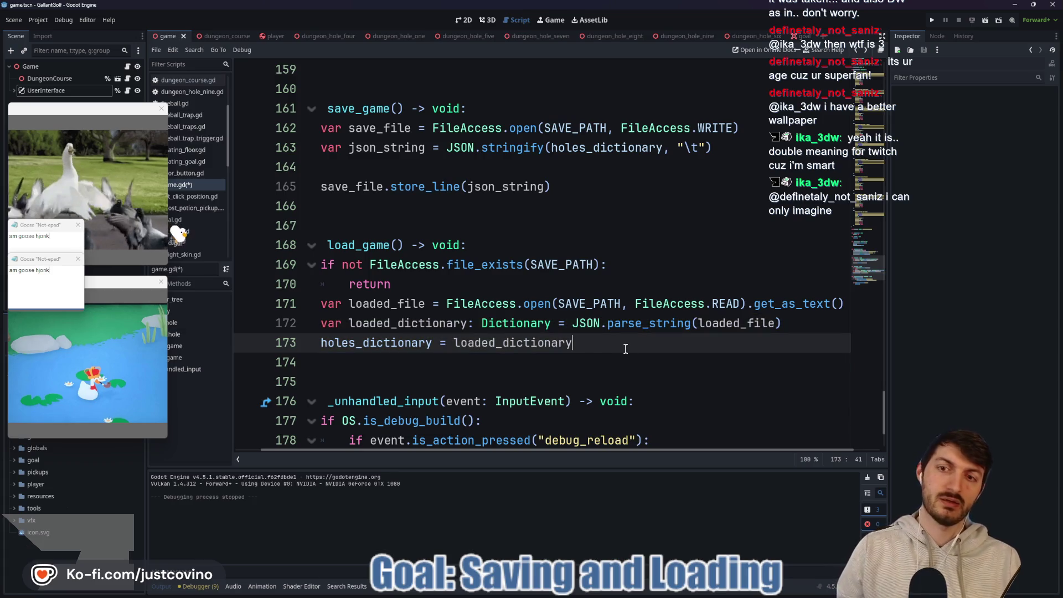
scroll(529, 449, left, 1)
click(559, 374)
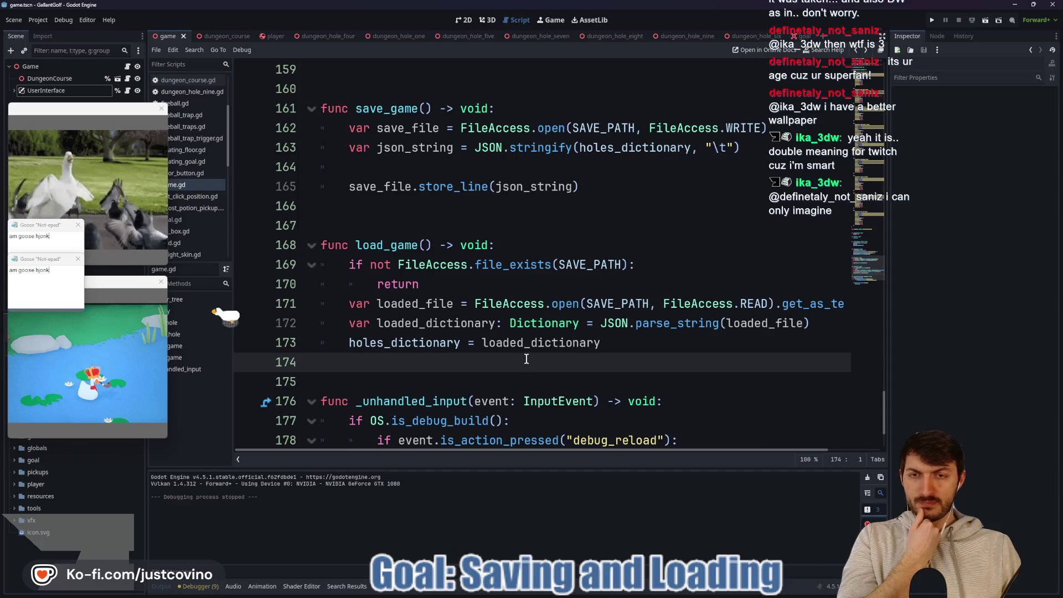
Insert a blank line after the early return on line 170 and save game.gd.
scroll(510, 338, up, 6)
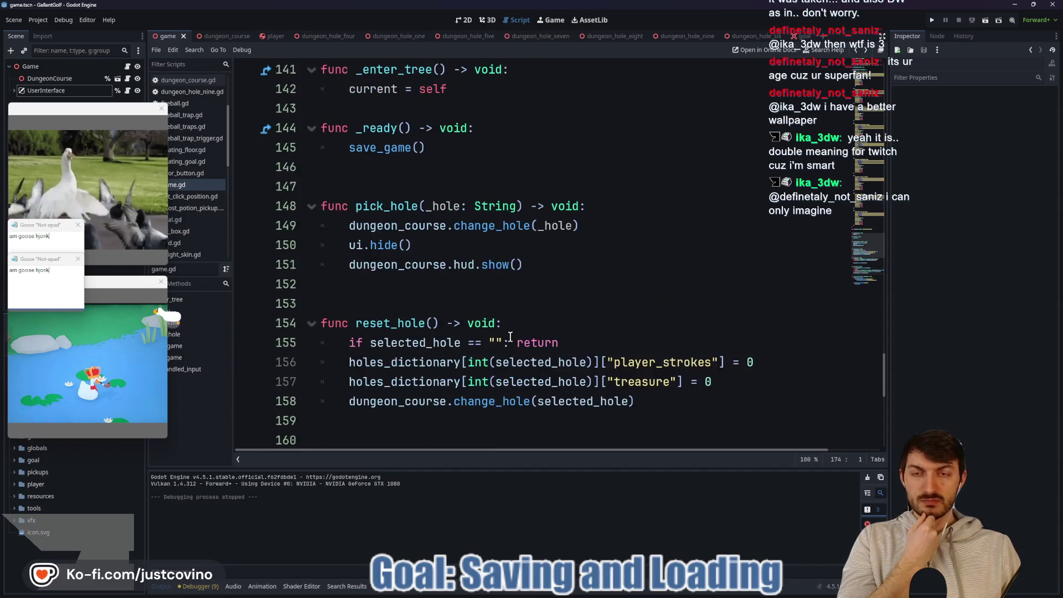
scroll(510, 337, up, 2)
scroll(510, 337, down, 3)
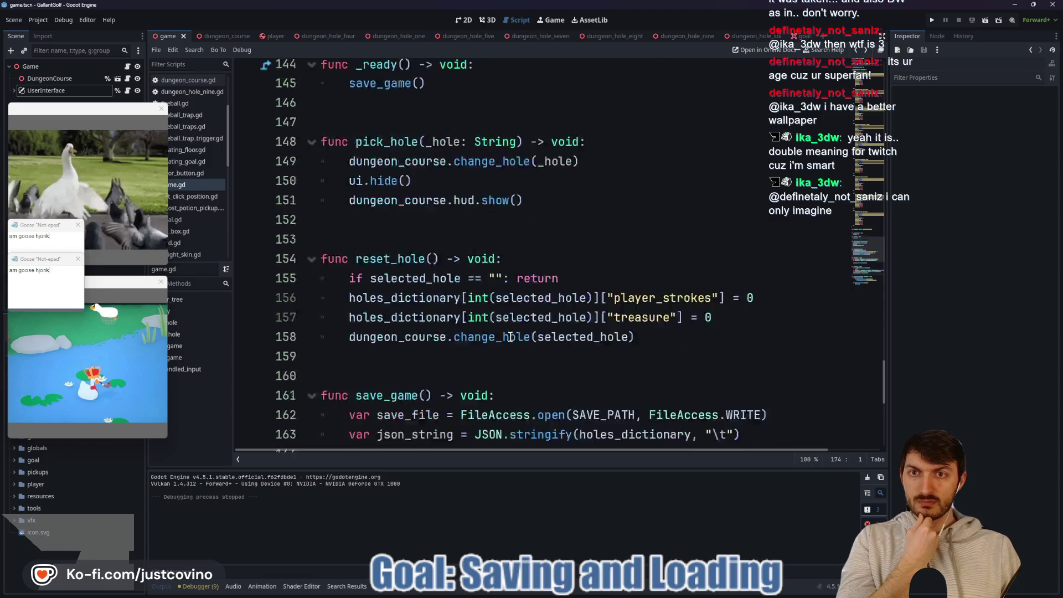
scroll(510, 337, down, 7)
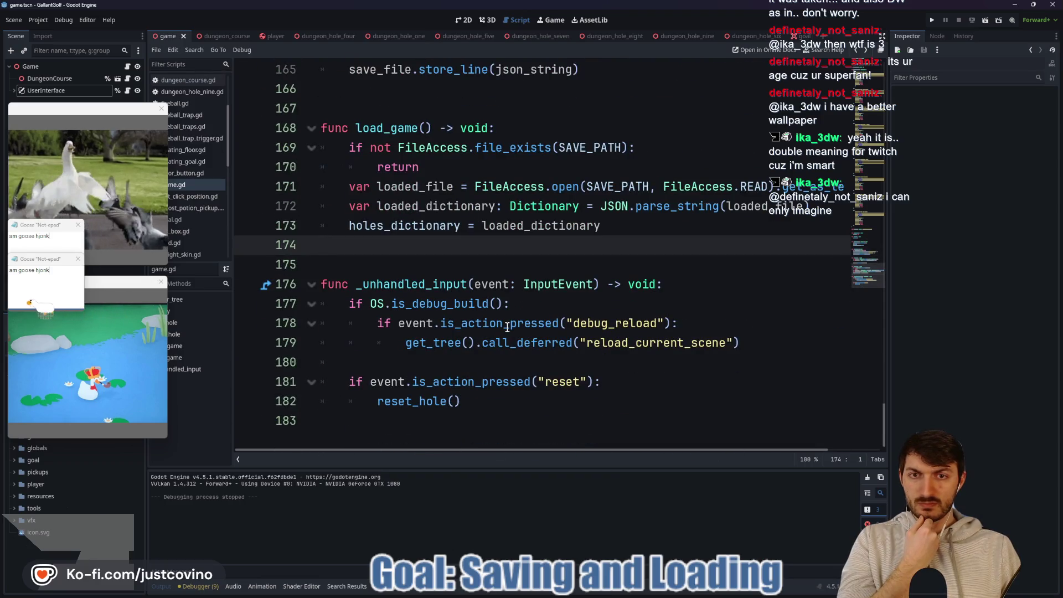
scroll(506, 327, up, 4)
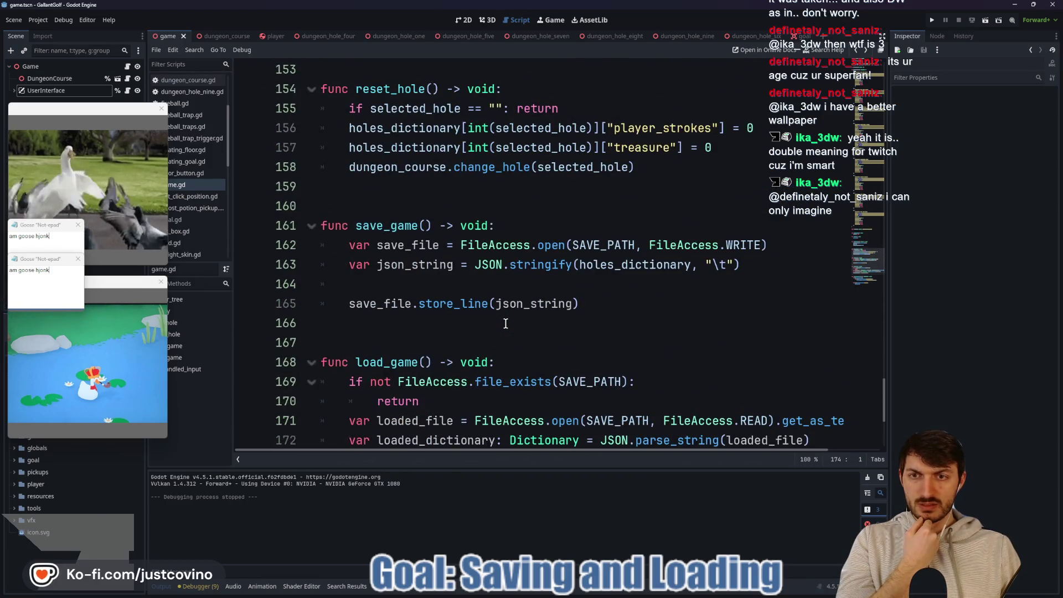
scroll(505, 323, down, 3)
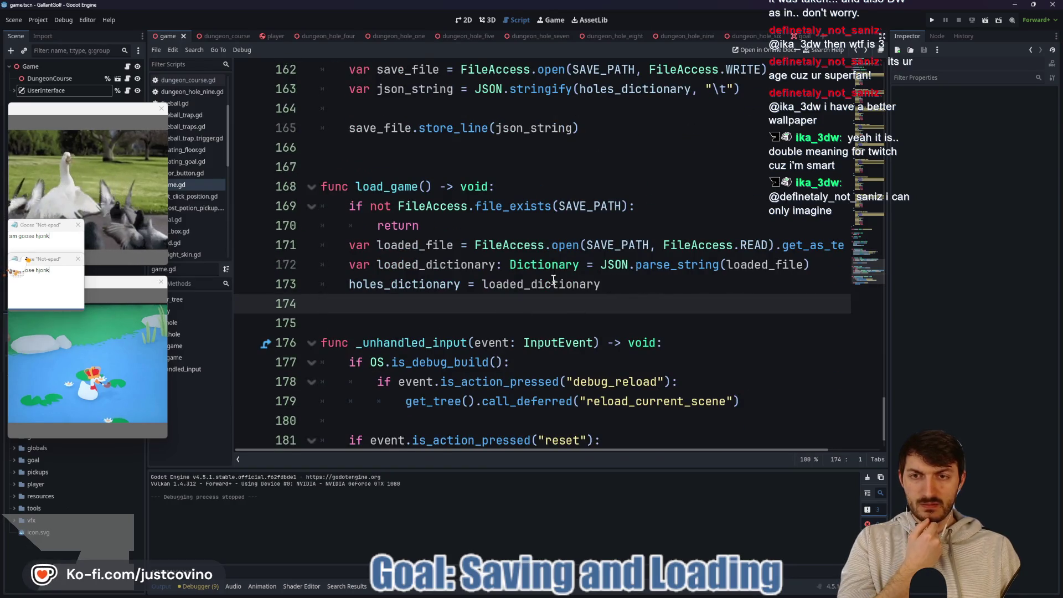
click(450, 227)
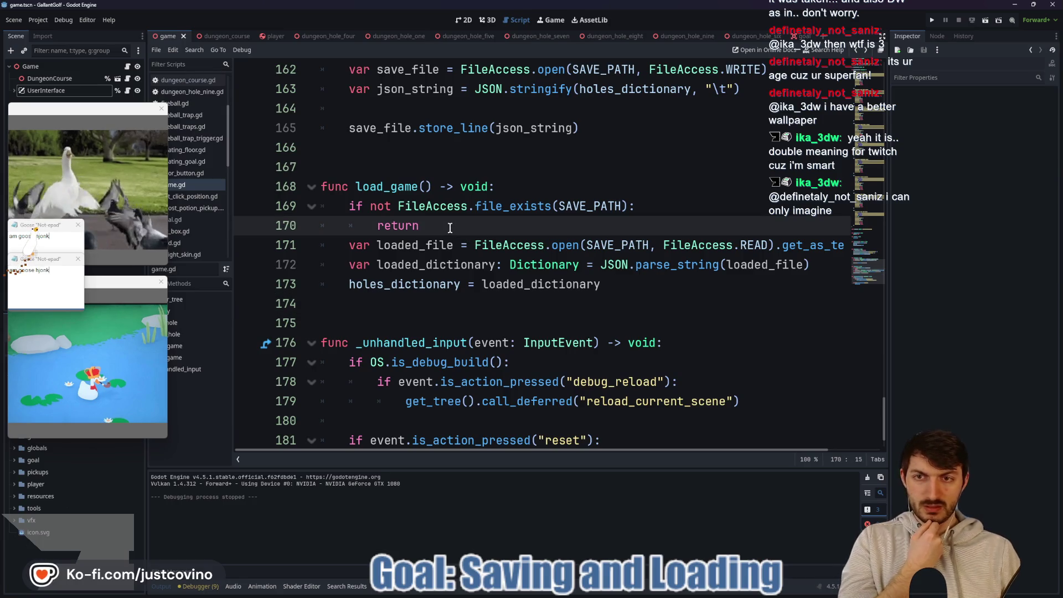
key(Return)
key(ctrl+s)
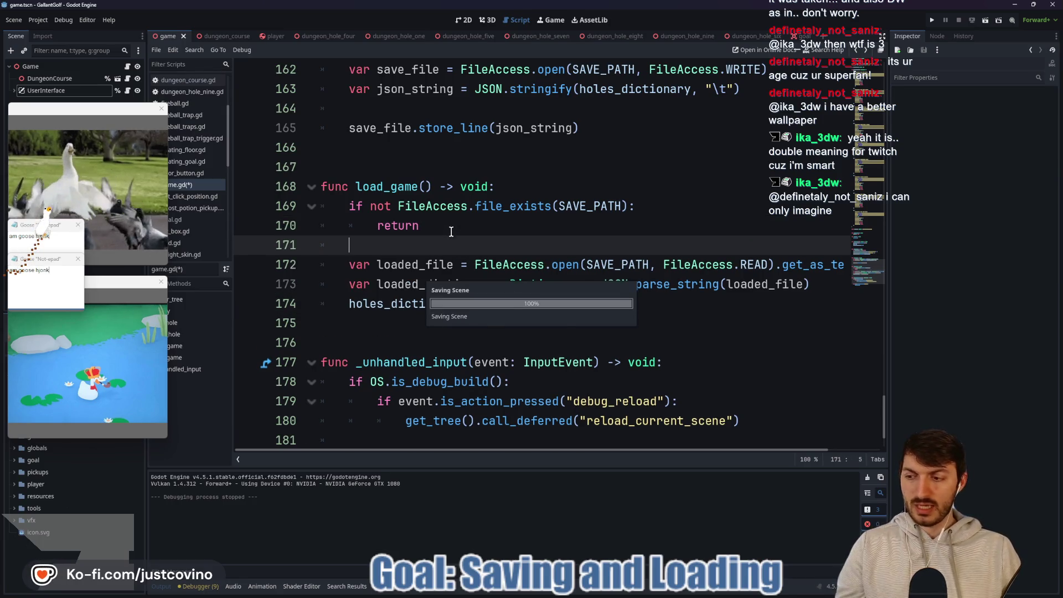
scroll(508, 308, up, 5)
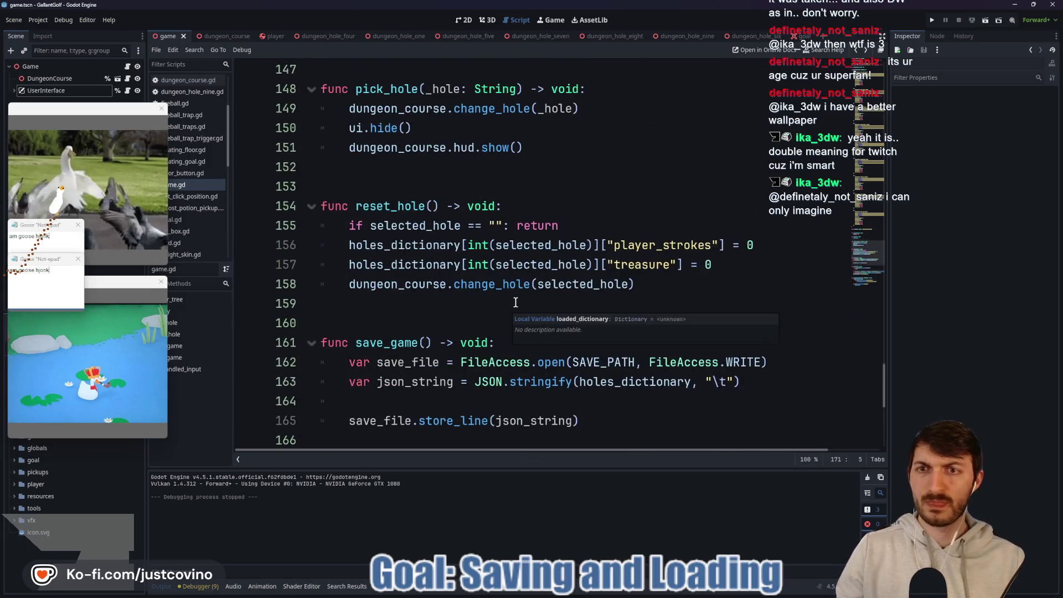
scroll(514, 304, up, 4)
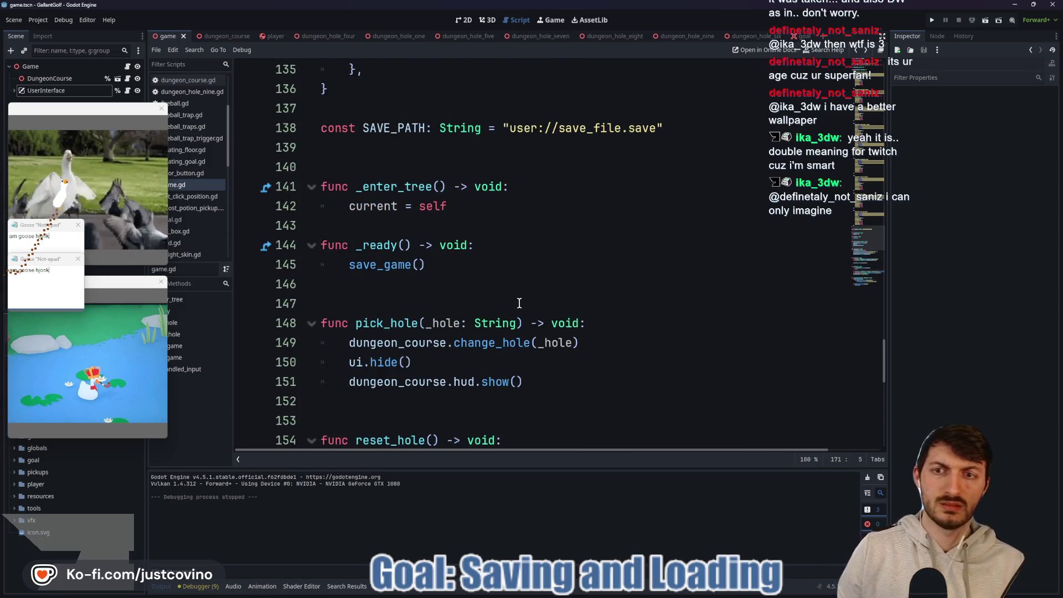
click(464, 266)
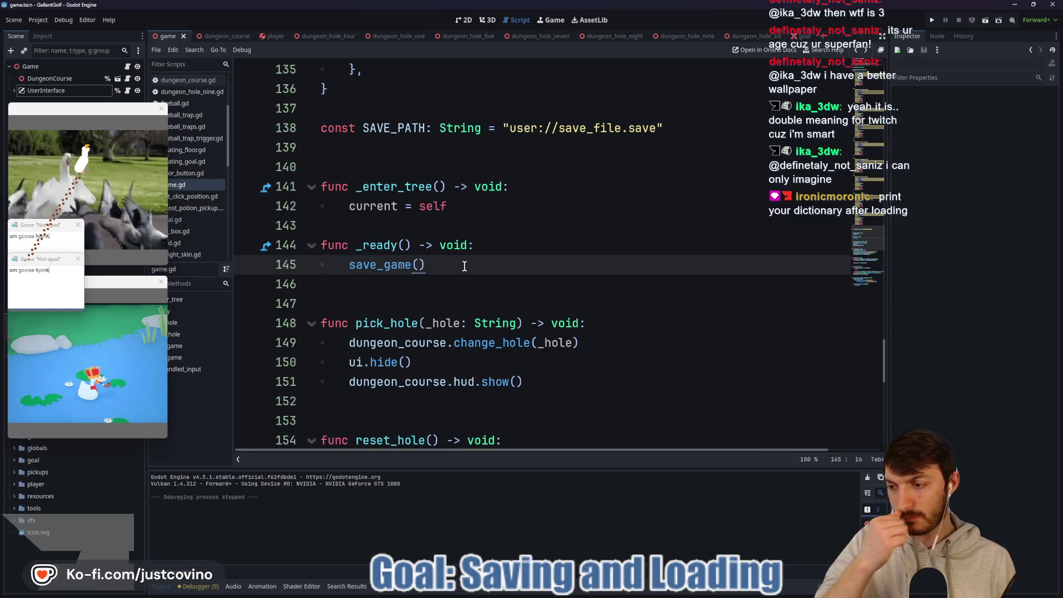
scroll(465, 266, down, 10)
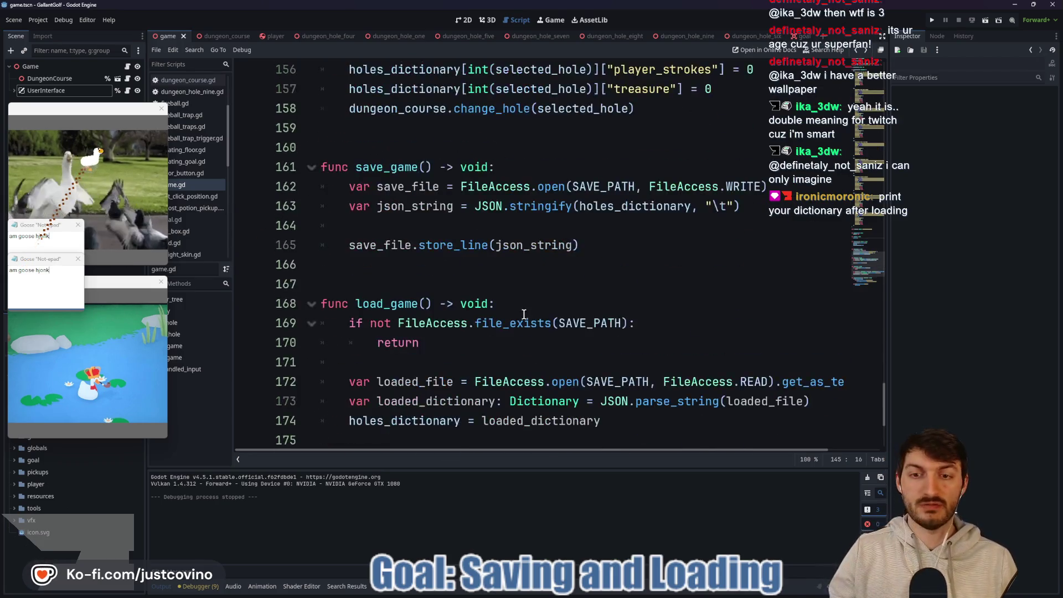
Add print(loaded_dictionary) after the parse line in load_game and save.
scroll(465, 310, up, 1)
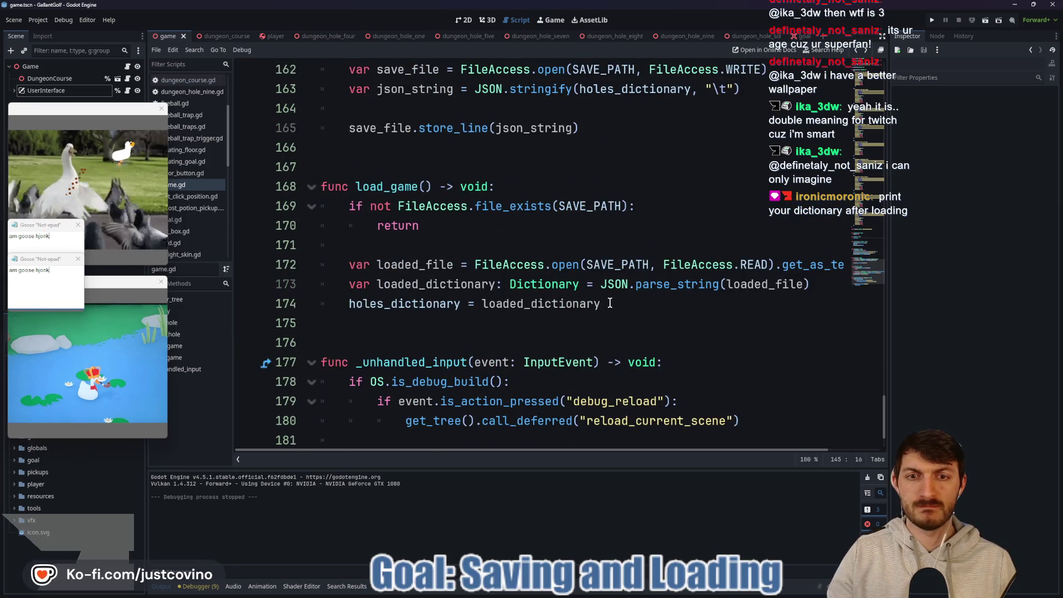
click(819, 285)
key(Return)
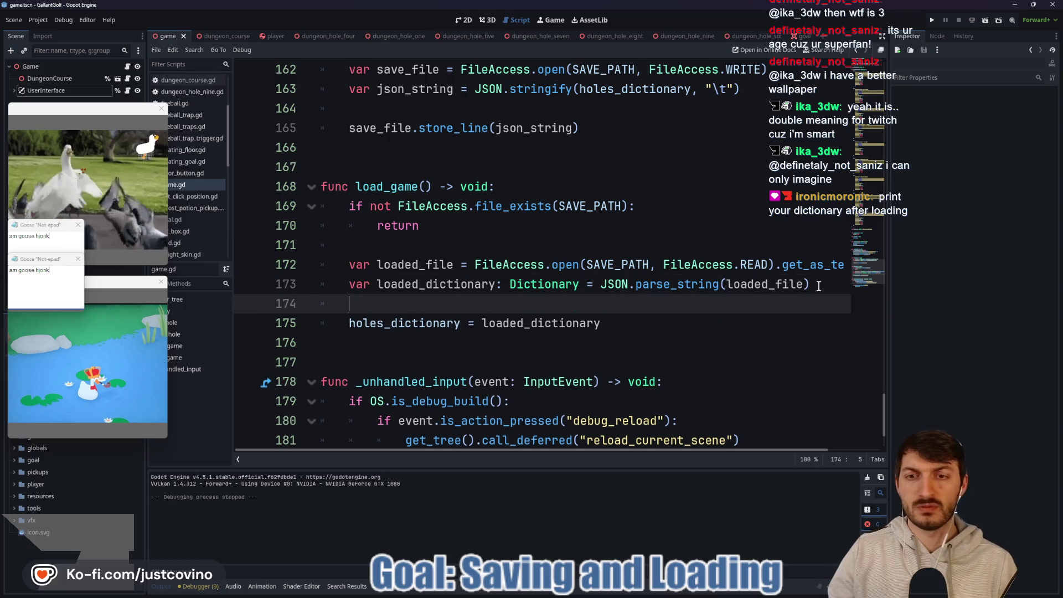
text(print(loa)
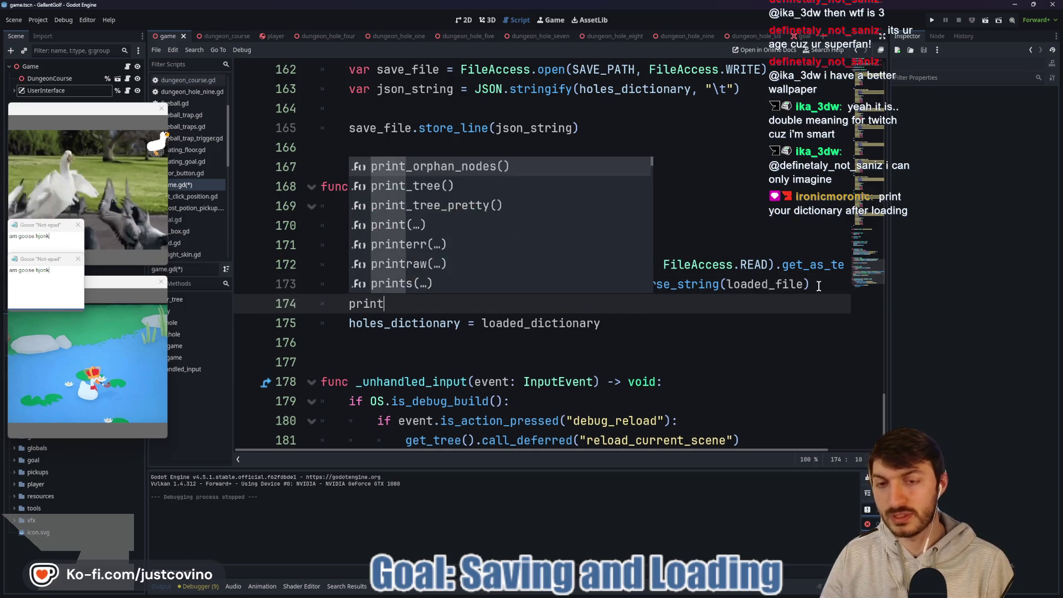
key(Return)
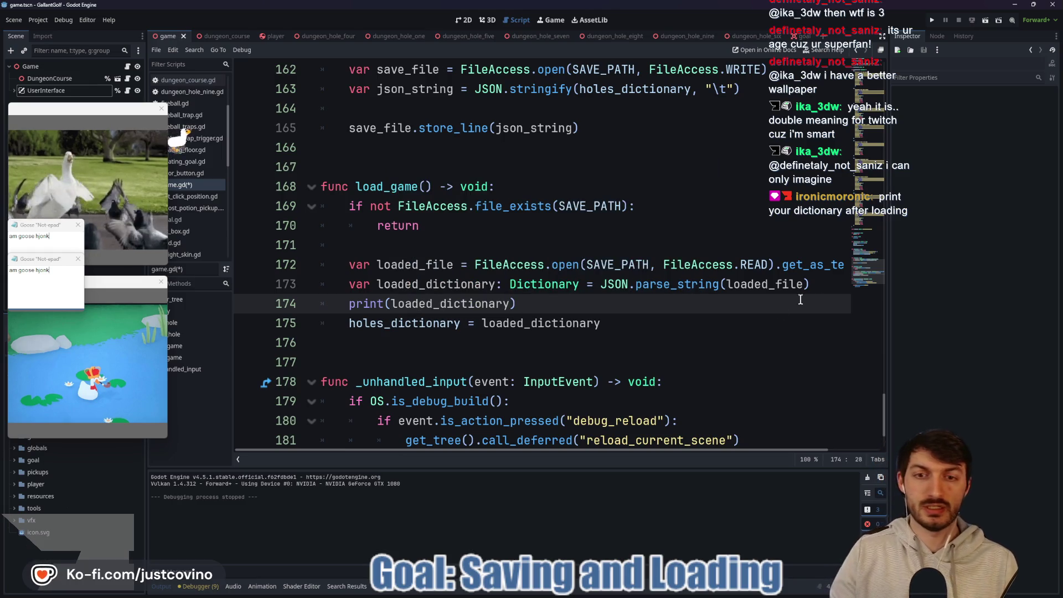
key(ctrl+s)
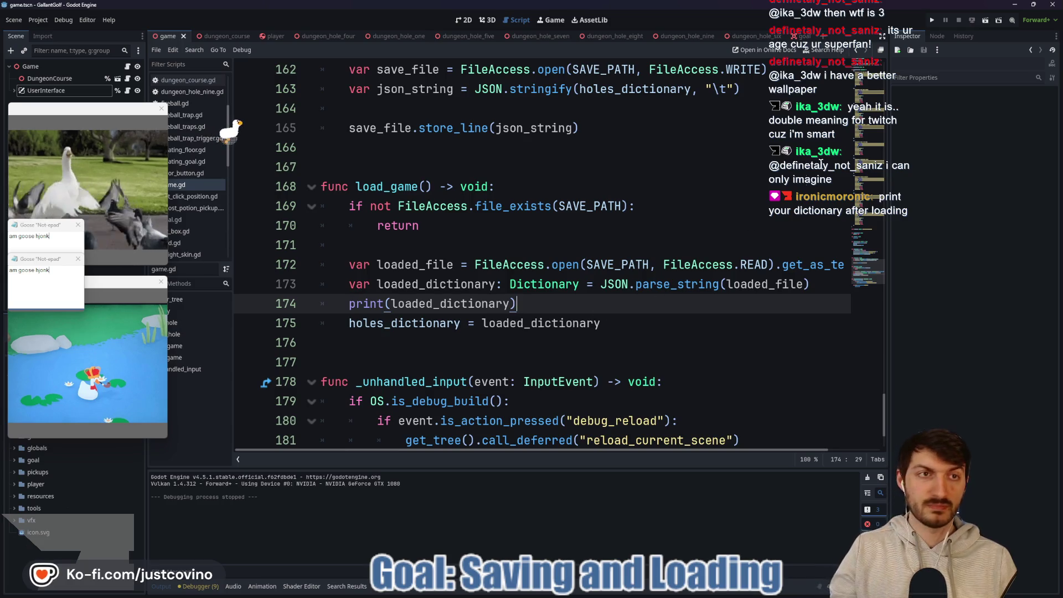
Add a load_game() call in _ready, move it above save_game(), save, and run the project.
scroll(524, 270, up, 9)
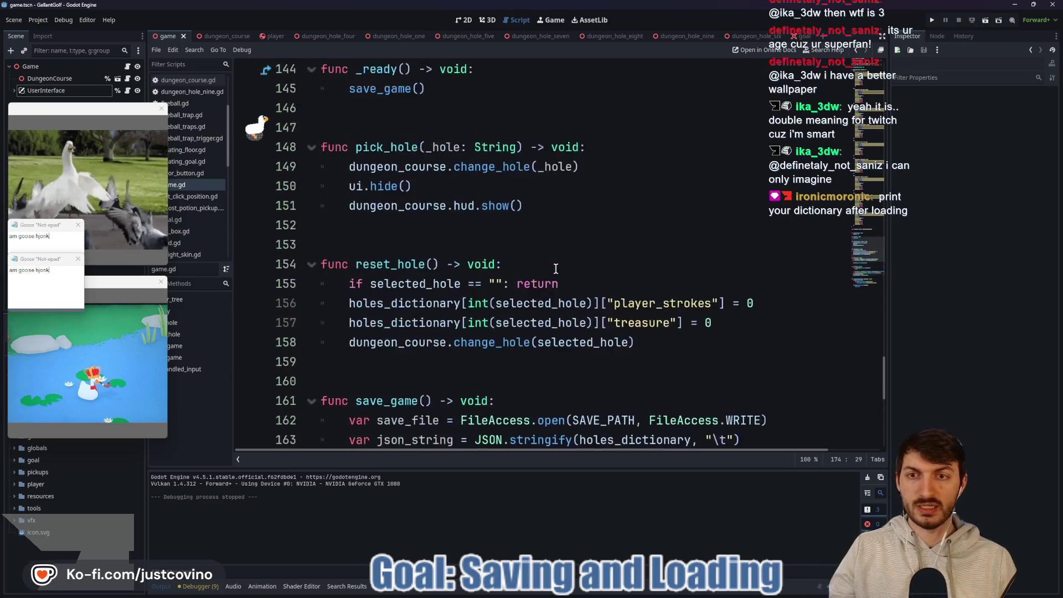
click(478, 268)
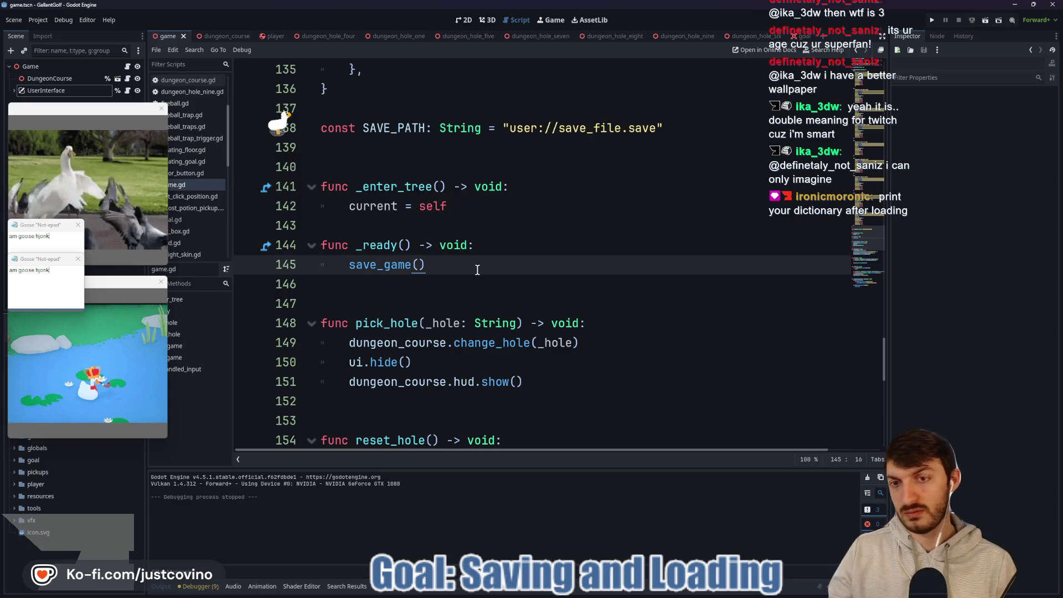
key(Return)
text(lo)
key(Return)
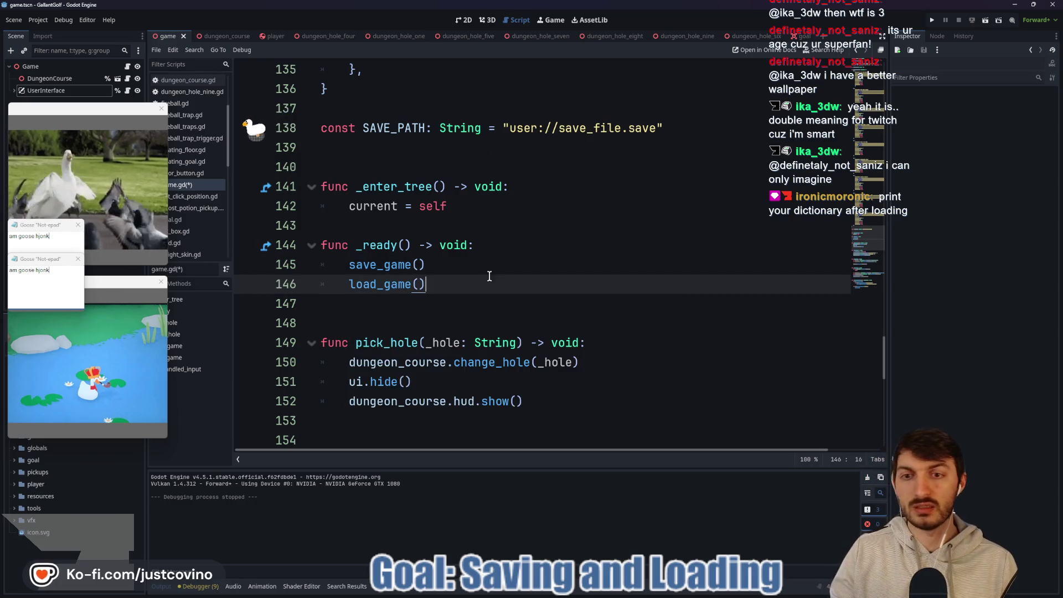
key(ctrl+s)
click(285, 285)
key(alt+Up)
click(478, 284)
key(ctrl+s)
click(932, 19)
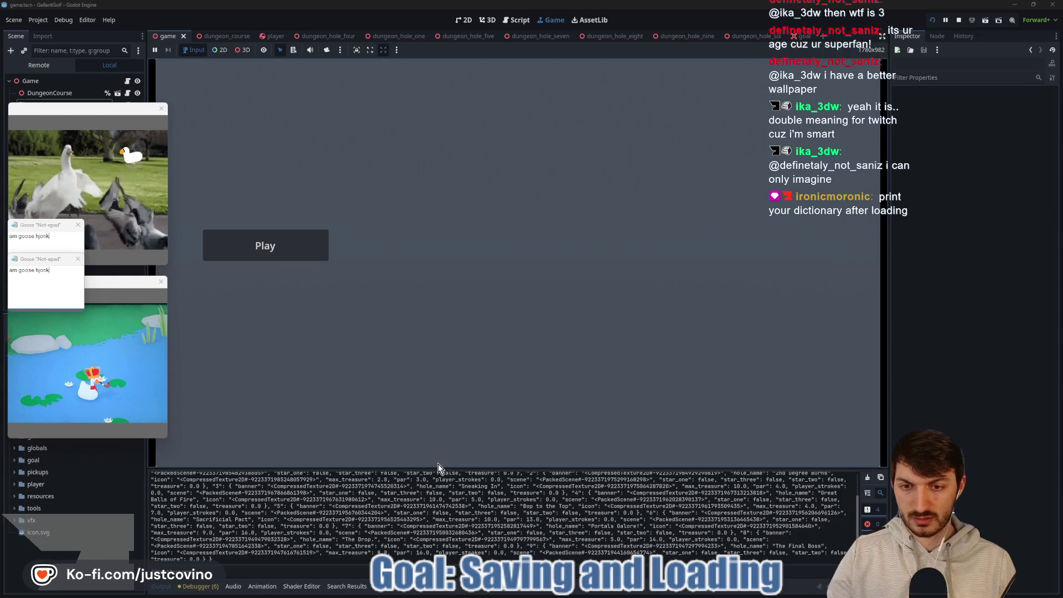
Read the printed dictionary in the enlarged Output log, clear and collapse it, then press Play in-game.
drag(435, 469, 458, 289)
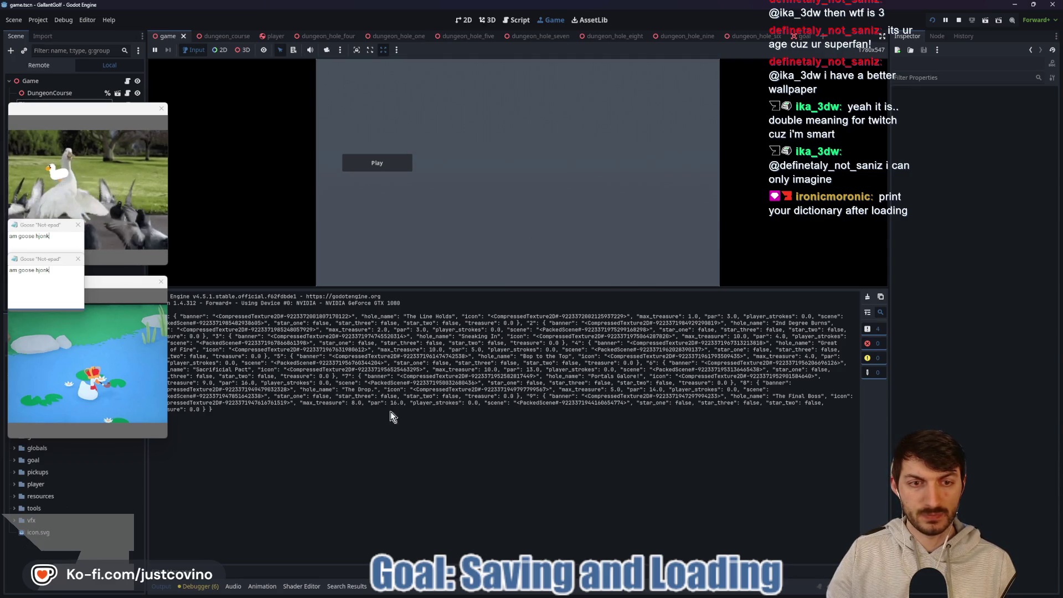
click(867, 296)
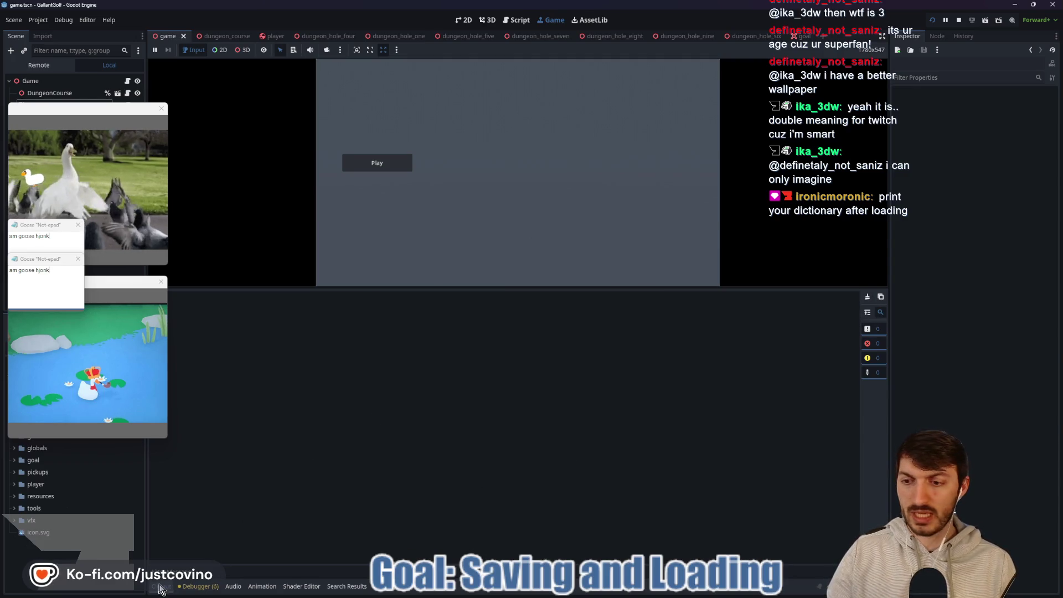
click(162, 587)
click(313, 305)
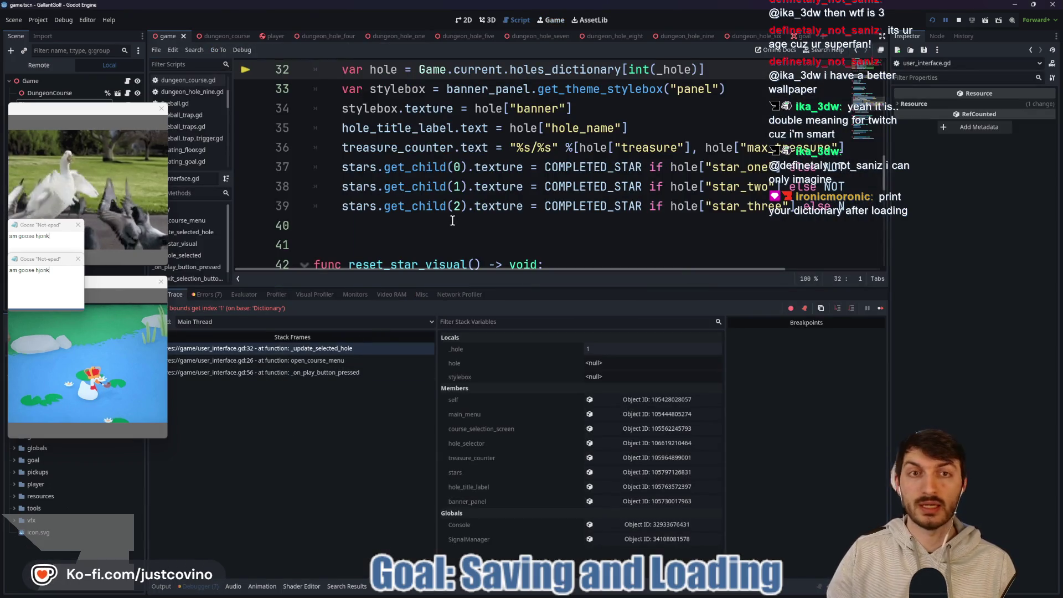
Read the doc popups for int and holes_dictionary on user_interface.gd line 32, then return to game.gd.
scroll(454, 220, up, 1)
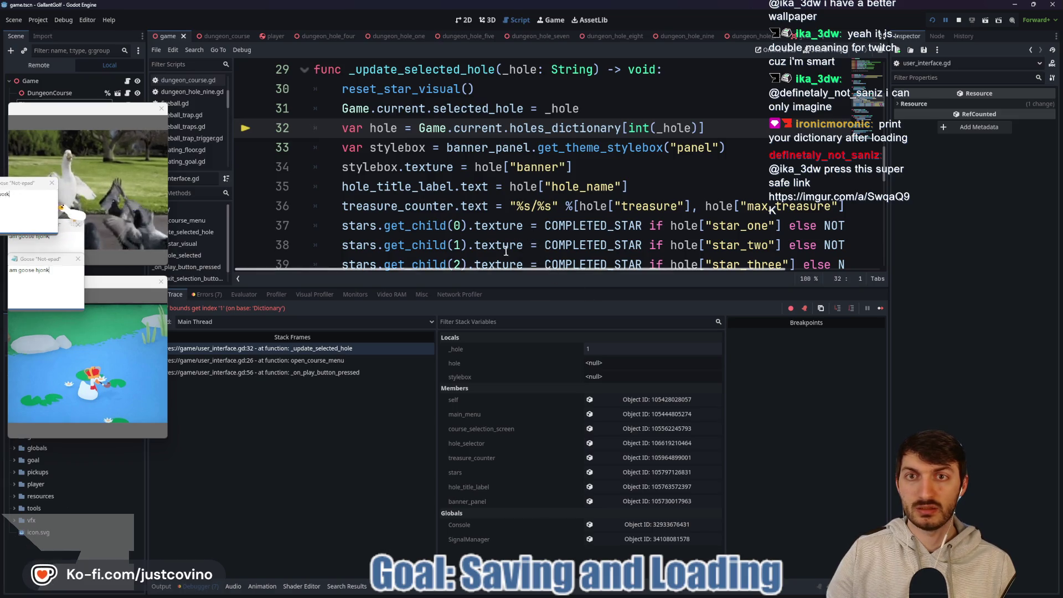
key(Escape)
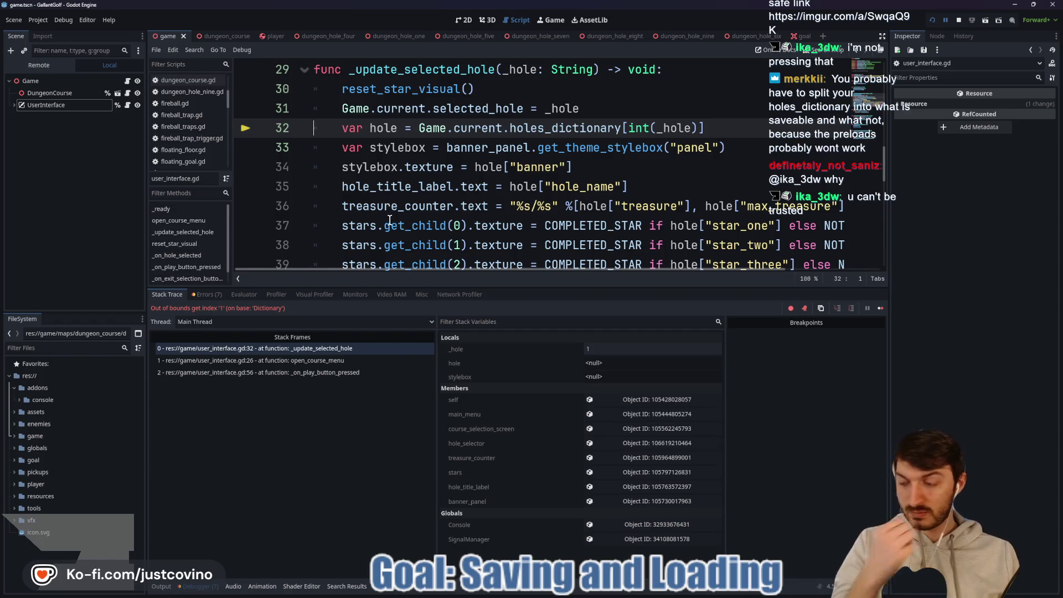
drag(519, 291, 524, 451)
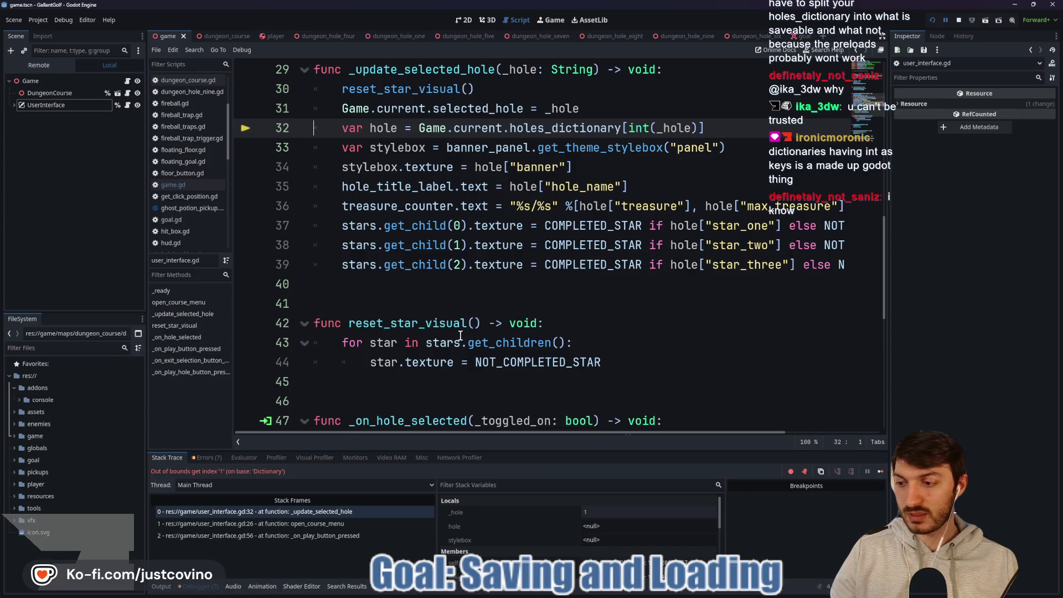
mouse_move(459, 336)
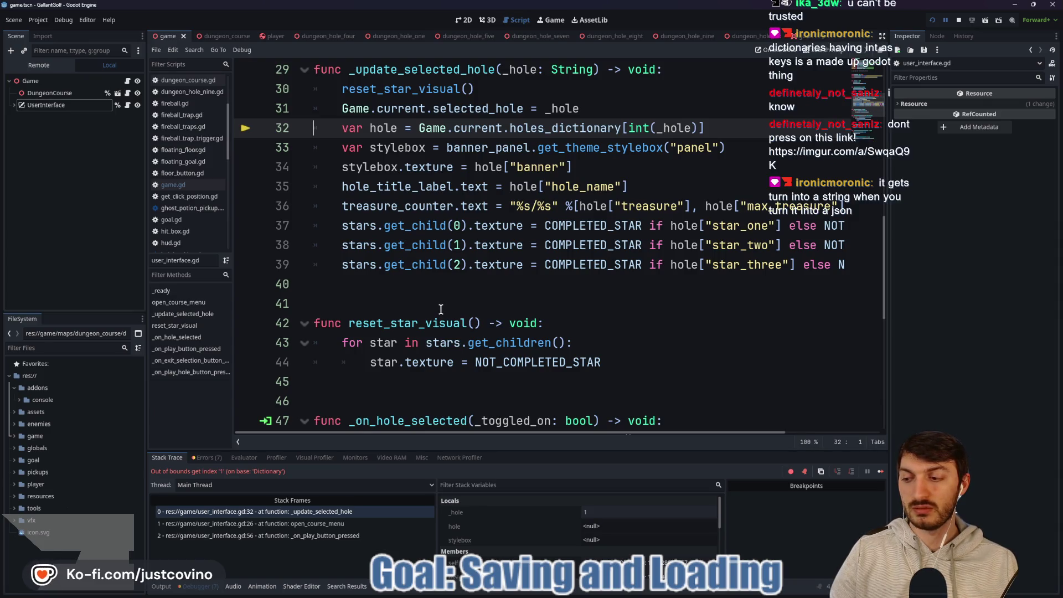
scroll(440, 309, up, 2)
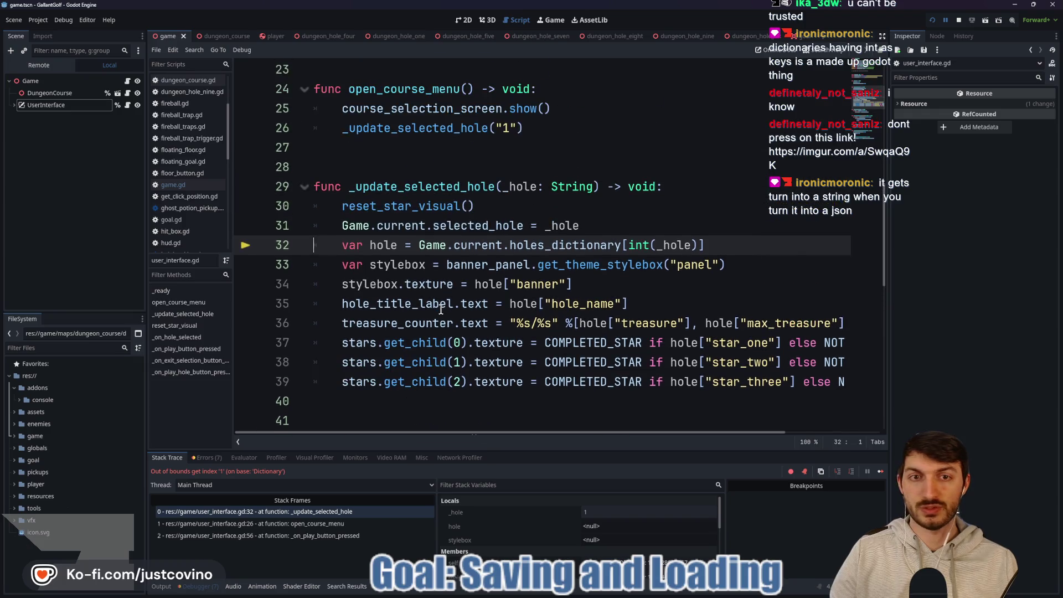
double_click(678, 246)
double_click(638, 245)
mouse_move(641, 250)
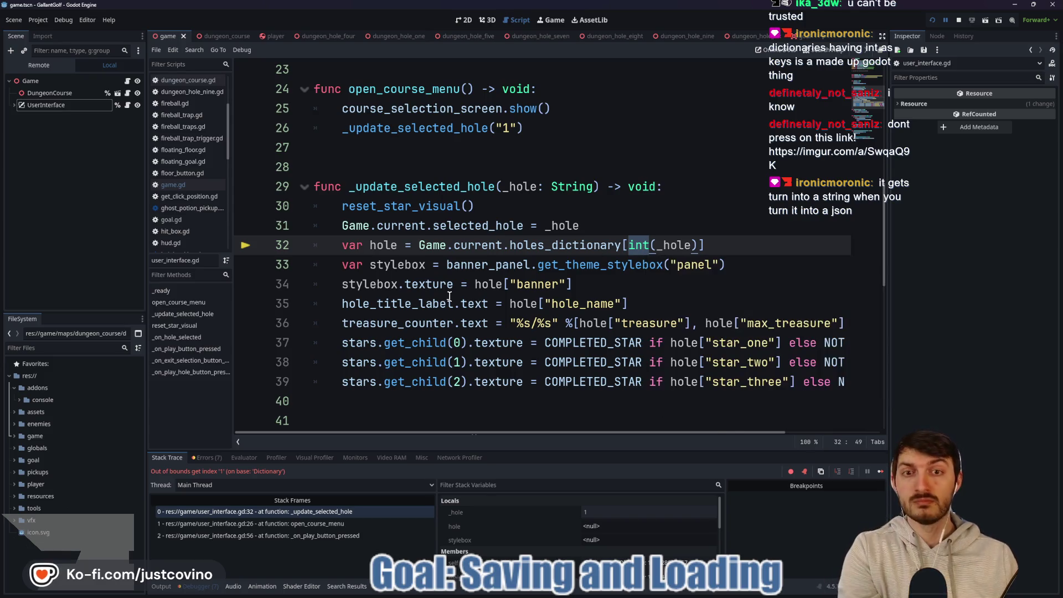
mouse_move(603, 236)
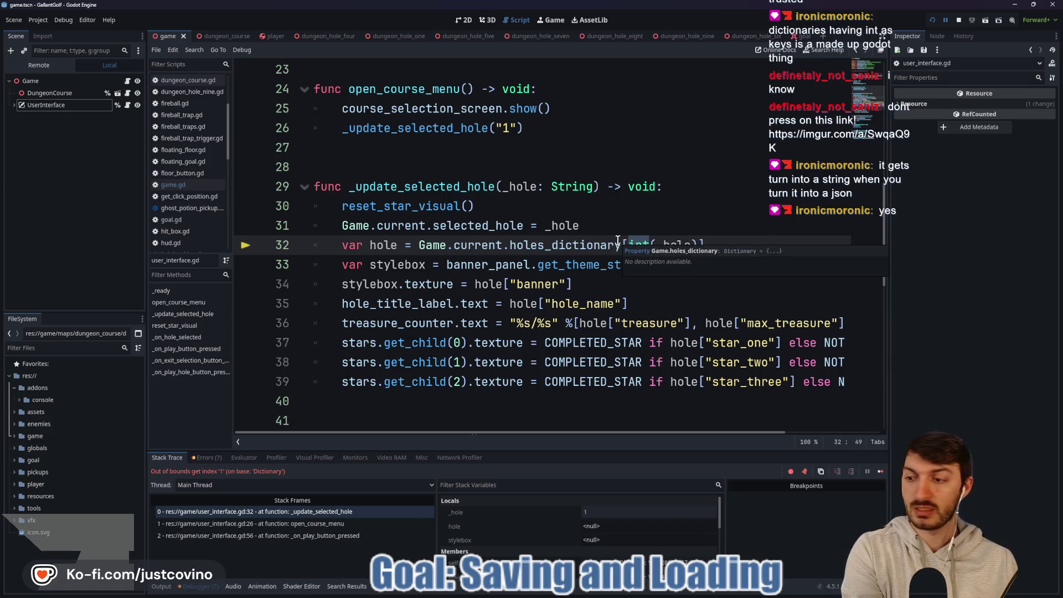
scroll(603, 235, up, 1)
scroll(604, 233, up, 7)
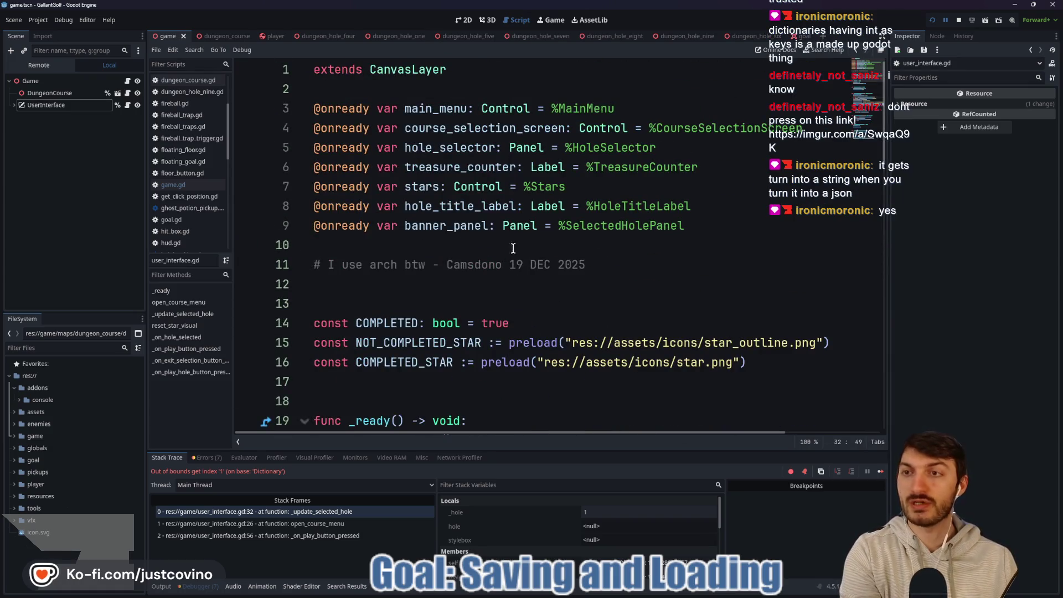
click(109, 65)
Scroll through game.gd's holes_dictionary, whose hole entries use integer keys 1 to 9.
scroll(423, 231, down, 10)
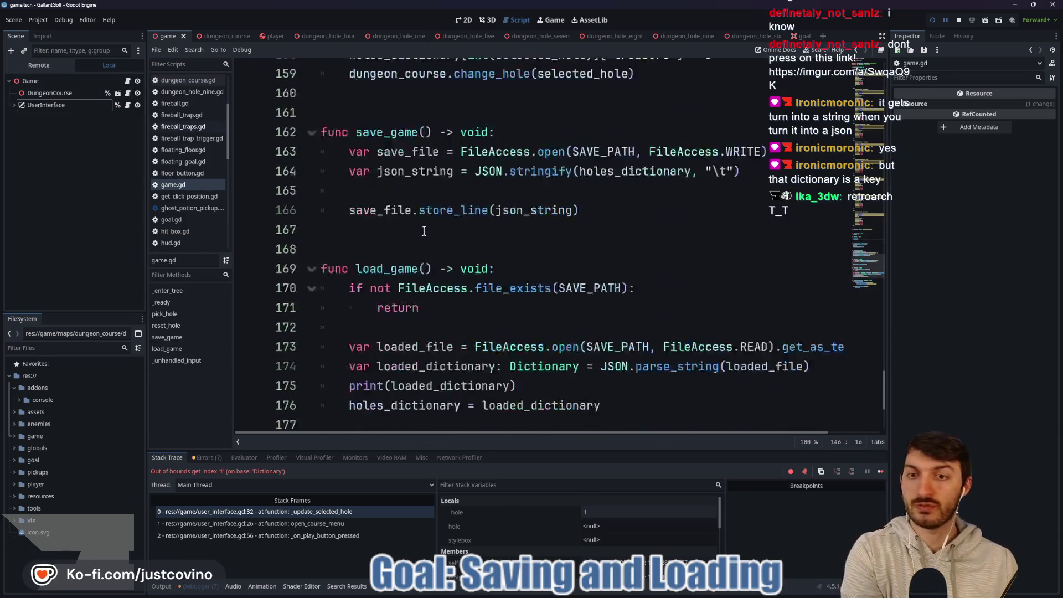
scroll(423, 231, up, 20)
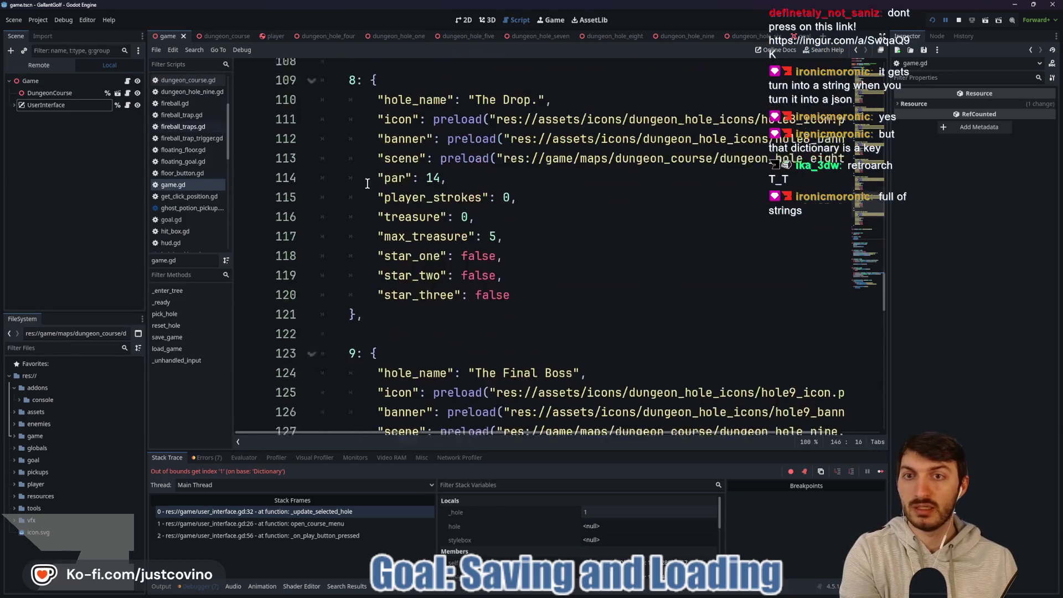
click(352, 297)
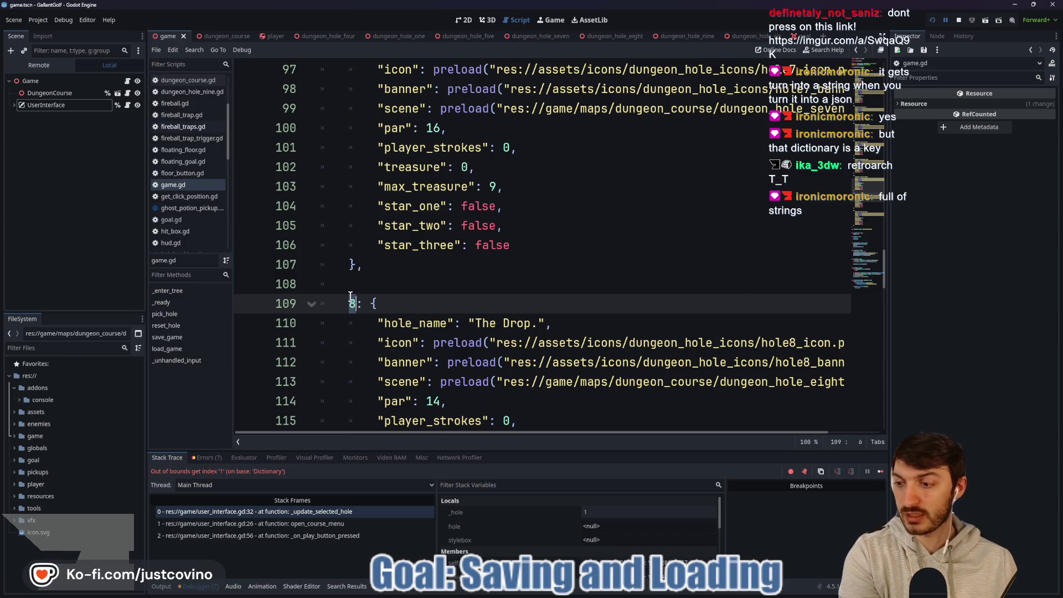
scroll(439, 280, up, 13)
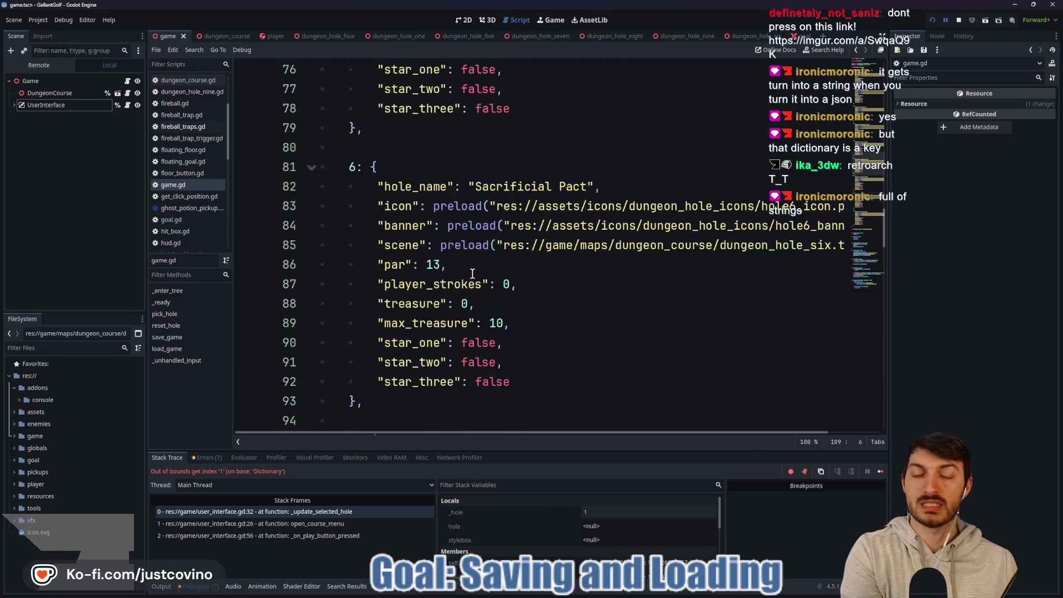
scroll(463, 282, up, 13)
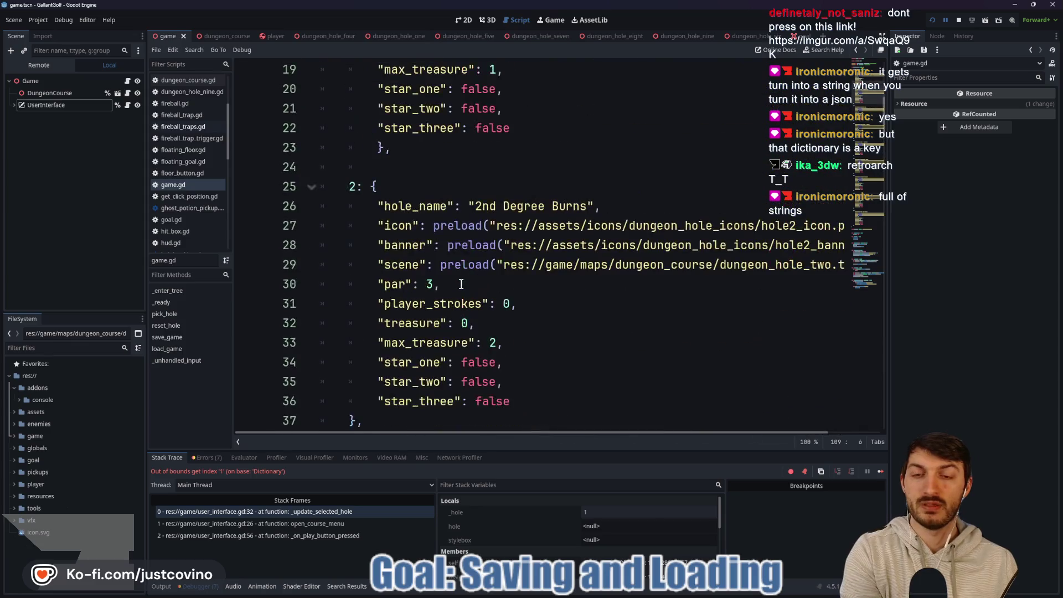
scroll(459, 283, up, 3)
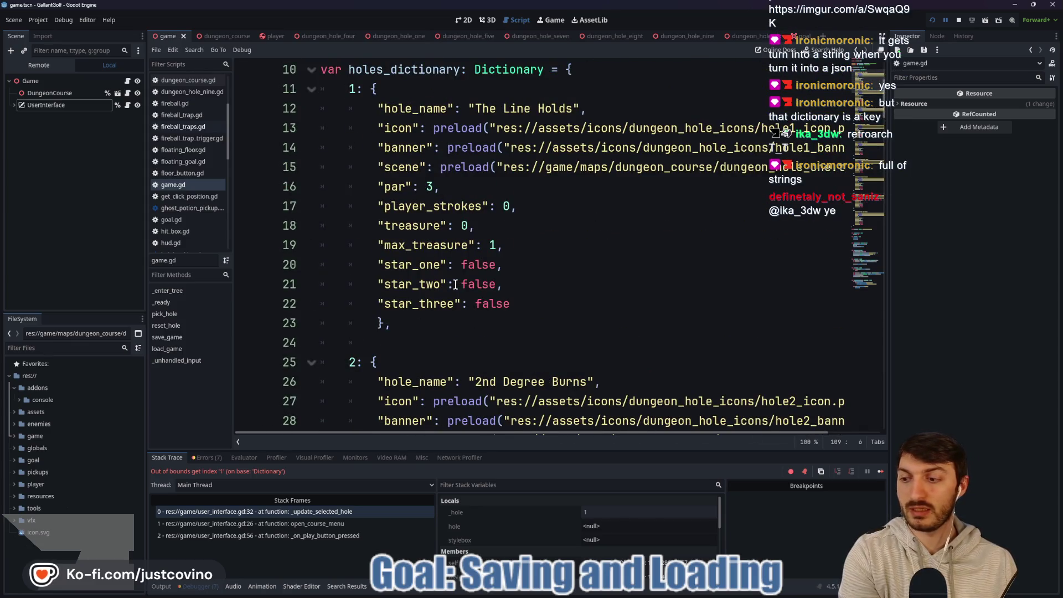
scroll(455, 284, up, 3)
scroll(446, 279, down, 2)
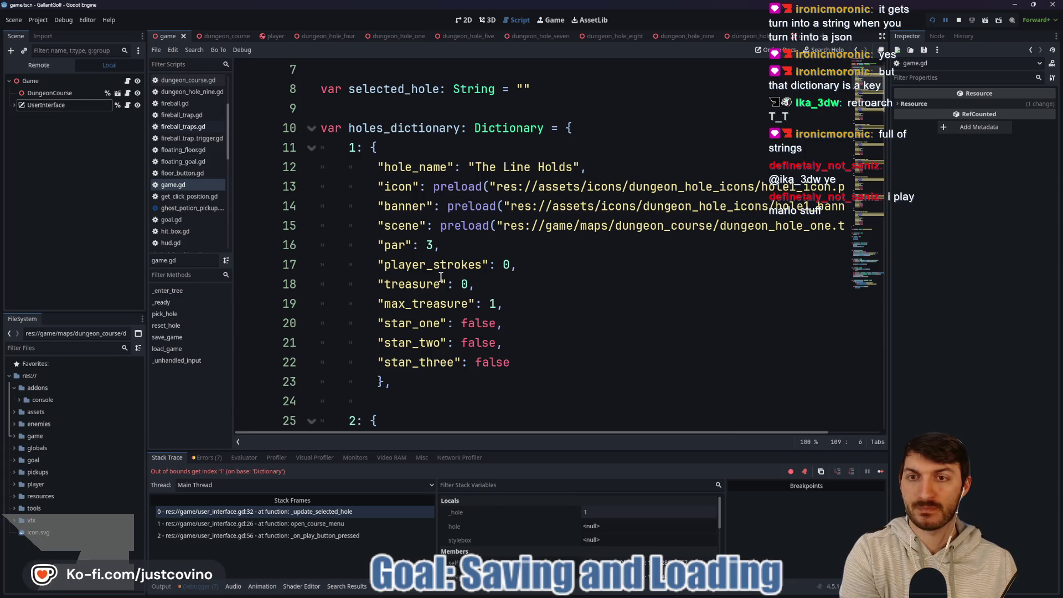
scroll(441, 277, down, 10)
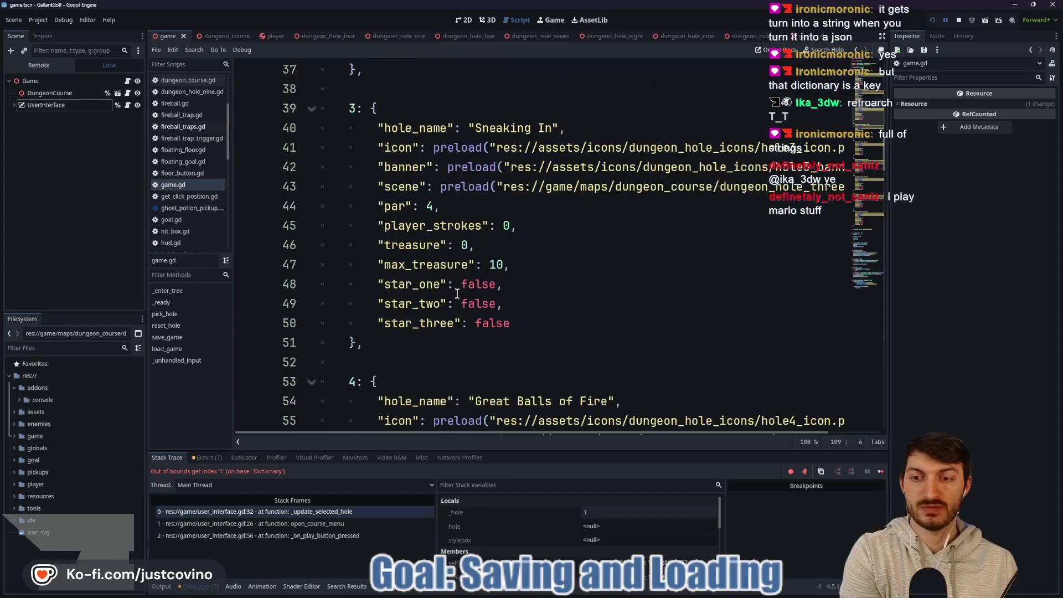
Stop the running game and place the caret at hole keys 1 and 2 for quoting.
click(958, 20)
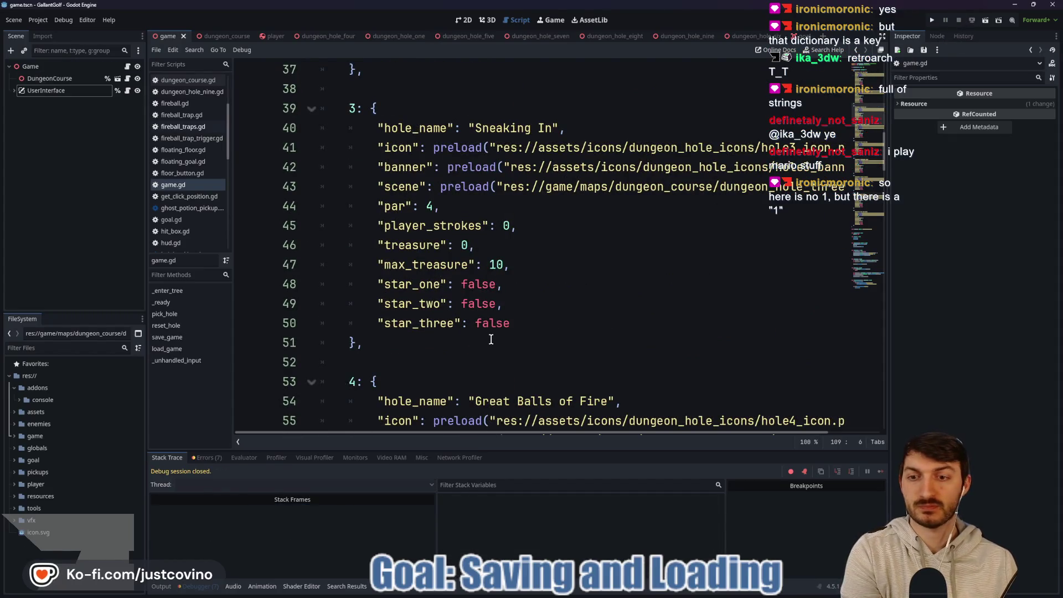
scroll(486, 340, down, 20)
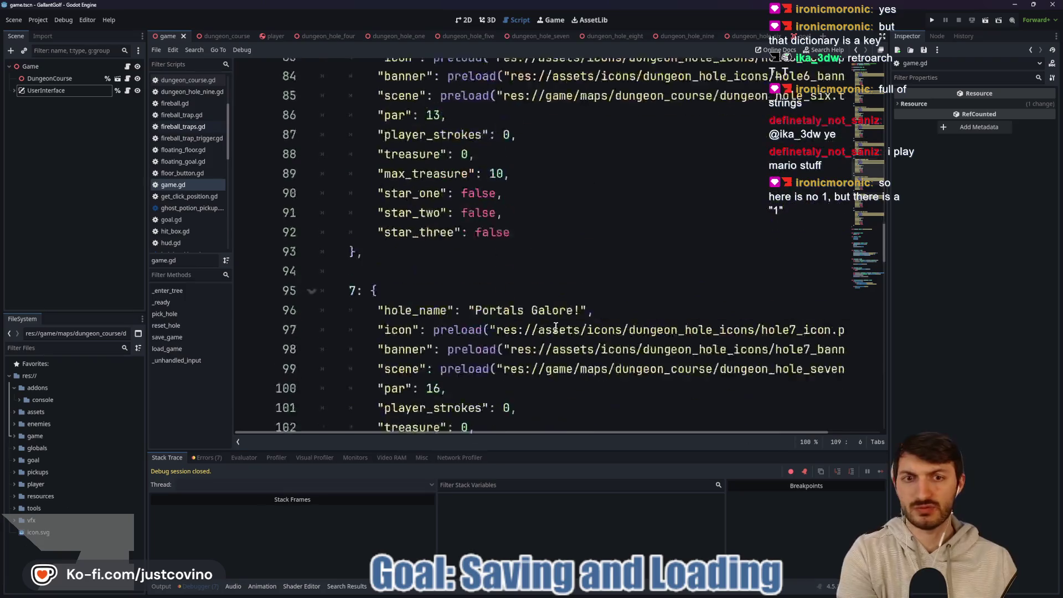
scroll(554, 330, down, 15)
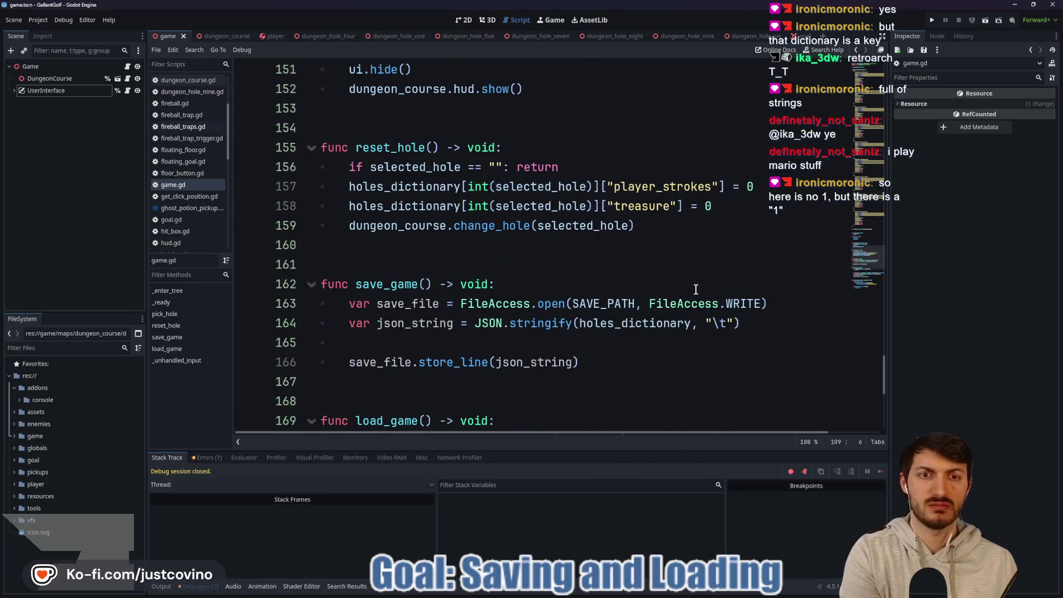
scroll(666, 252, down, 6)
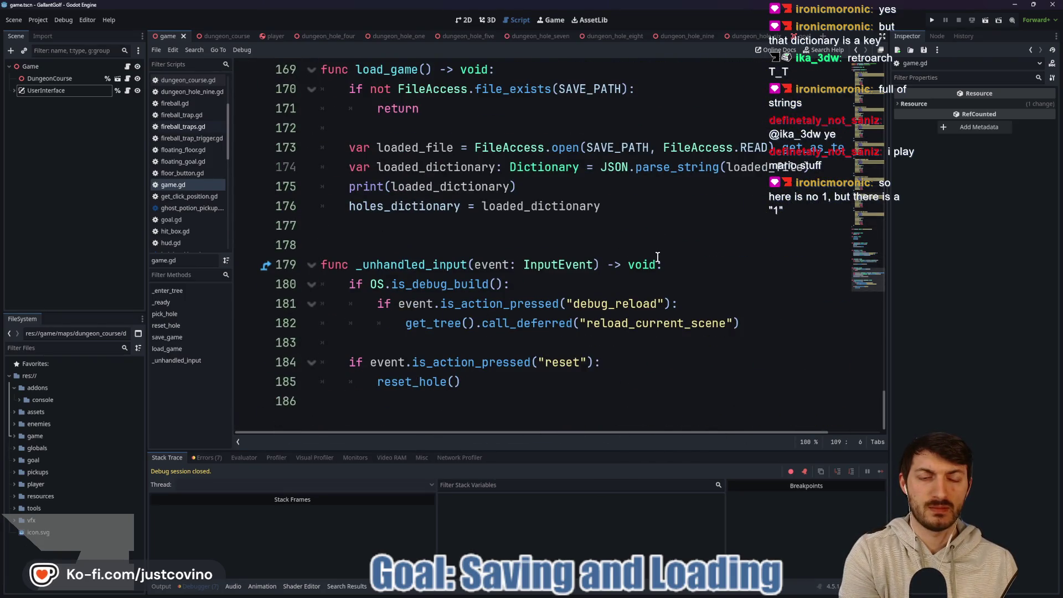
scroll(637, 266, up, 14)
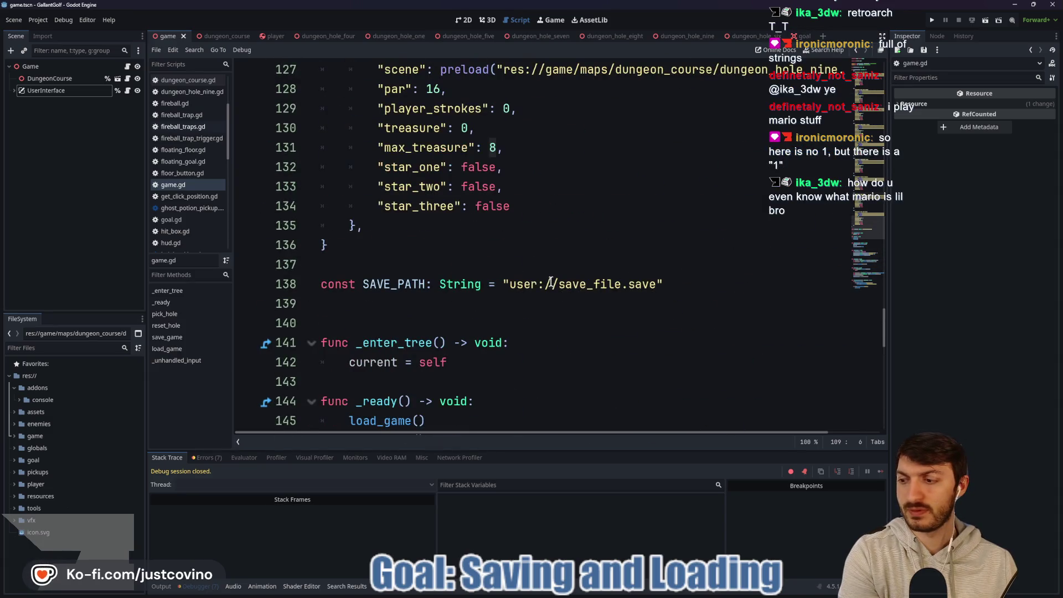
scroll(550, 283, up, 12)
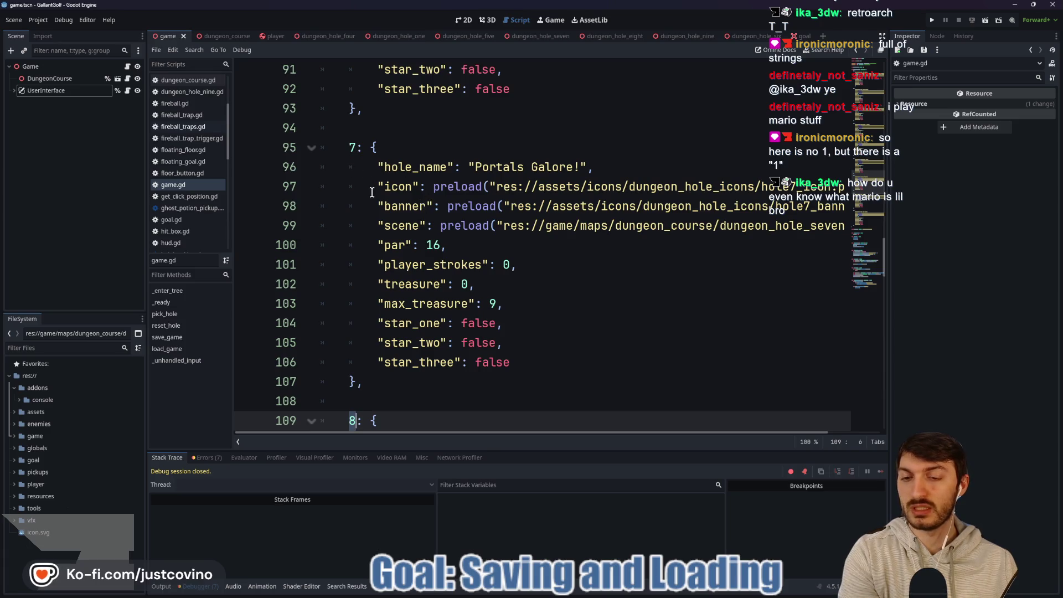
scroll(370, 193, down, 5)
scroll(373, 214, down, 4)
scroll(370, 213, up, 16)
scroll(368, 211, up, 20)
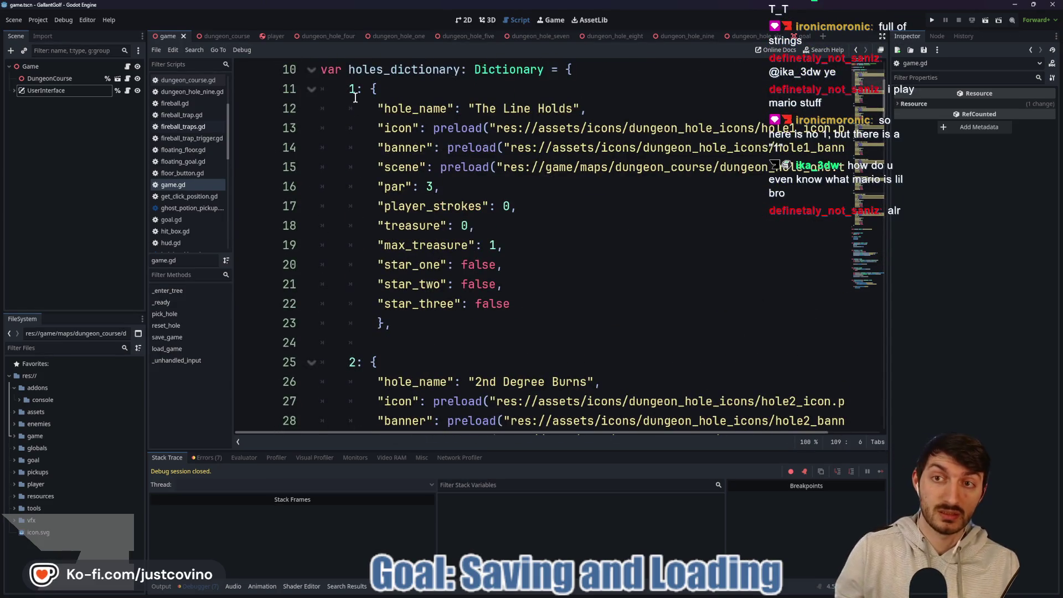
click(349, 90)
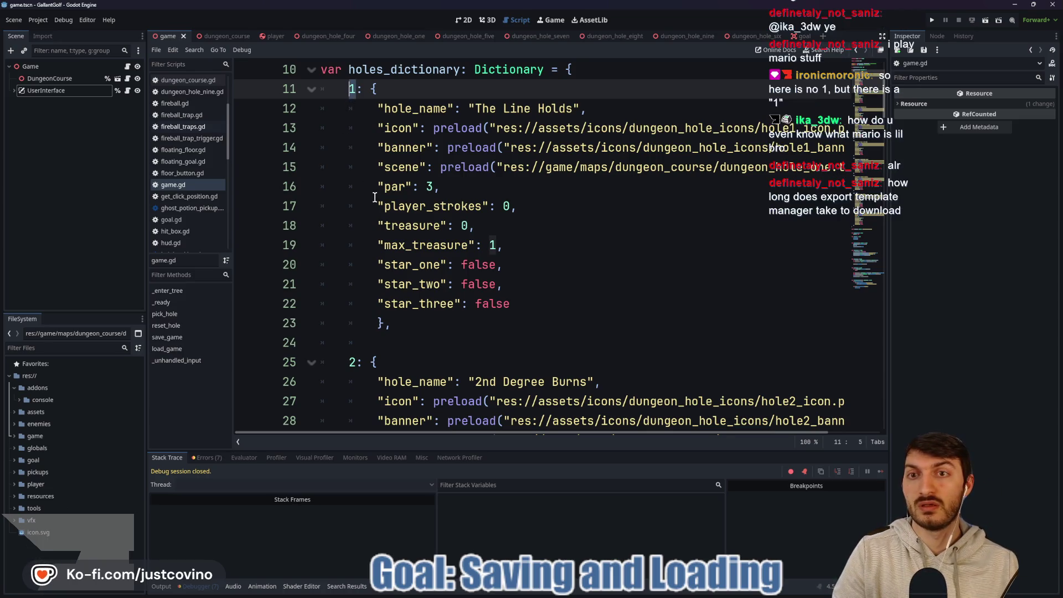
text("1")
click(353, 361)
Wrap holes_dictionary keys 2, 3, 4 and 5 in quotes to make them strings.
text("2)
scroll(363, 271, down, 5)
double_click(352, 342)
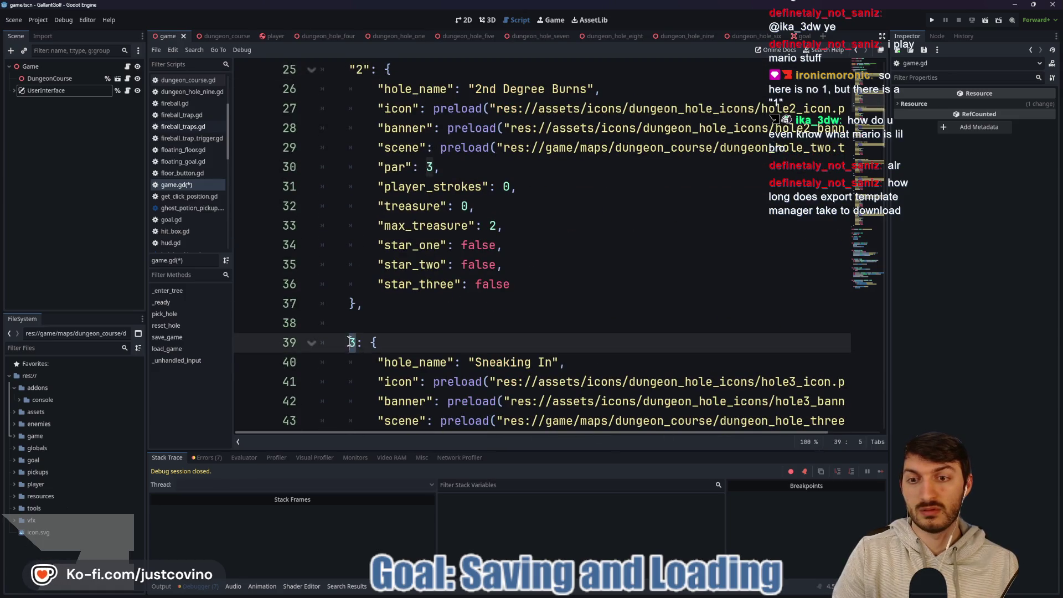
text("3)
scroll(372, 302, down, 5)
click(354, 325)
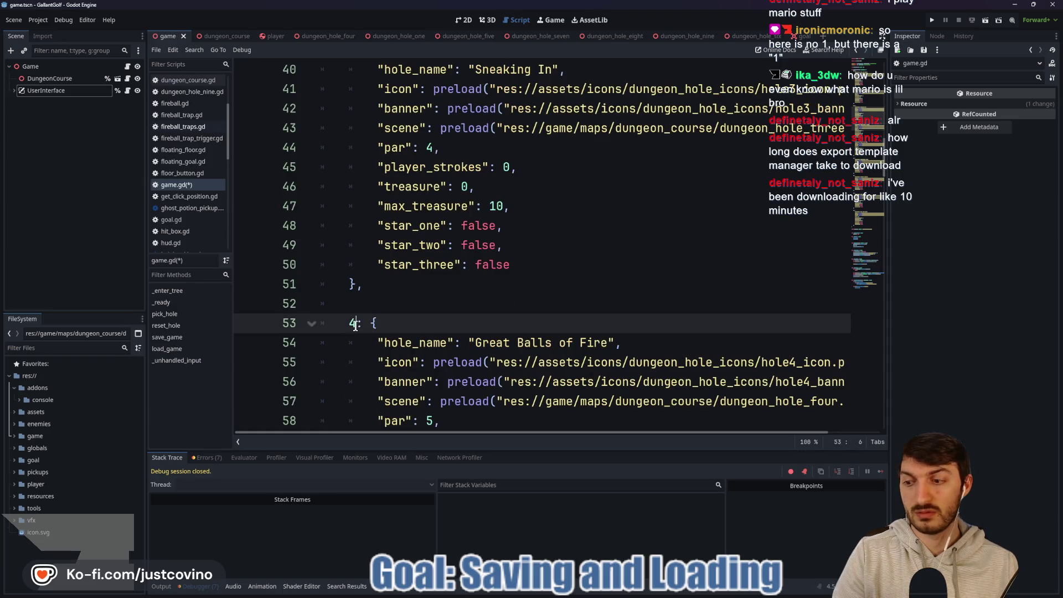
text(")
scroll(357, 328, down, 4)
double_click(352, 363)
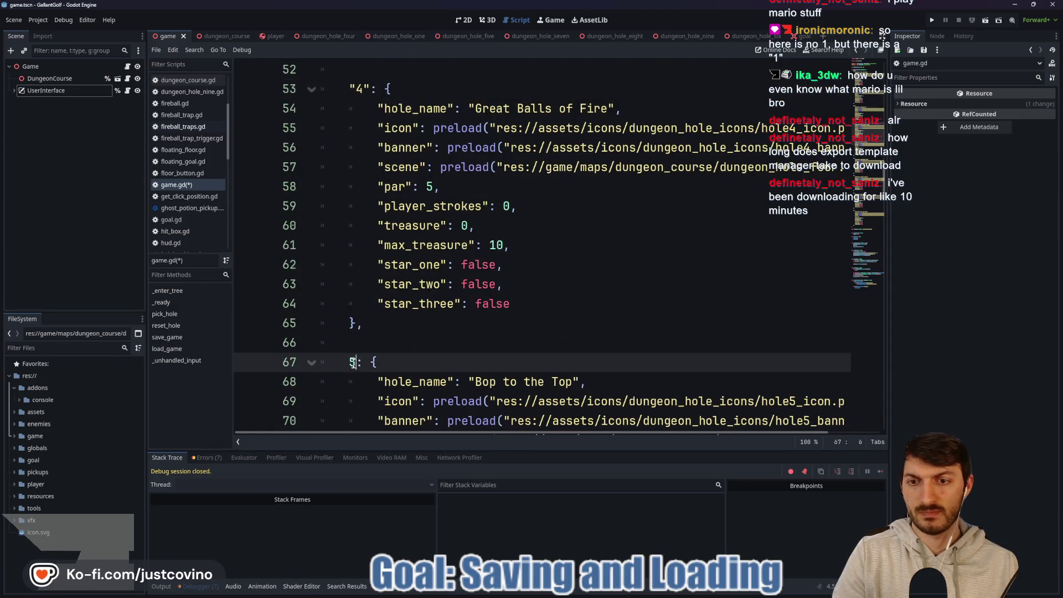
text(")
Wrap holes_dictionary keys 6, 7, 8 and 9 in quotes to make them strings.
scroll(369, 371, down, 4)
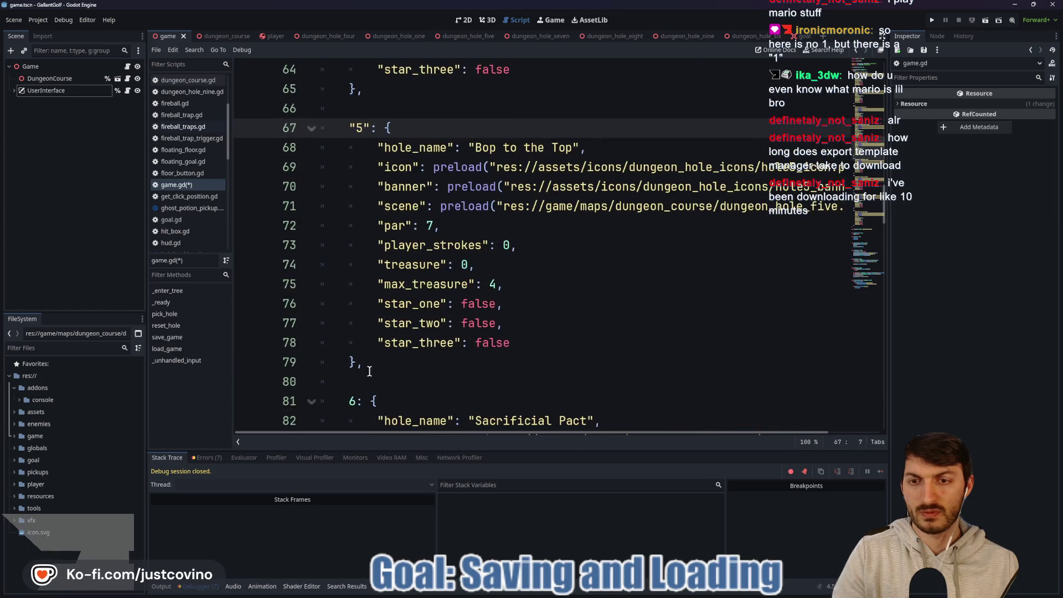
double_click(357, 400)
text(")
scroll(357, 388, down, 6)
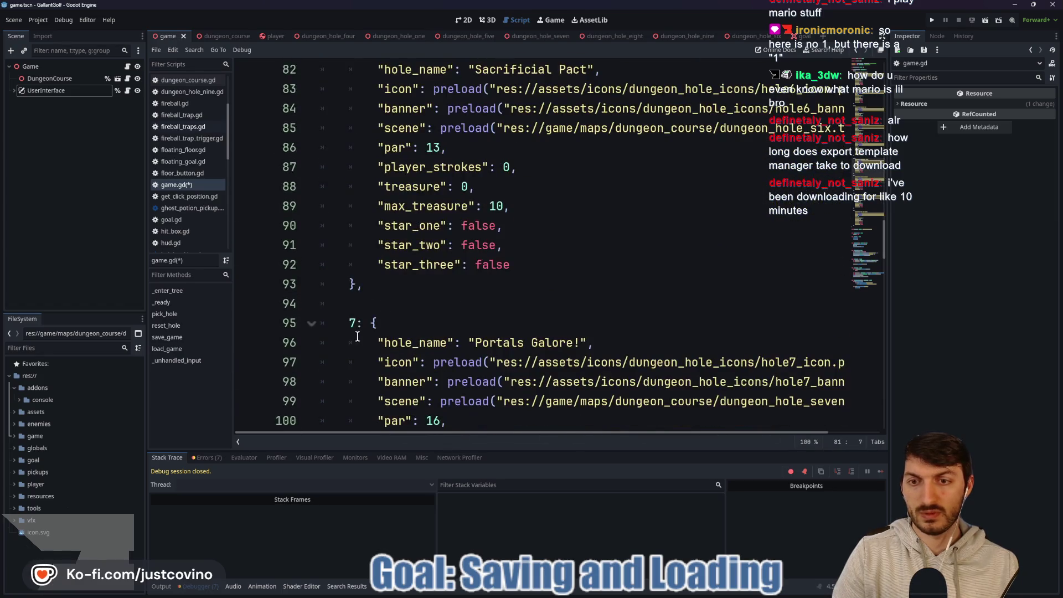
double_click(353, 324)
text(")
scroll(354, 321, down, 5)
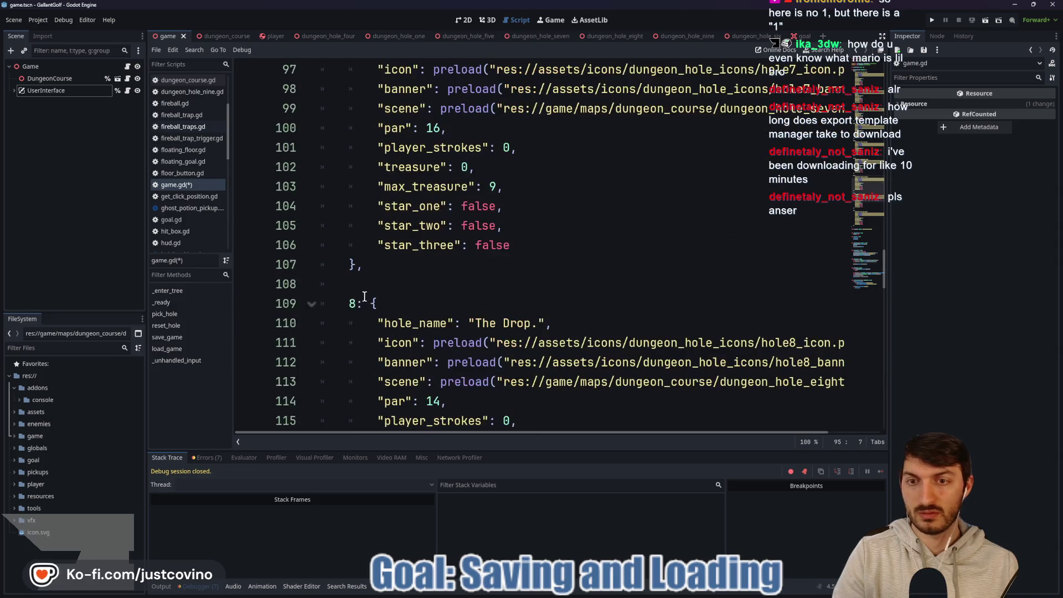
double_click(353, 304)
text("8)
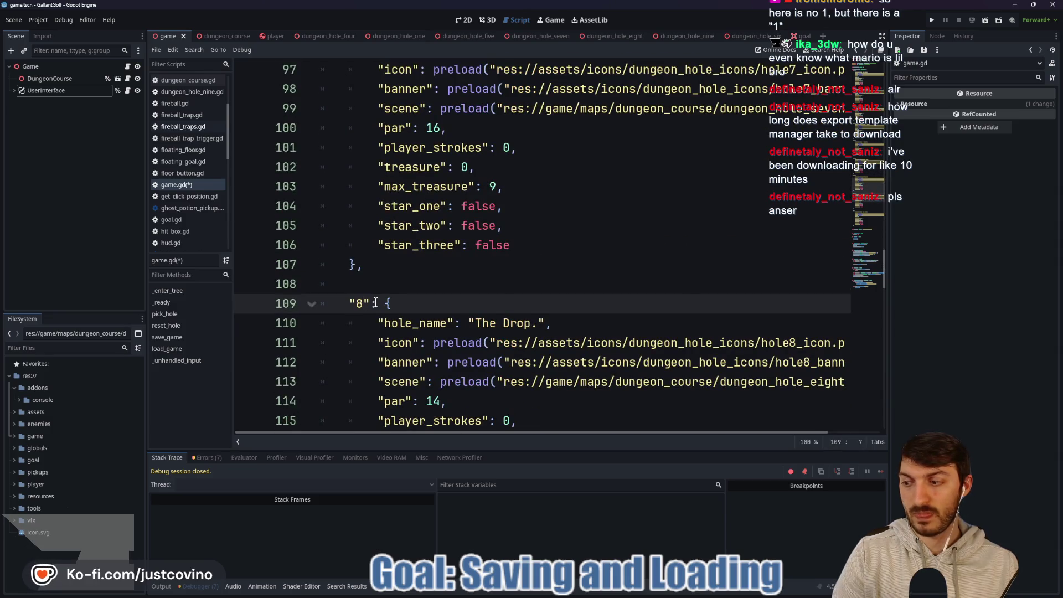
scroll(375, 302, down, 2)
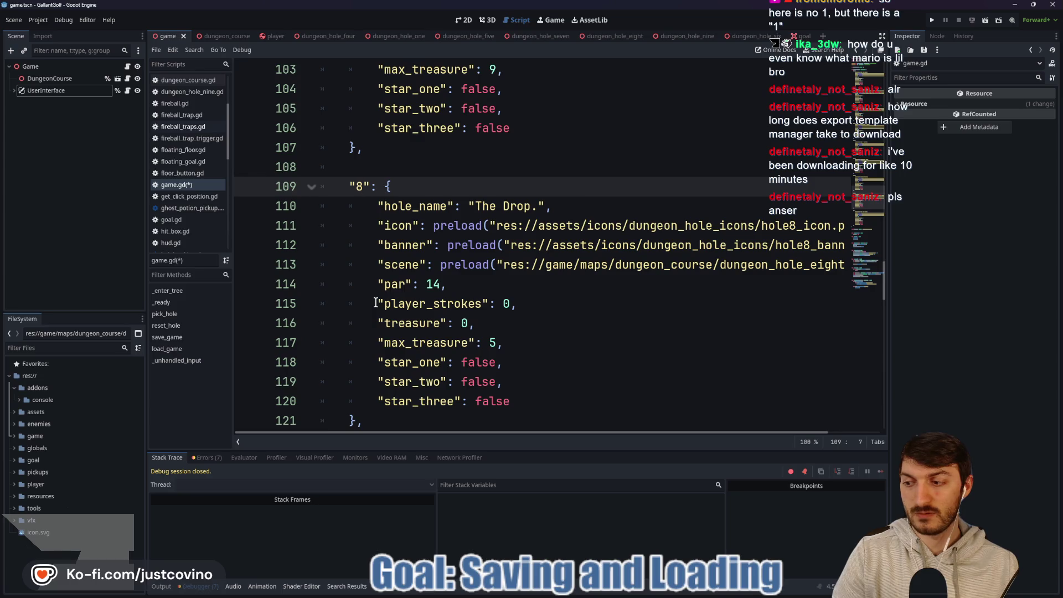
scroll(361, 323, down, 2)
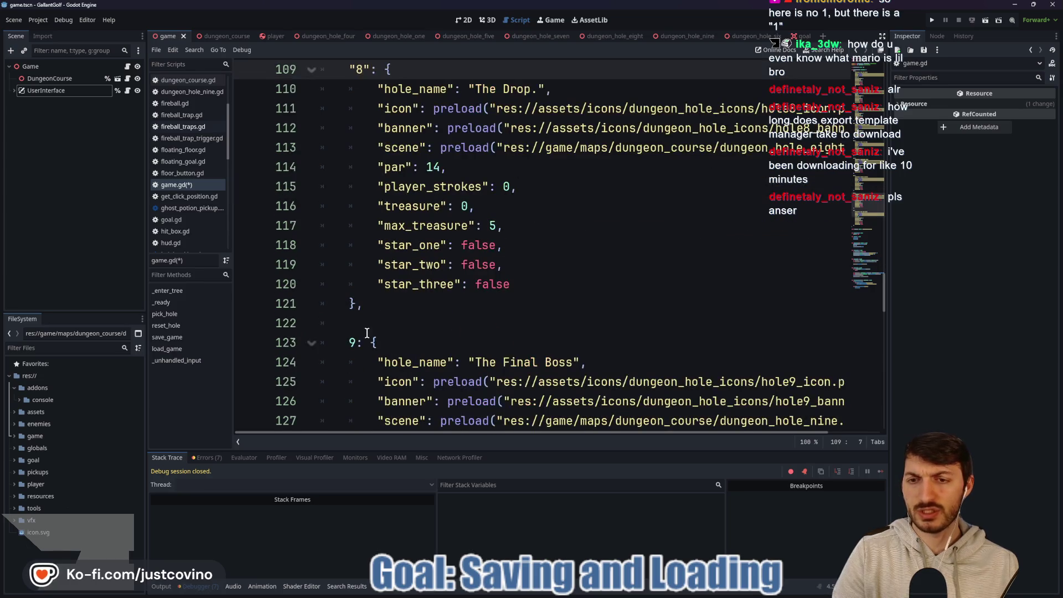
double_click(357, 343)
text("9)
click(452, 303)
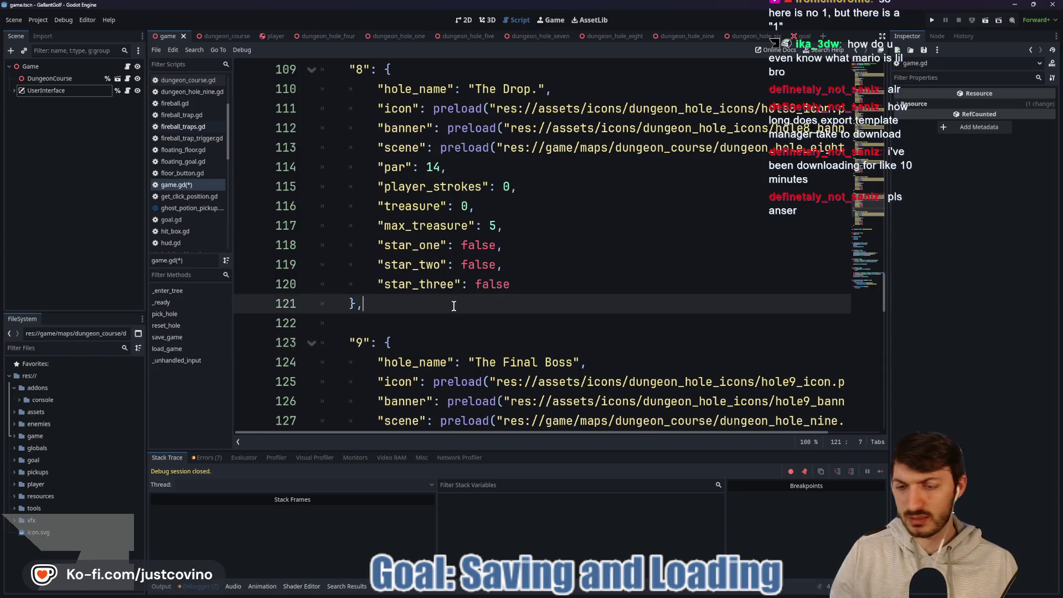
Save game.gd, then highlight current_hole's uses in dungeon_course.gd.
key(ctrl+s)
click(216, 35)
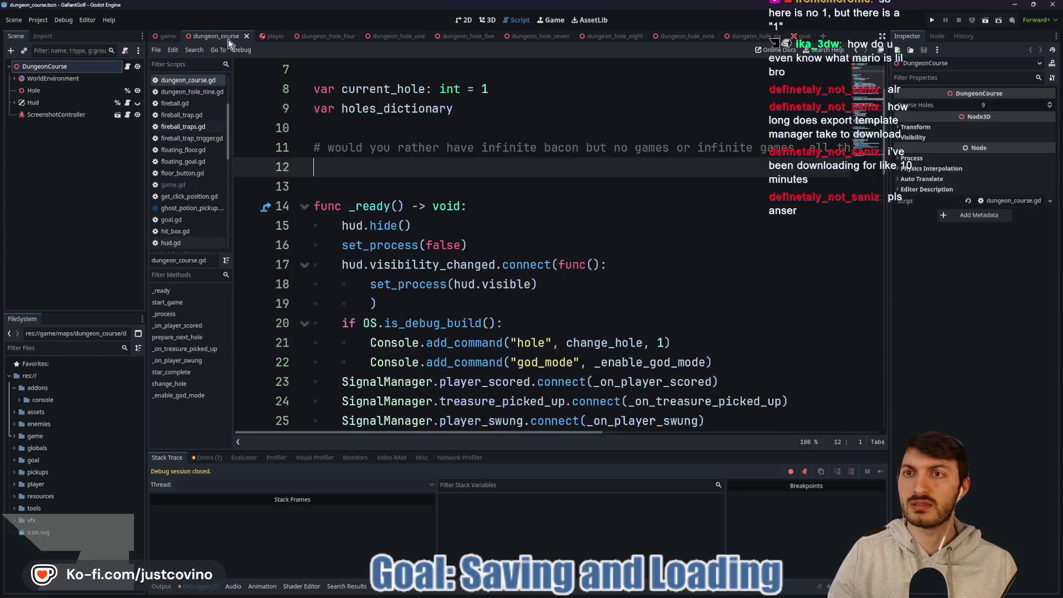
scroll(607, 168, down, 3)
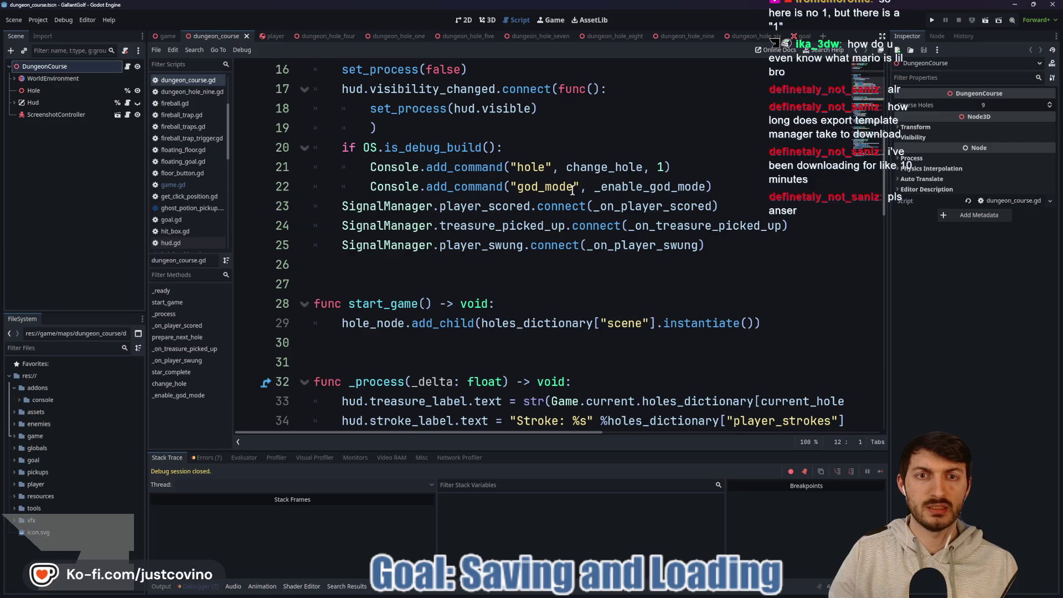
scroll(612, 169, down, 2)
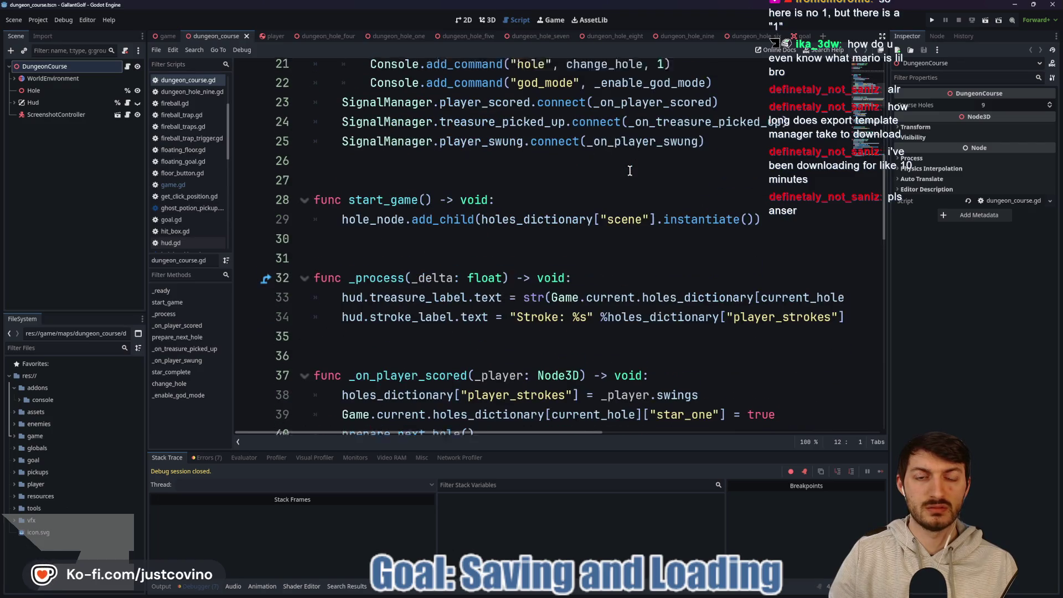
scroll(612, 206, down, 1)
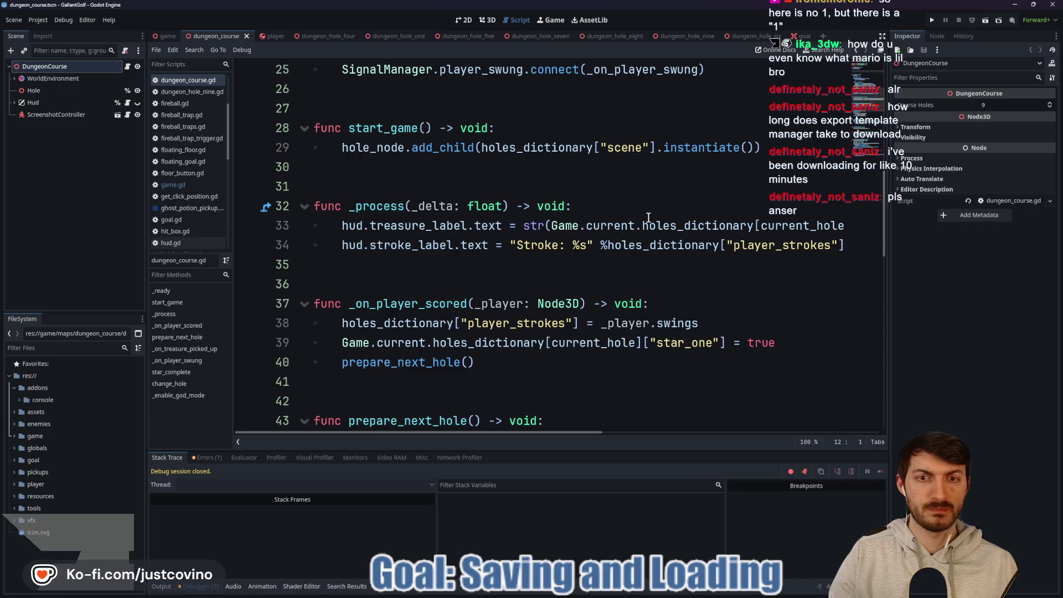
double_click(796, 225)
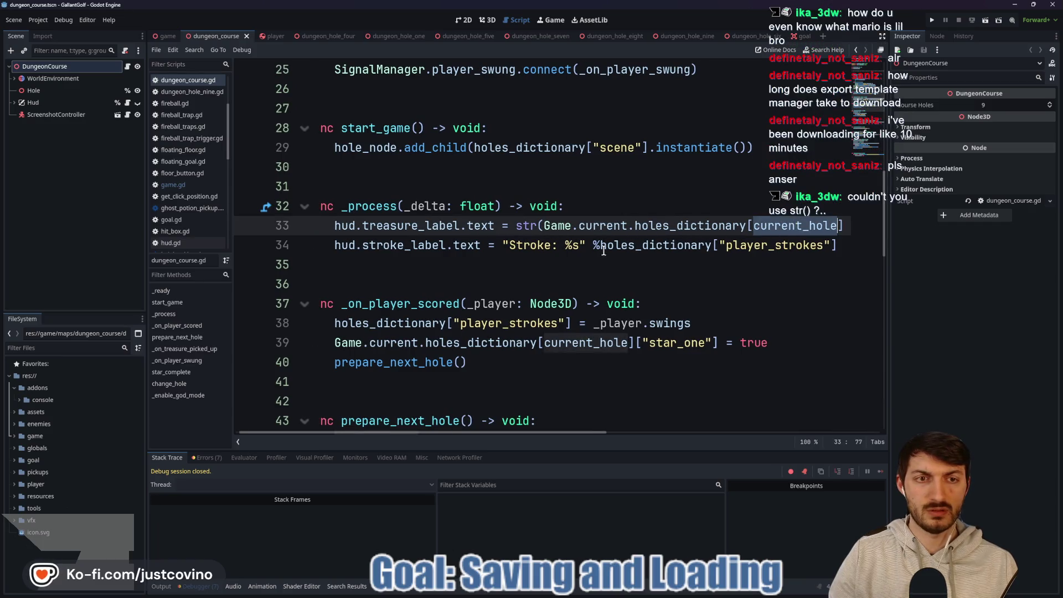
Run the project to test loading the holes dictionary.
click(574, 267)
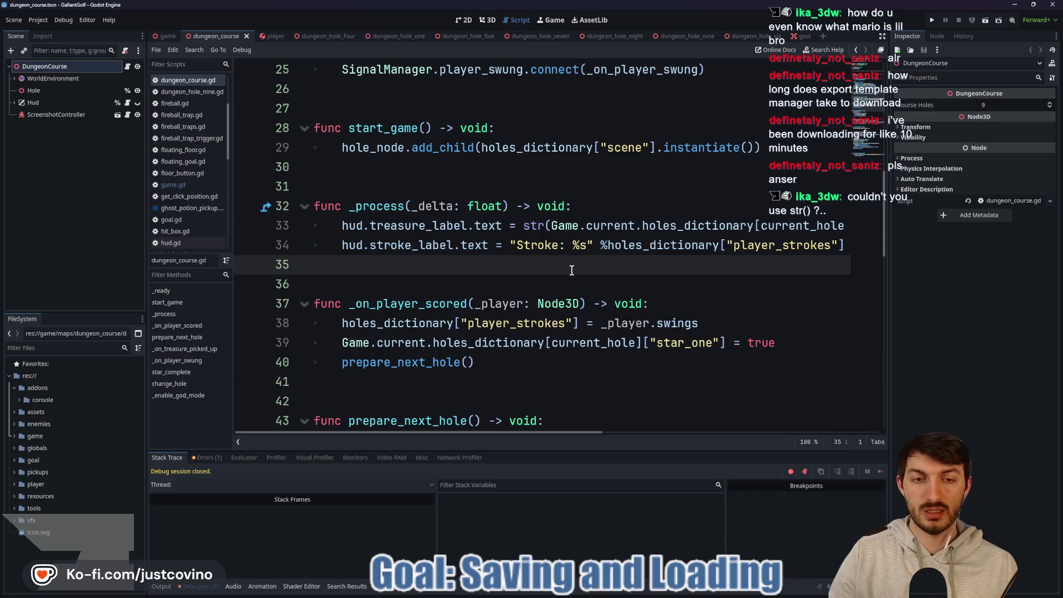
scroll(675, 260, down, 4)
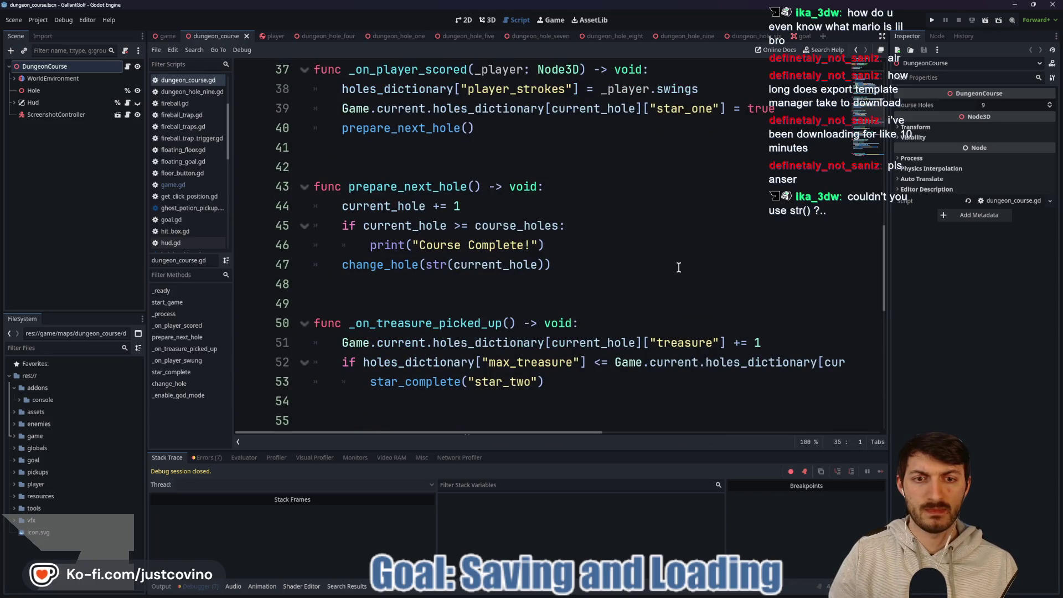
click(931, 22)
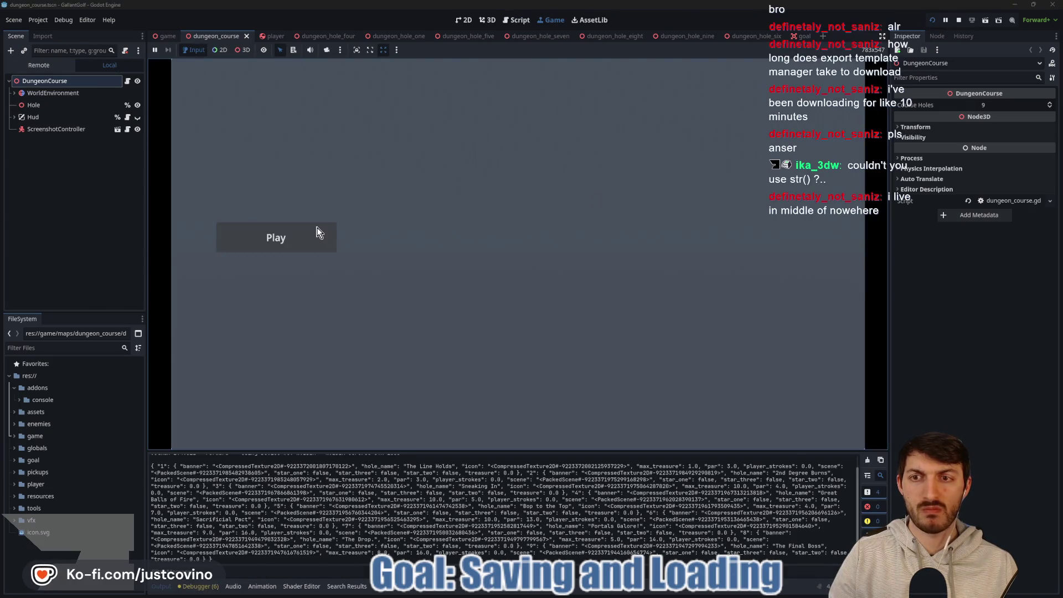
Start play to hit the out-of-bounds error, then strip int( from line 32's index.
click(315, 231)
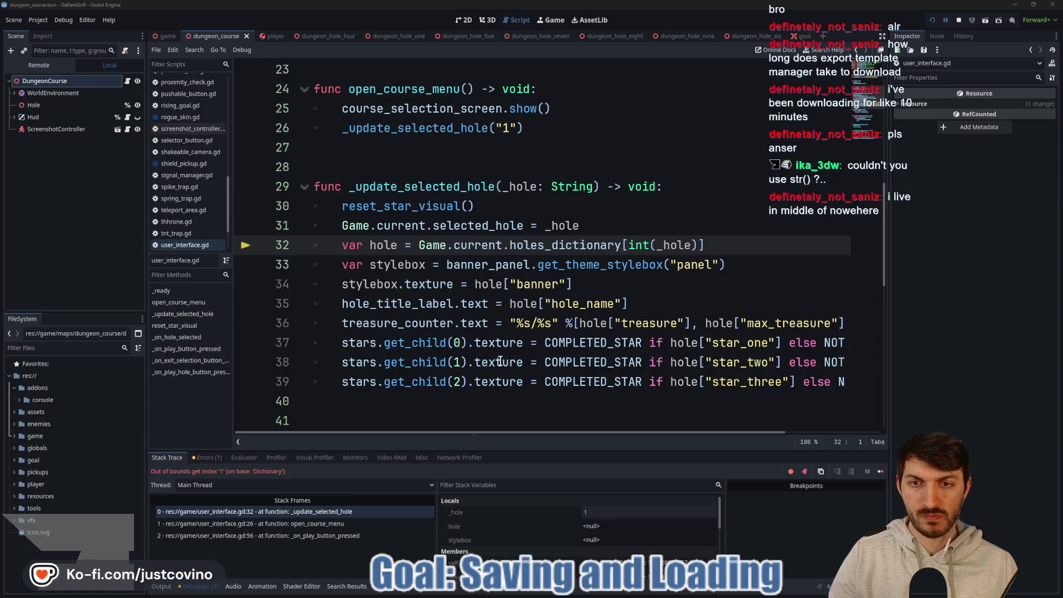
click(685, 245)
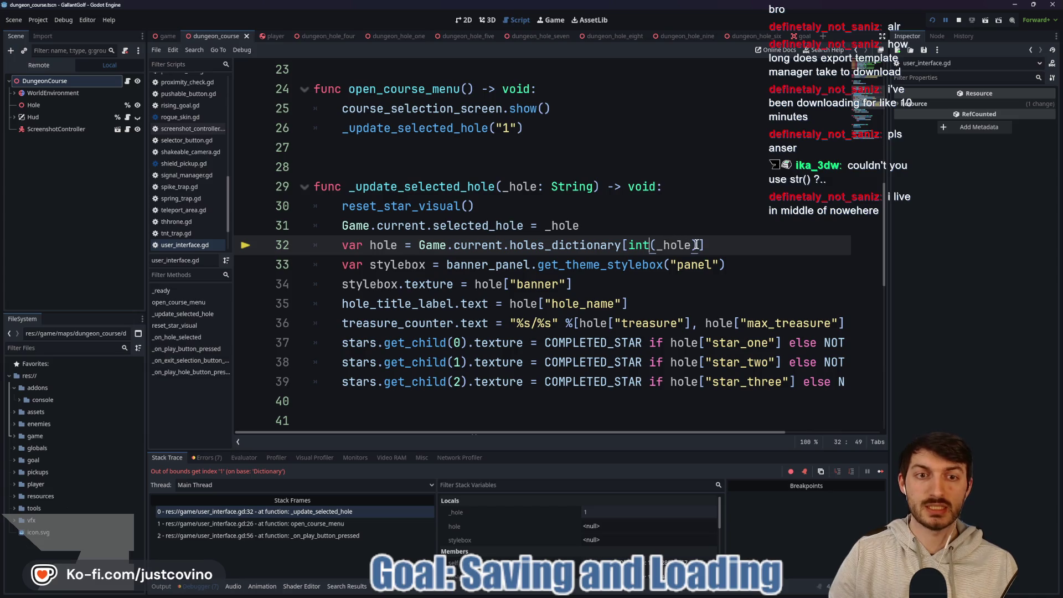
drag(657, 244, 628, 245)
key(BackSpace)
Remove the leftover parenthesis so line 32 reads holes_dictionary[_hole], save, and relaunch.
key(Right)
key(Right)
key(Right)
key(Delete)
key(ctrl+s)
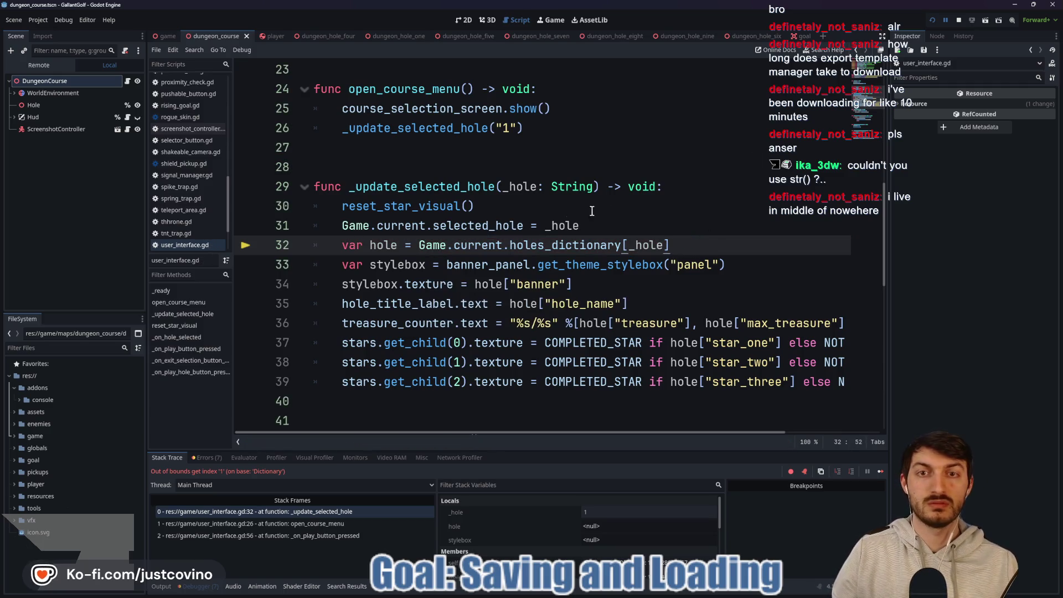
scroll(527, 220, up, 4)
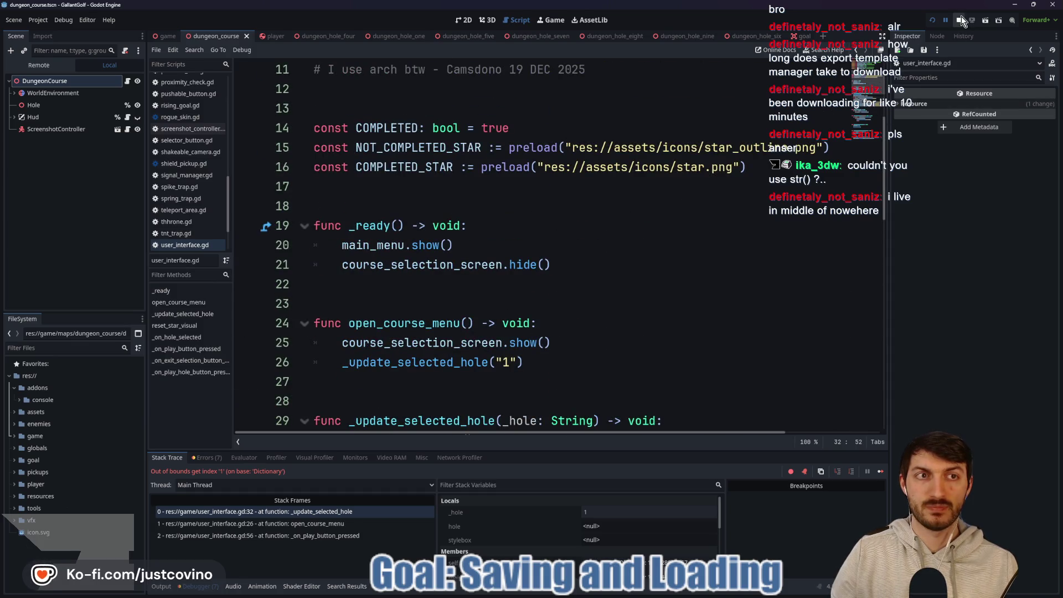
click(933, 21)
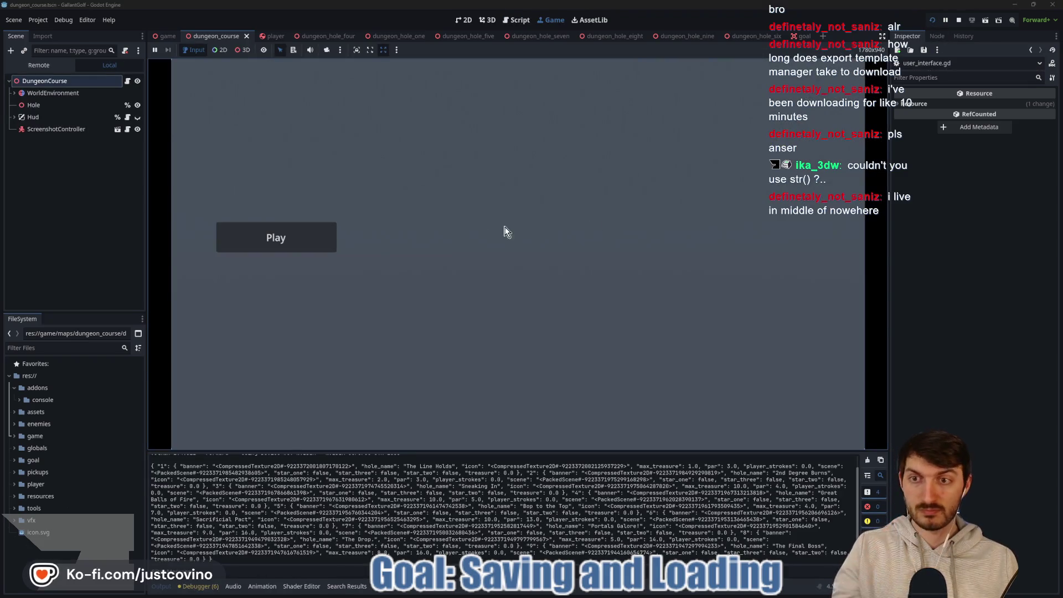
Press Play and go to the end of failing line 34, which assigns a String banner texture.
click(275, 237)
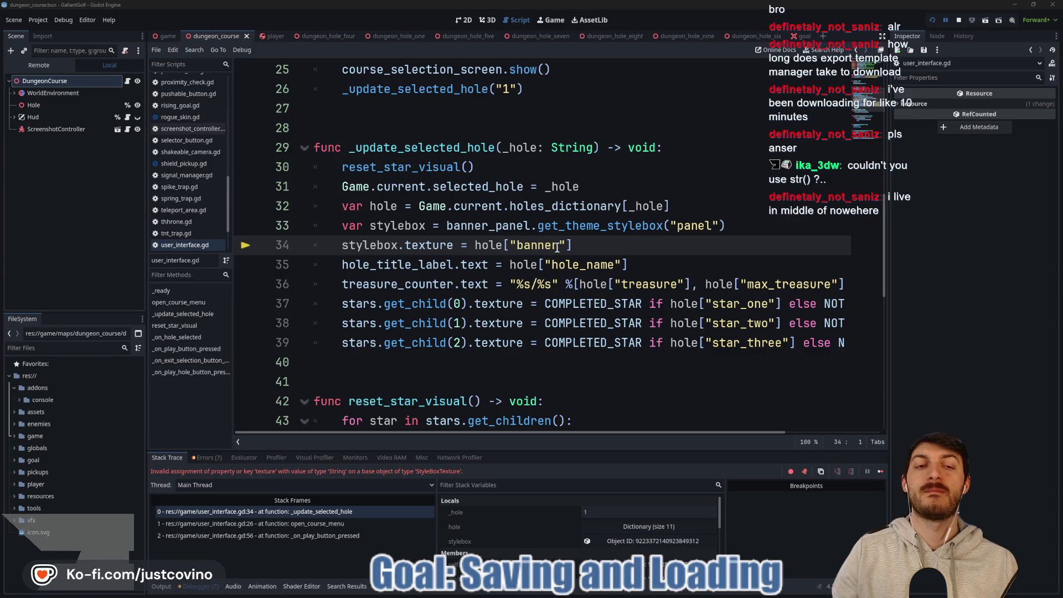
click(577, 245)
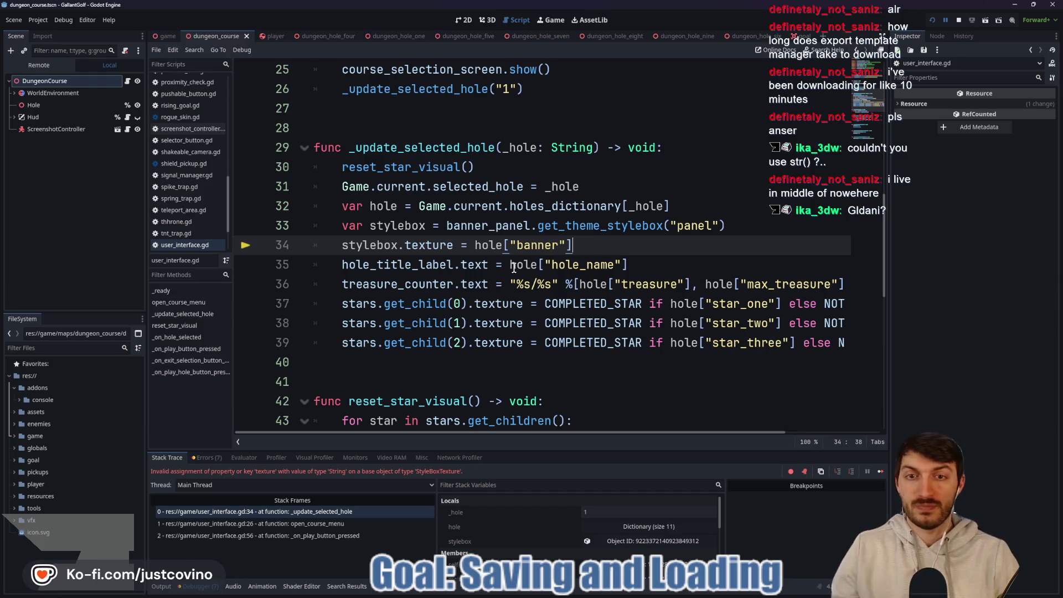
Wrap line 34's banner as load(hole["banner"]), save user_interface.gd, and rerun the project.
text(load()
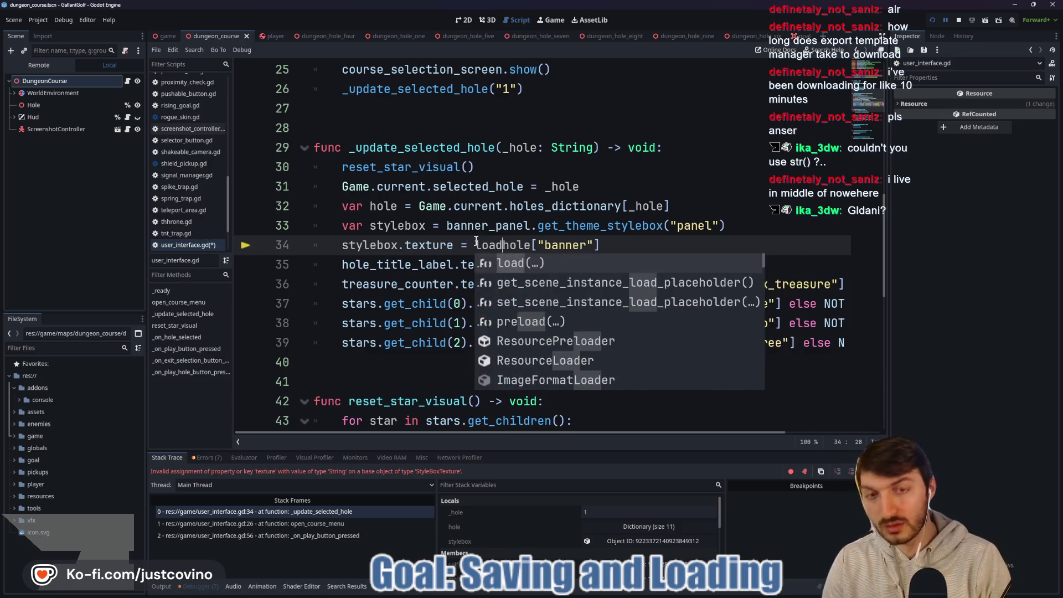
click(641, 245)
text())
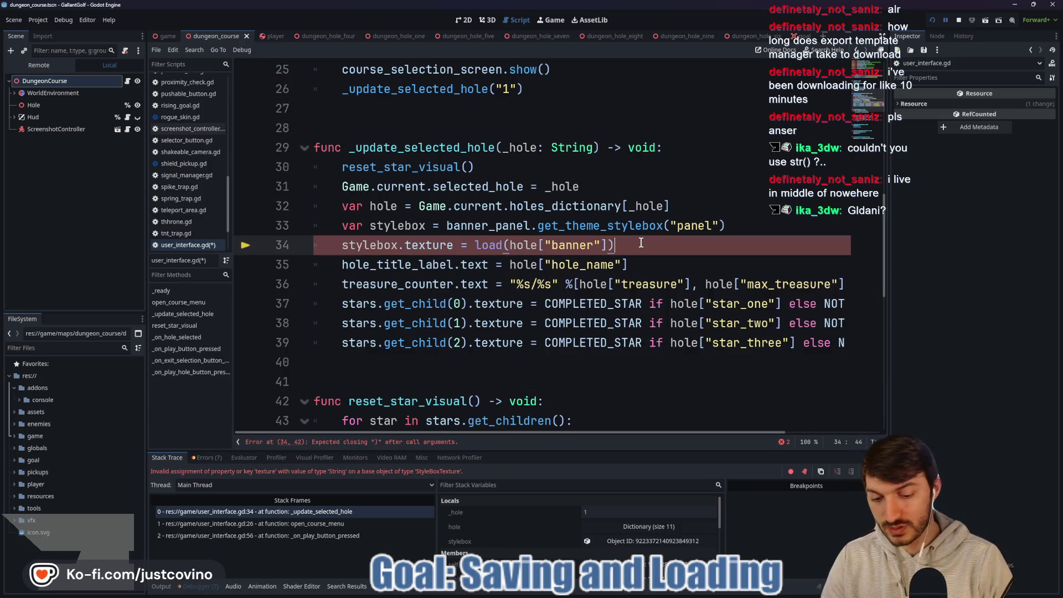
key(ctrl+s)
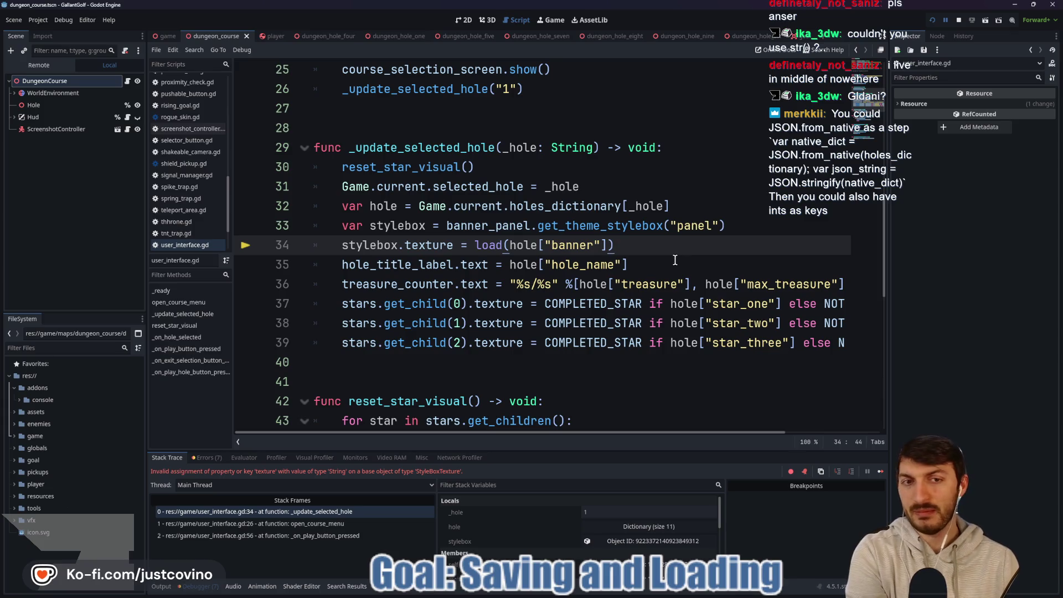
click(673, 260)
click(933, 19)
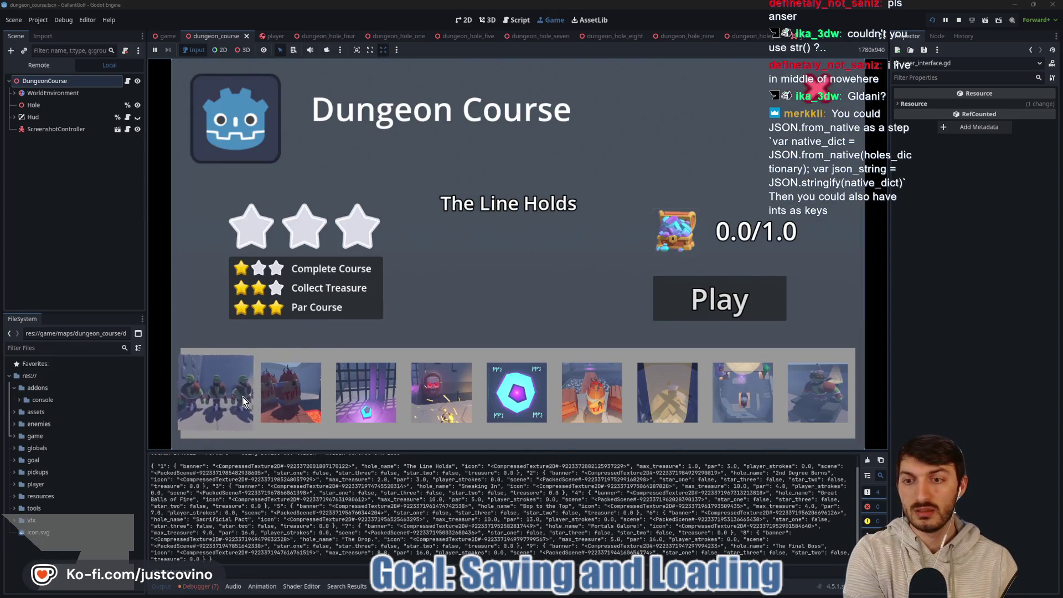
Preview 2nd Degree Burns, Portals Galore! and The Drop., return to The Line Holds, then stop.
click(305, 392)
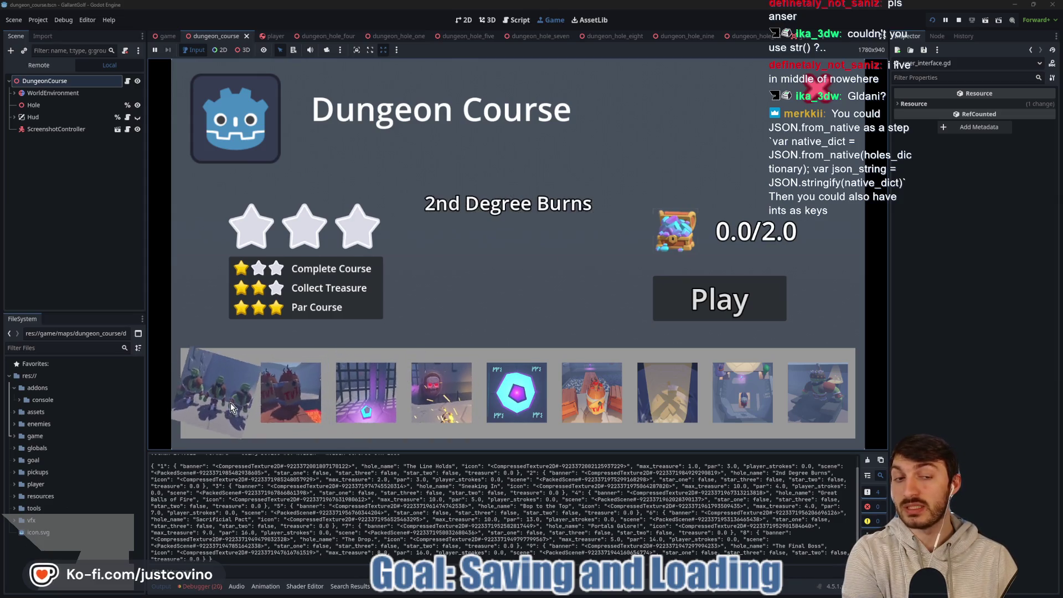
click(660, 393)
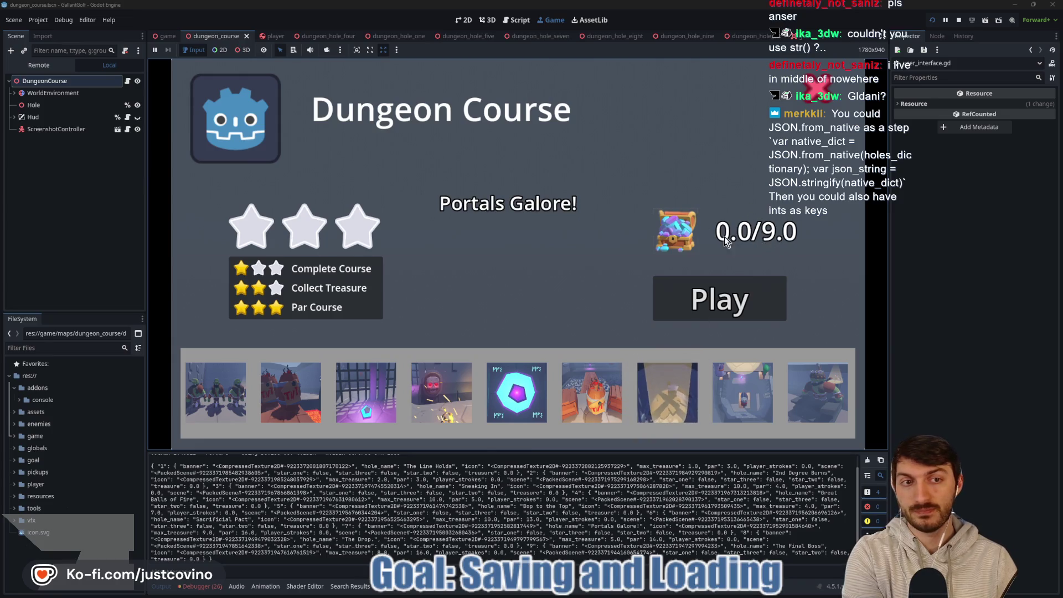
click(737, 400)
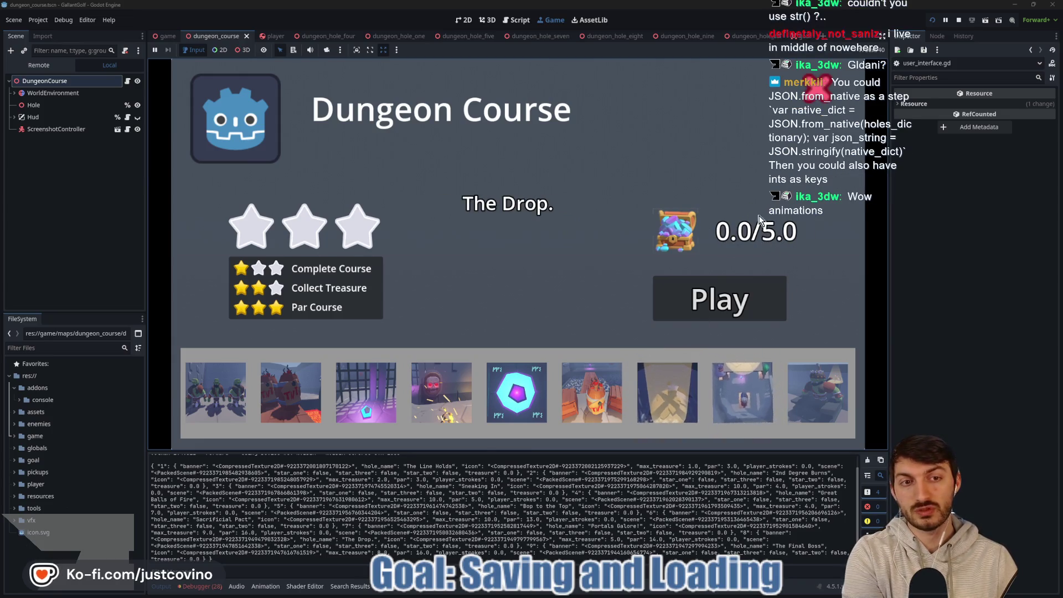
click(433, 405)
click(365, 396)
click(291, 396)
click(215, 396)
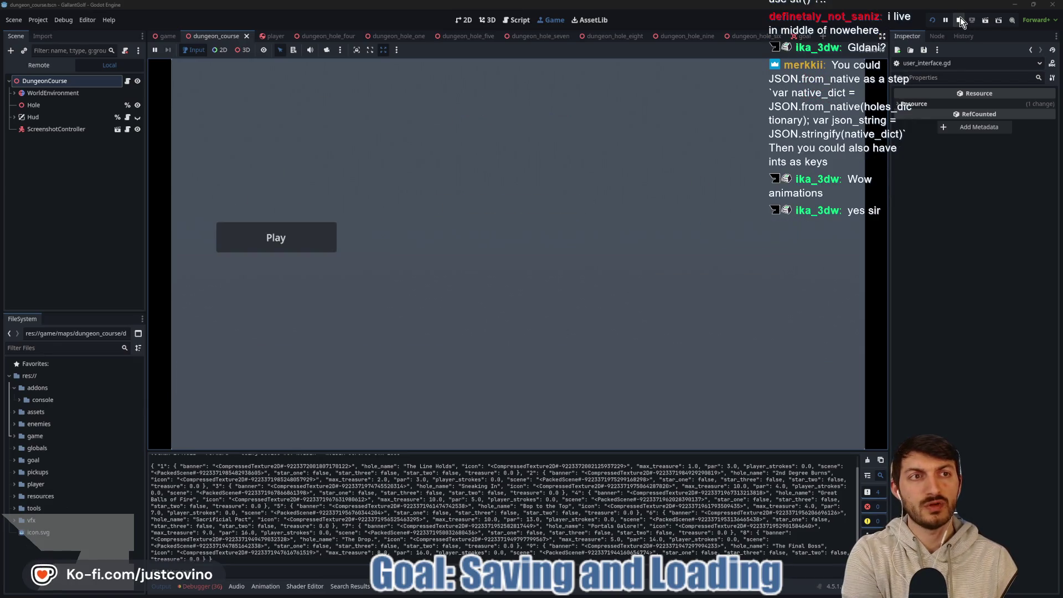
click(960, 17)
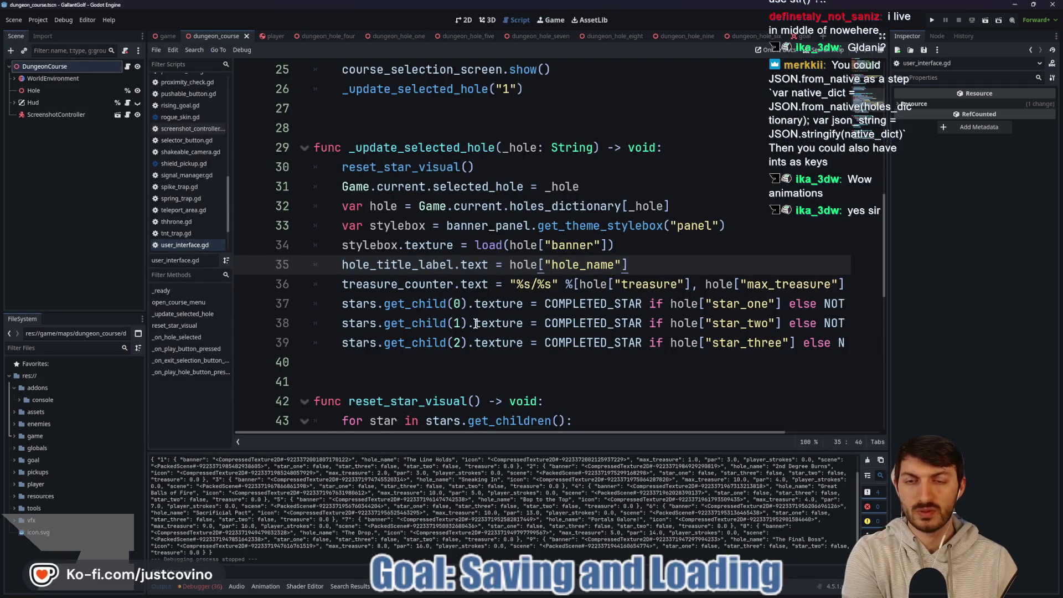
Clear the output log and open the Game scene's game.gd script.
click(867, 459)
scroll(509, 347, down, 6)
scroll(508, 347, up, 1)
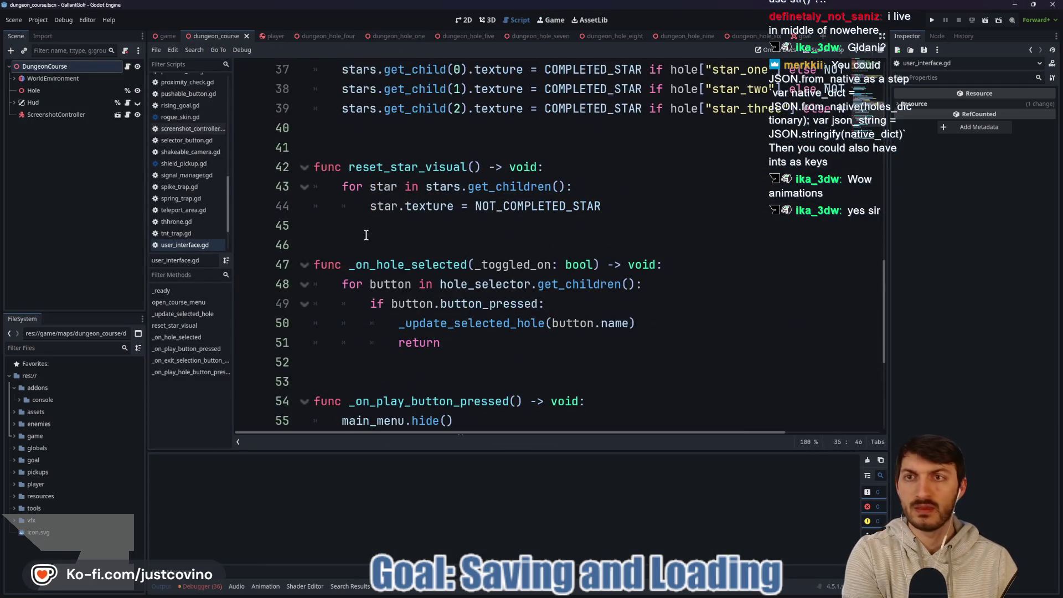
click(164, 36)
click(128, 66)
Select preload( on the hole 9 icon line and review the holes_dictionary entries.
scroll(465, 321, down, 6)
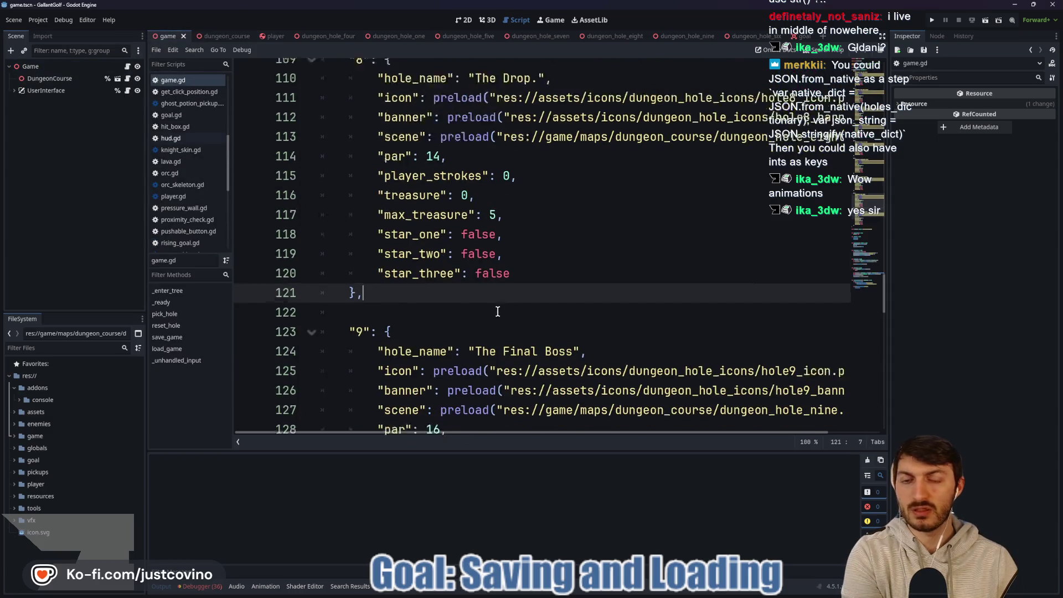
scroll(463, 310, up, 3)
click(475, 225)
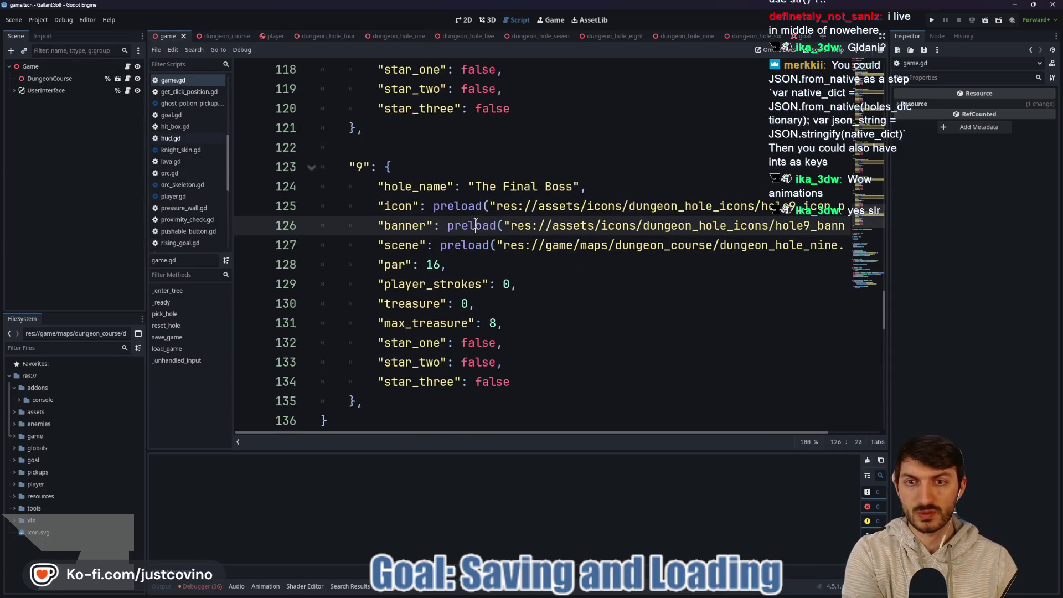
double_click(573, 225)
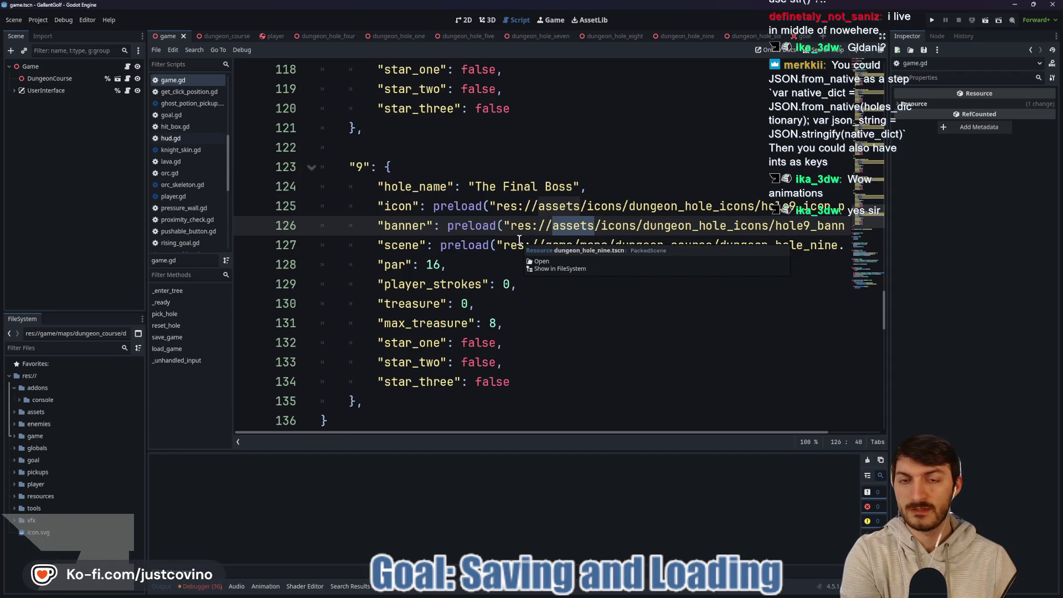
double_click(460, 206)
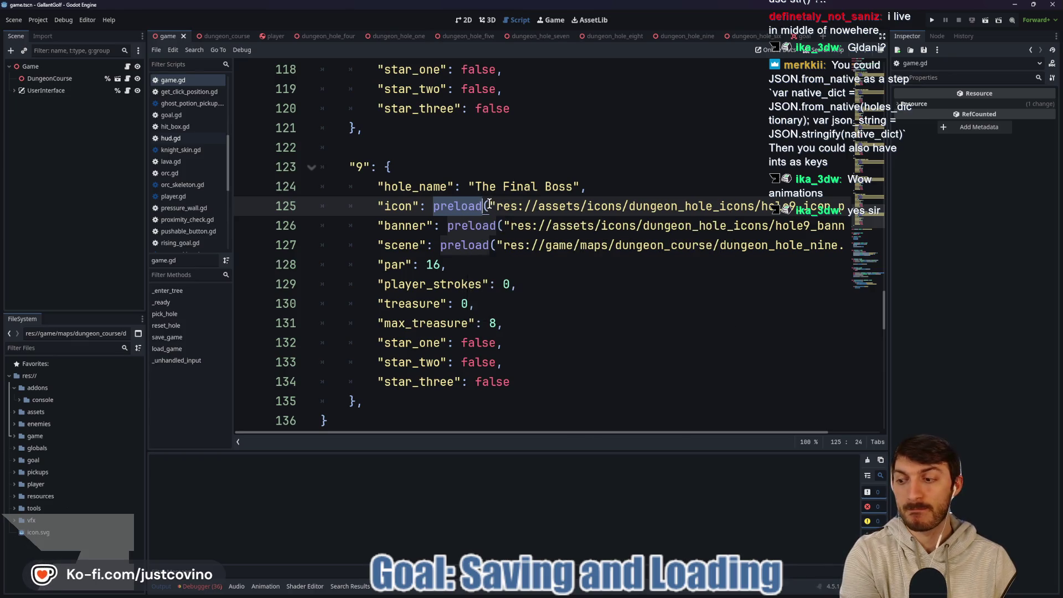
click(488, 206)
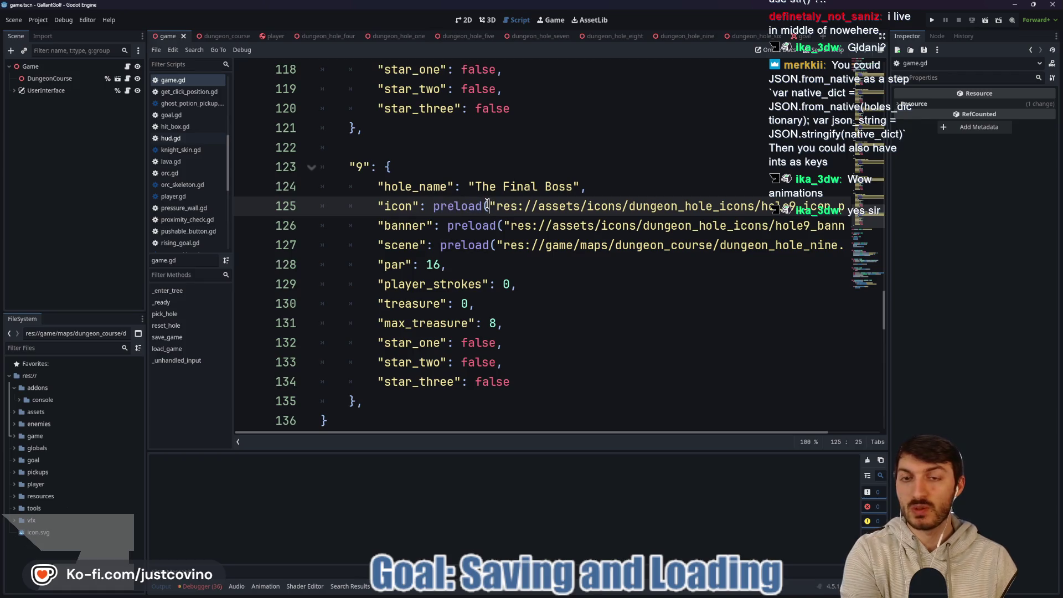
drag(487, 205, 432, 203)
scroll(607, 219, up, 5)
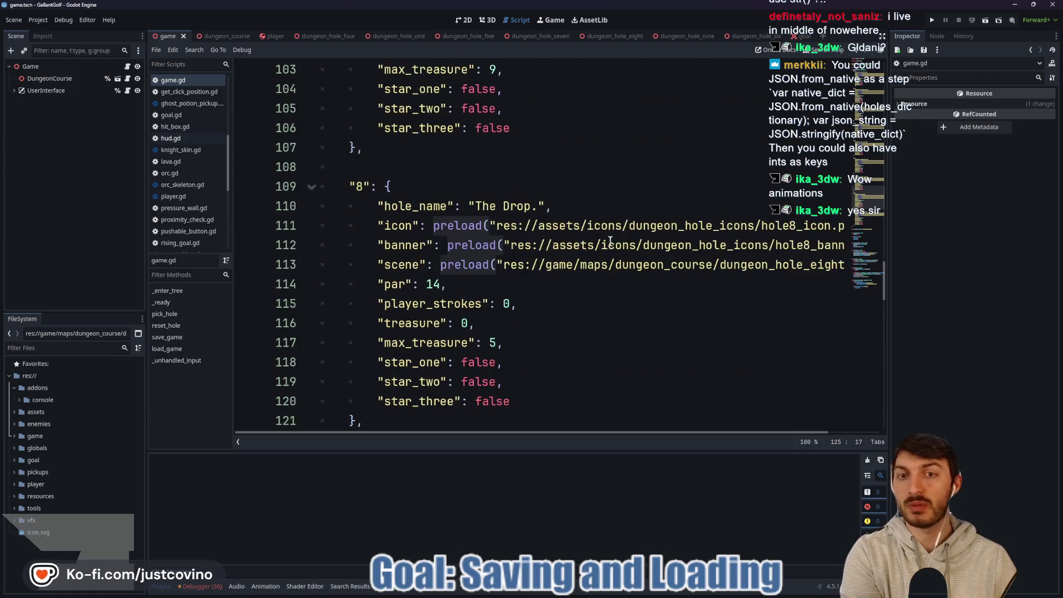
scroll(637, 238, down, 5)
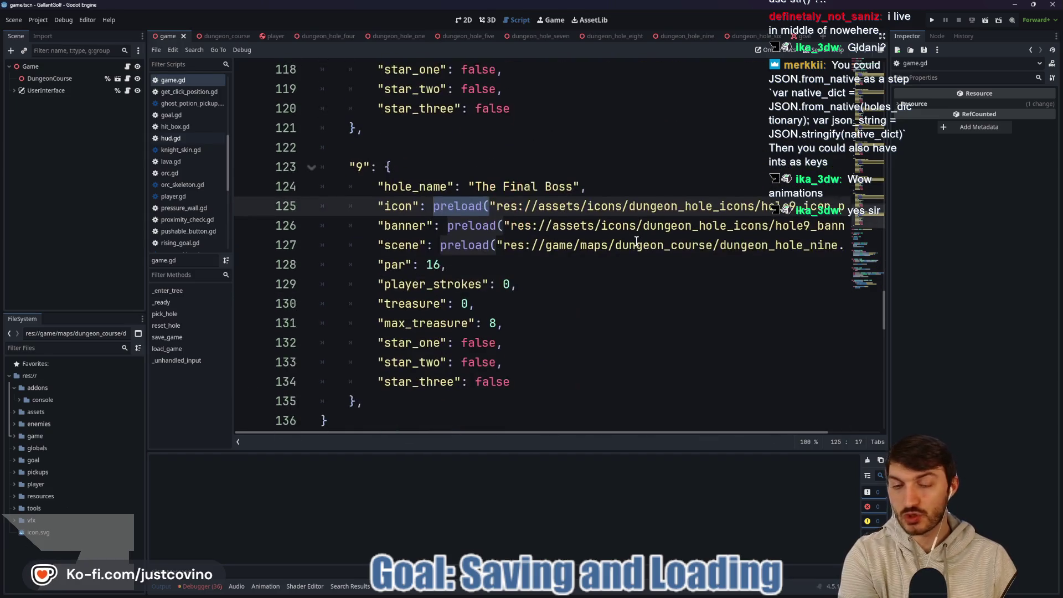
scroll(612, 241, down, 6)
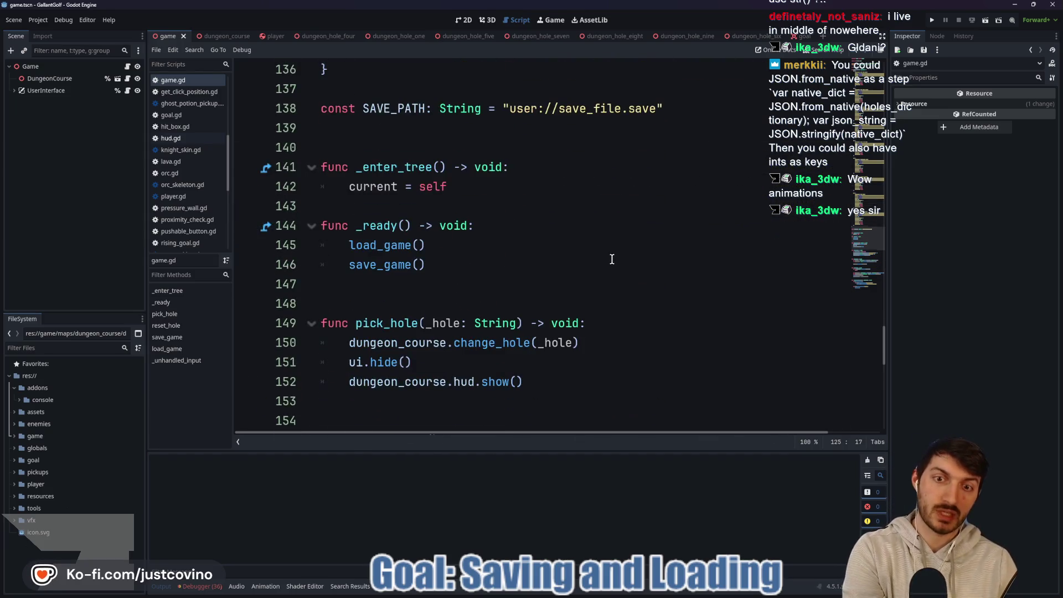
scroll(611, 259, up, 7)
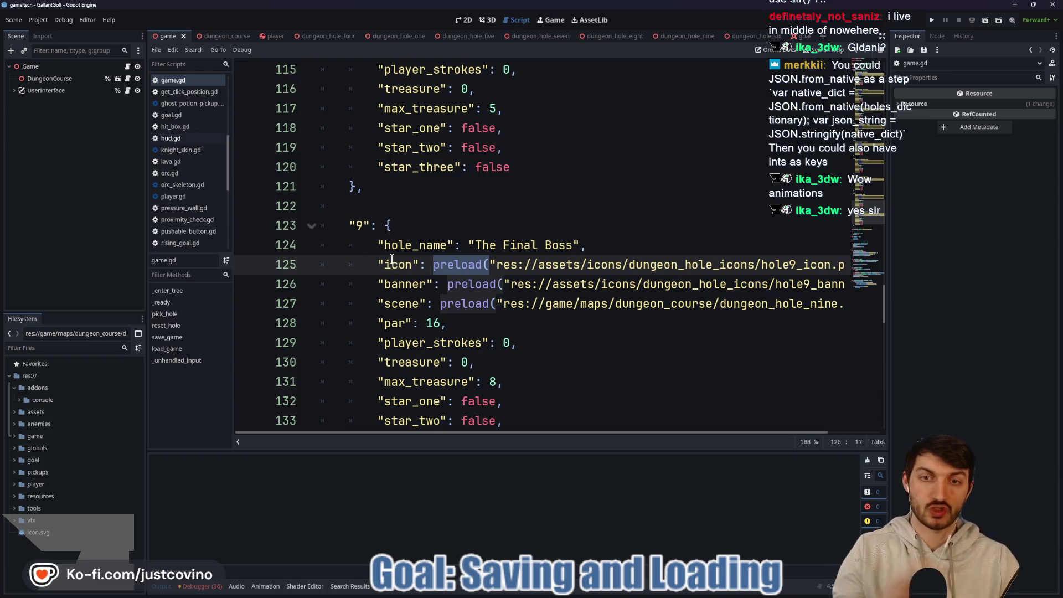
scroll(548, 238, up, 18)
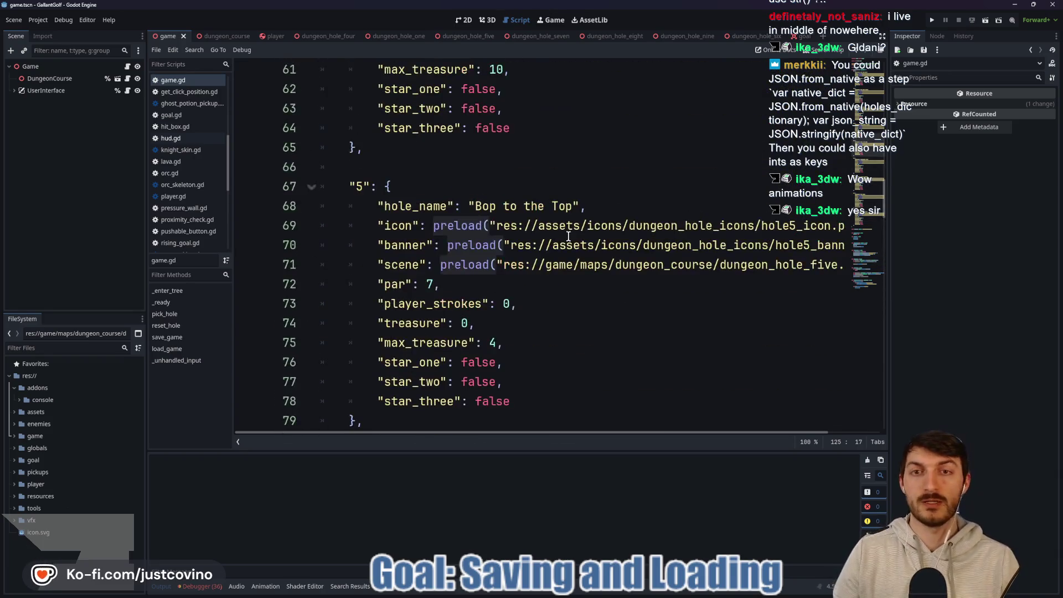
scroll(567, 236, up, 5)
Collapse the bottom output area and select the word preload on line 13.
click(162, 586)
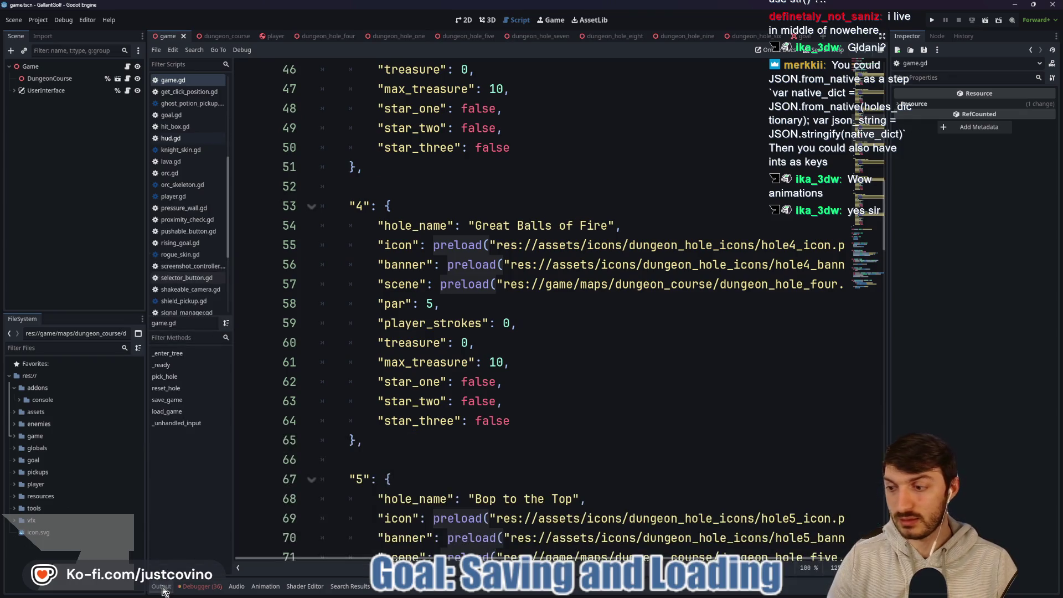
scroll(576, 327, up, 7)
scroll(568, 315, up, 8)
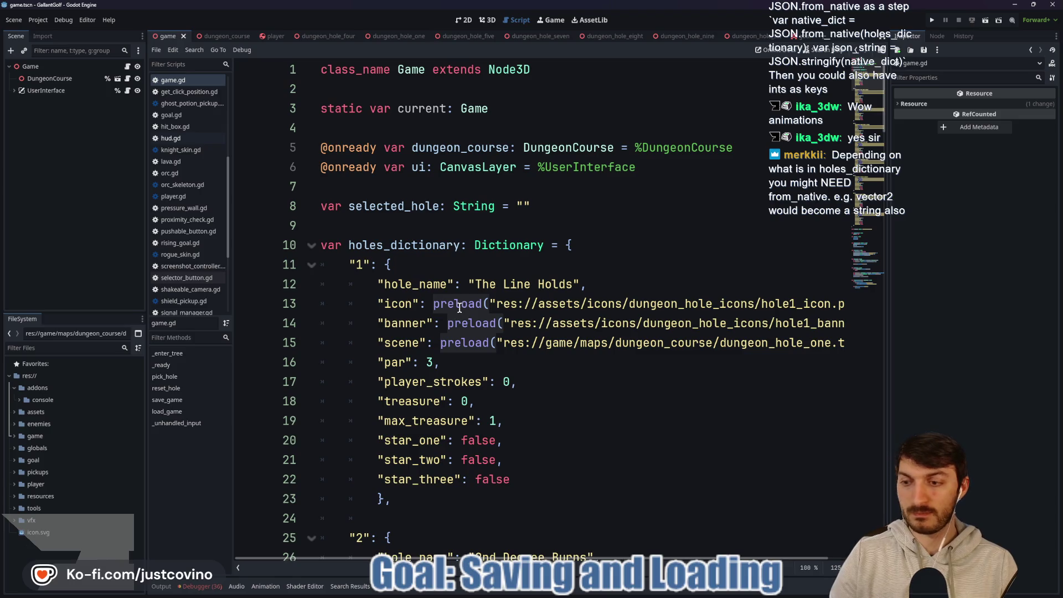
click(461, 304)
drag(433, 304, 487, 303)
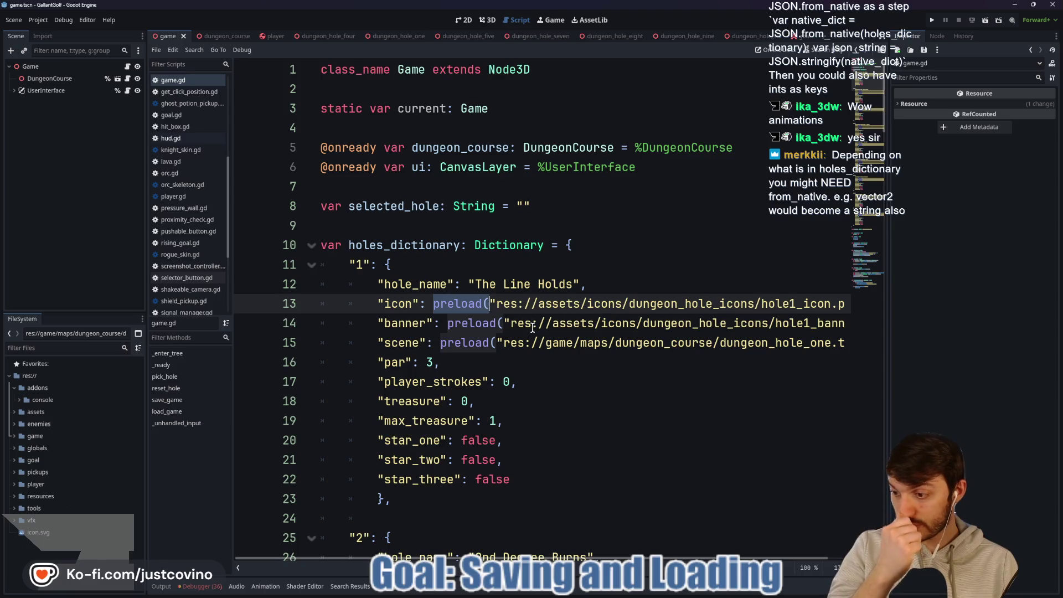
mouse_move(526, 334)
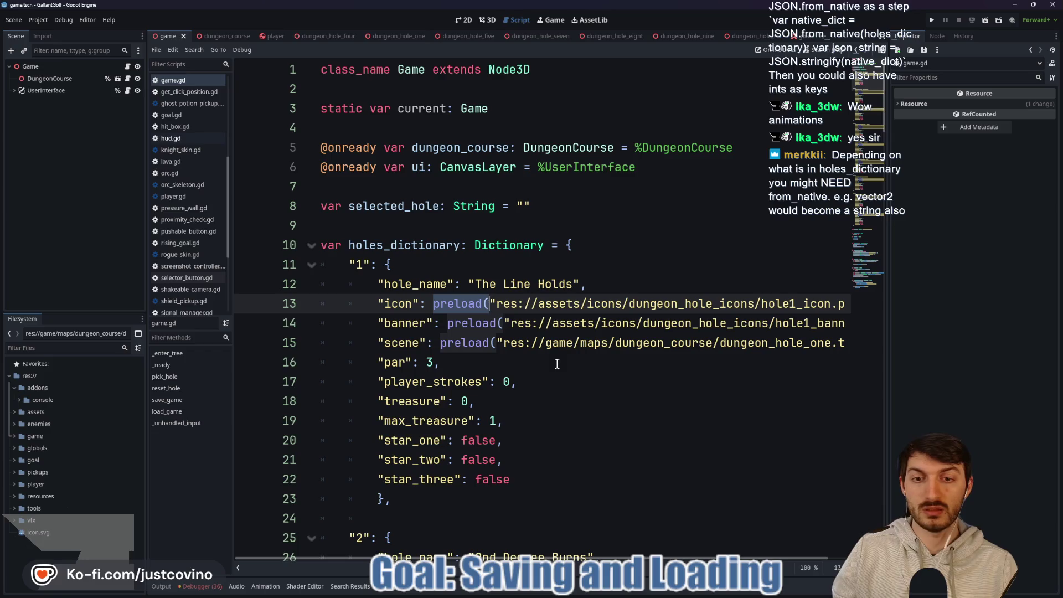
scroll(557, 363, down, 2)
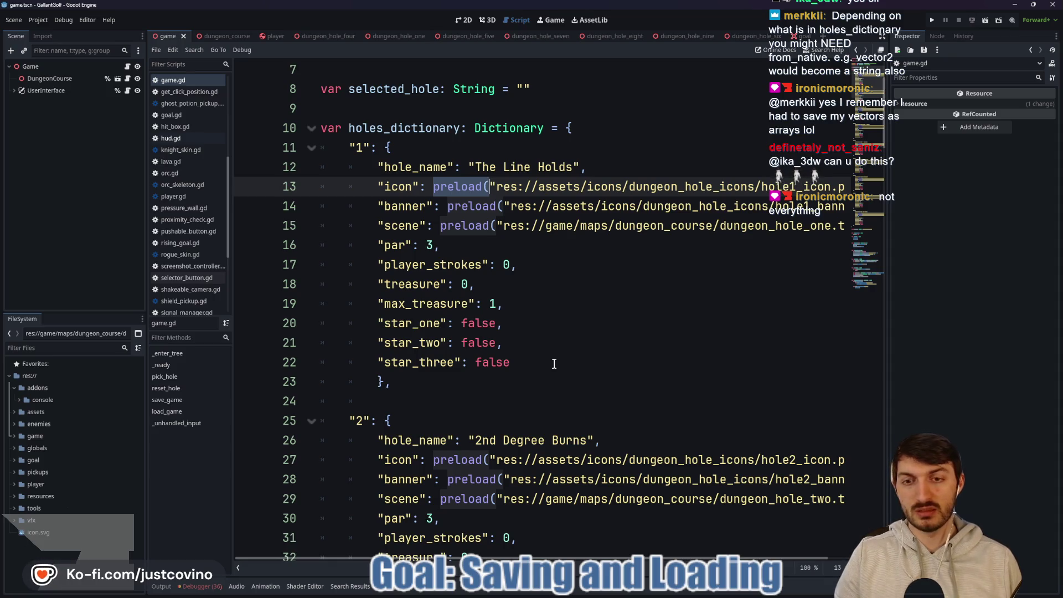
key(alt+Tab)
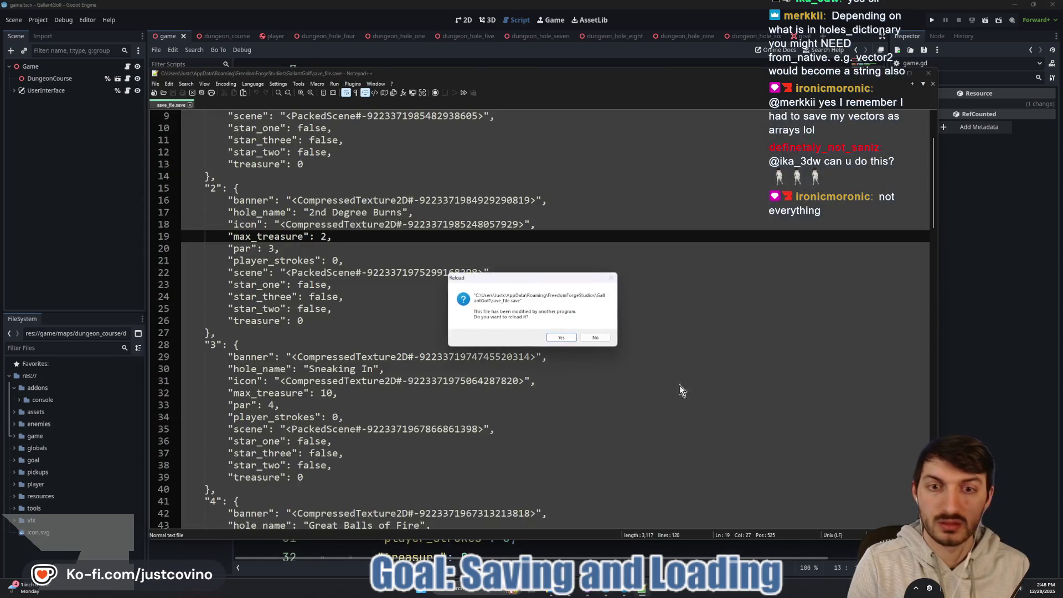
Reload save_file.save, inspect hole 2's PackedScene reference and max_treasure 2.0, then return to Godot.
click(561, 337)
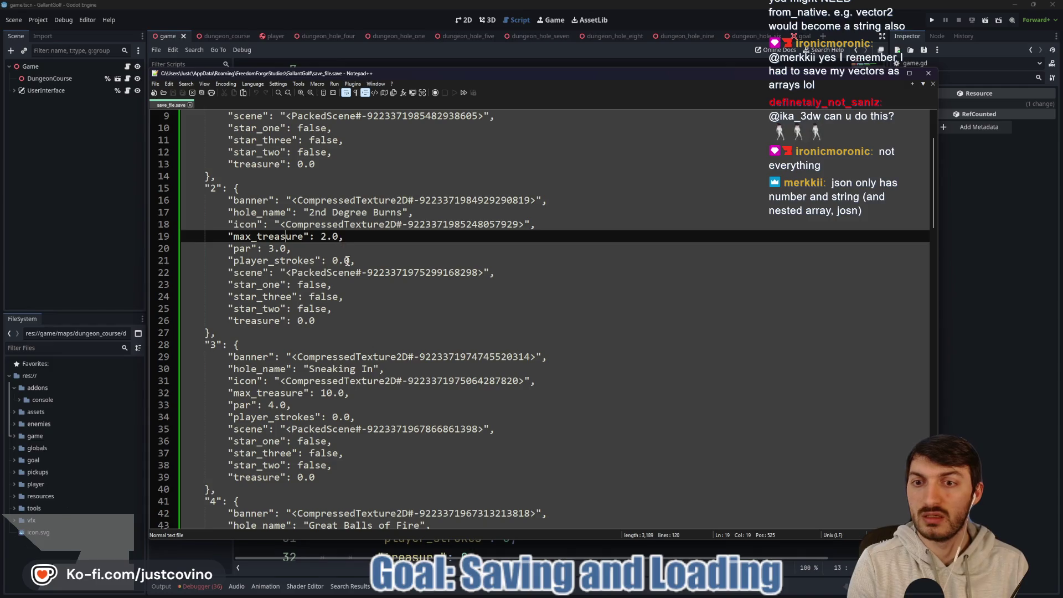
click(358, 272)
click(477, 273)
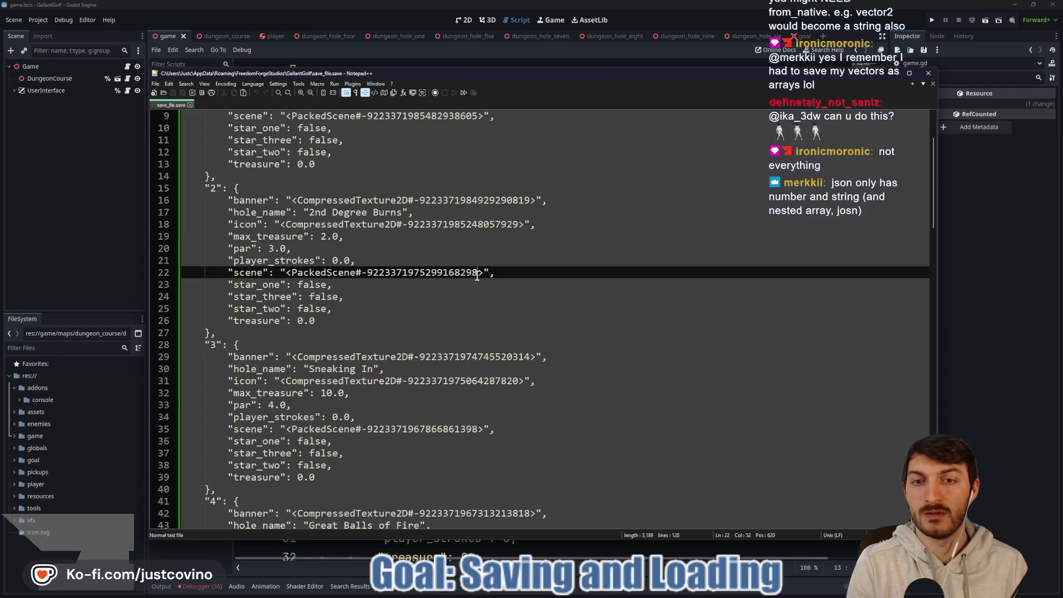
drag(482, 274, 286, 273)
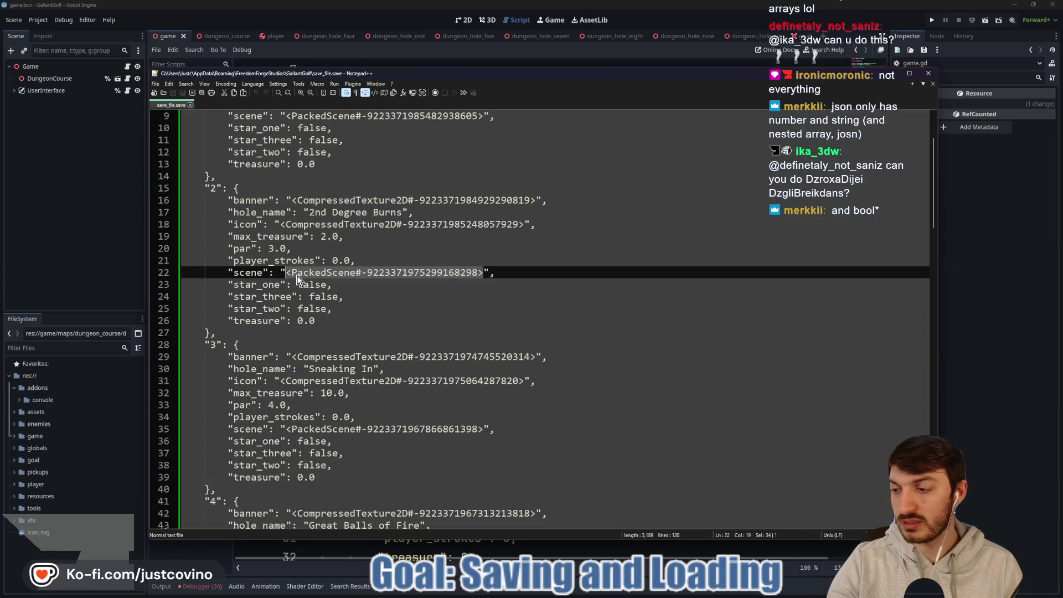
click(336, 238)
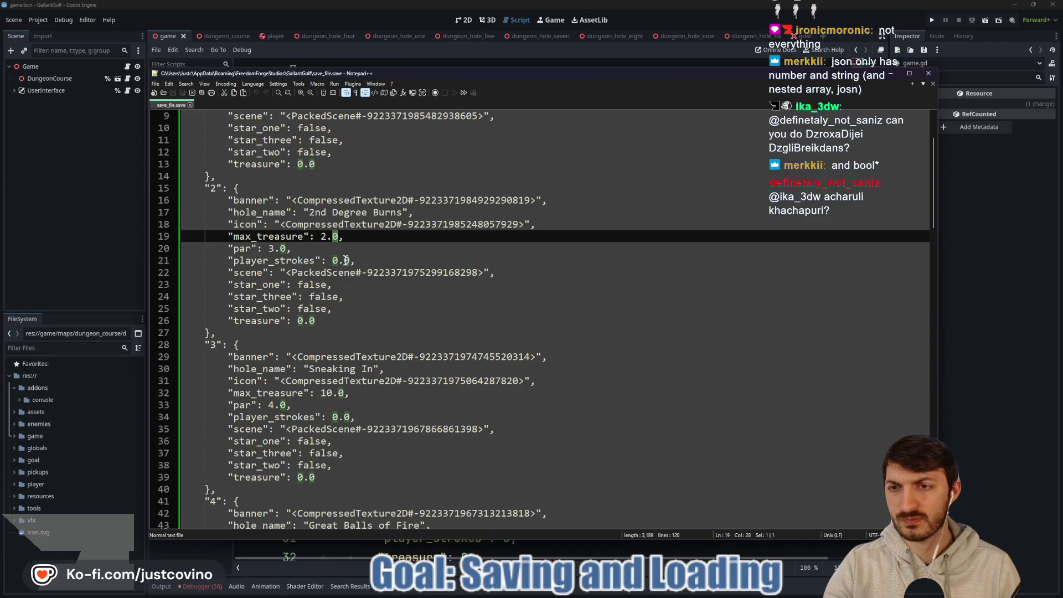
click(148, 266)
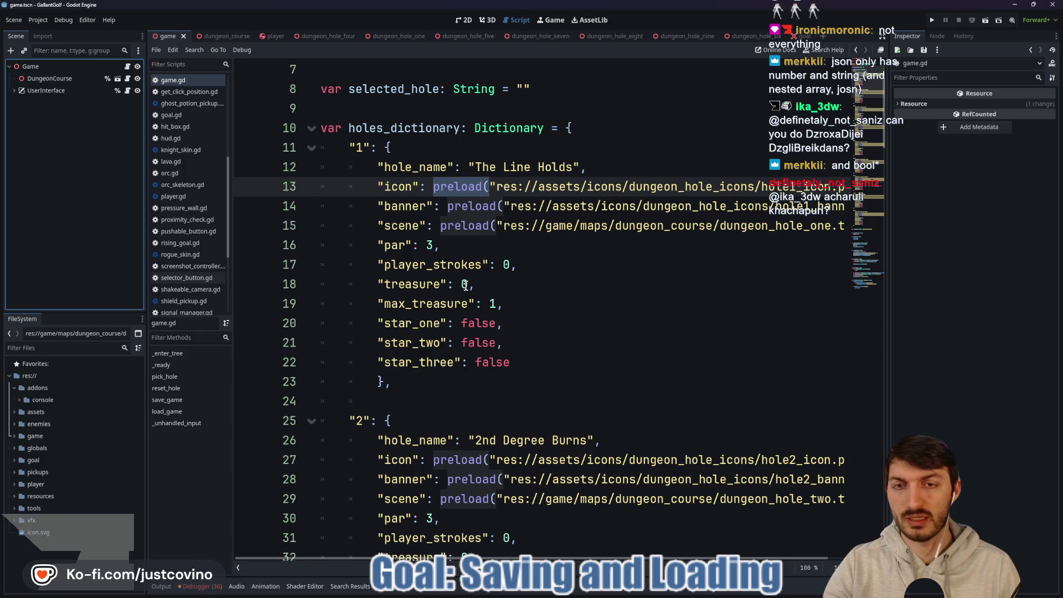
Multi-select every preload( call from line 13 through hole 9 with Ctrl+D and delete them.
double_click(472, 190)
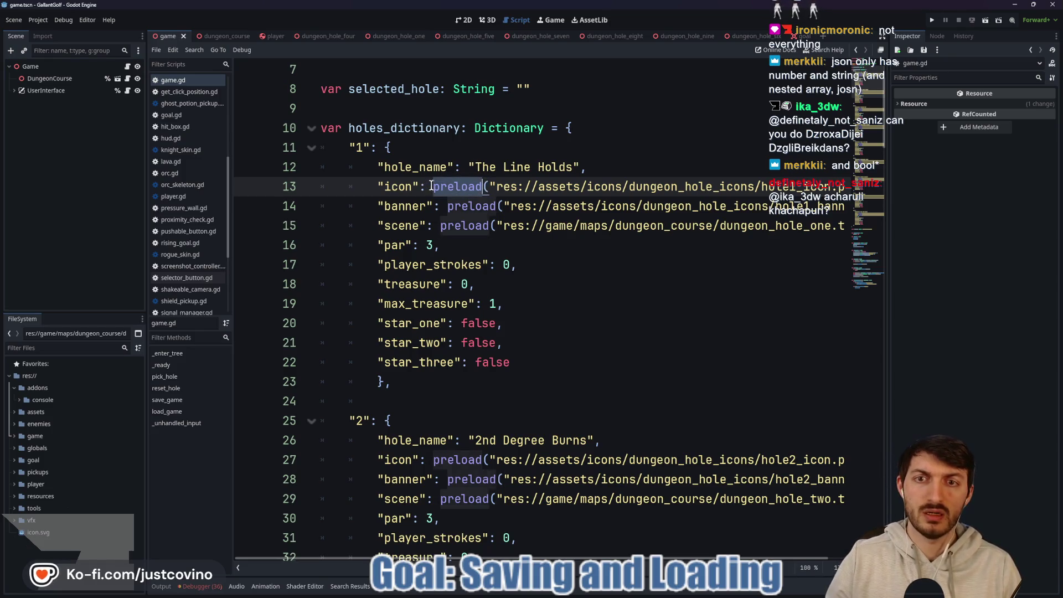
key(ctrl+d)
key(ctrl+d)
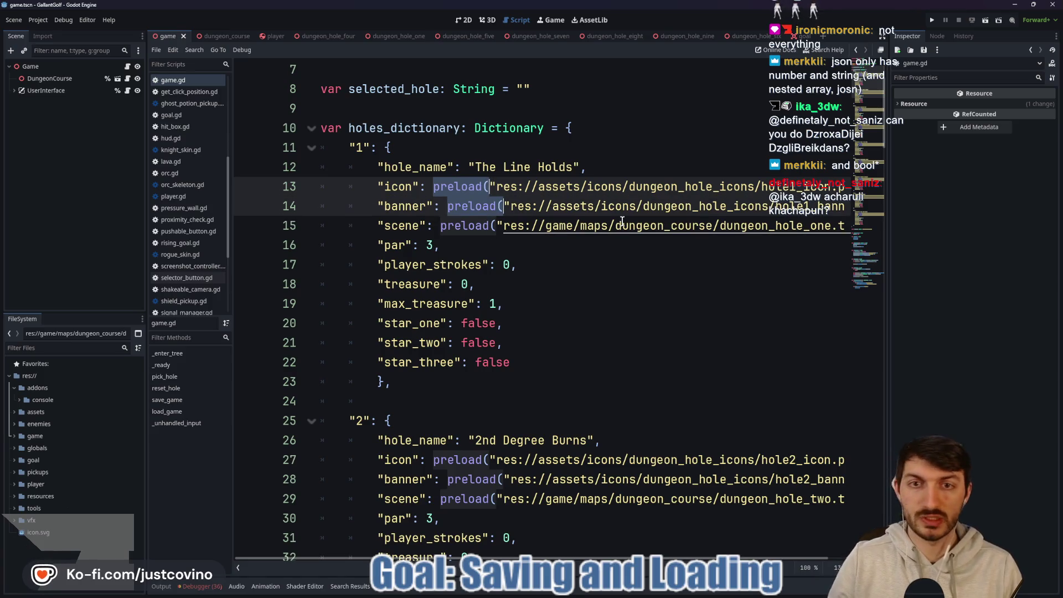
key(ctrl+d)
key(ctrl+d)
key(ctrl+d)
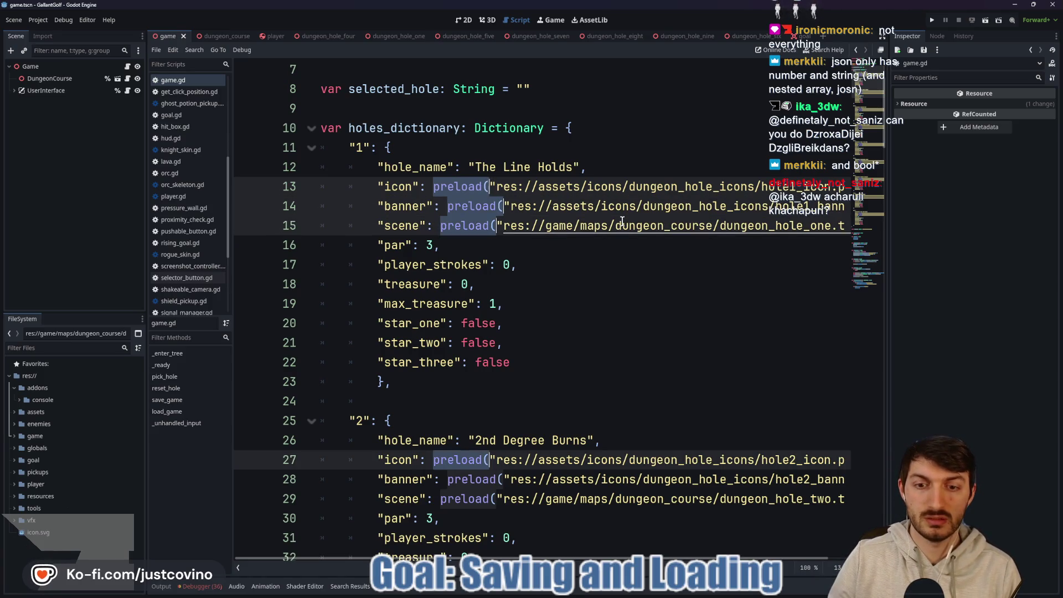
scroll(622, 221, down, 6)
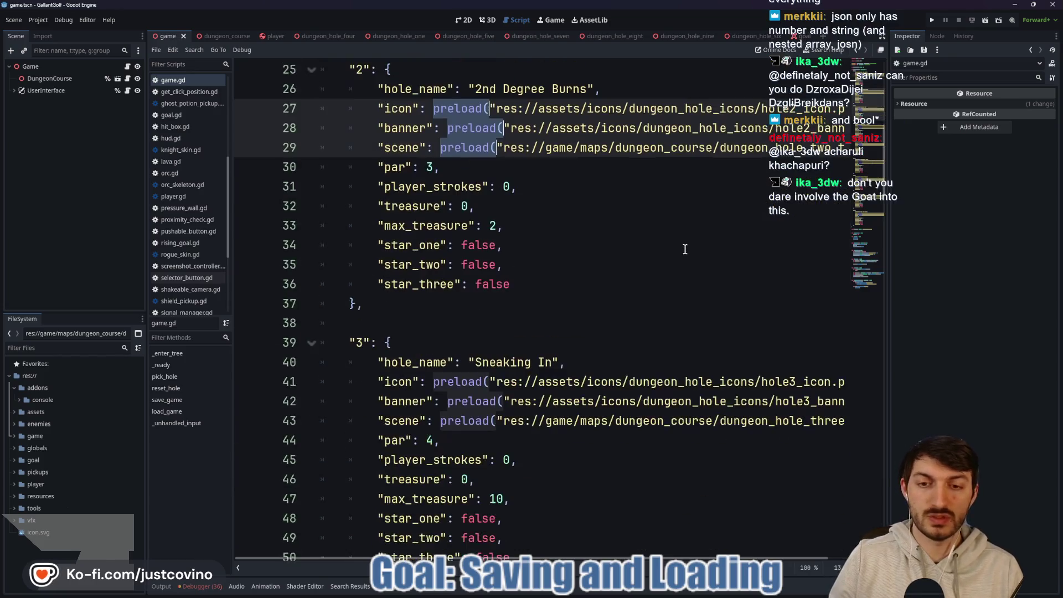
key(ctrl+d)
key(ctrl+d)
key(ctrl+d)
key(ctrl+d)
key(ctrl+d)
key(ctrl+d)
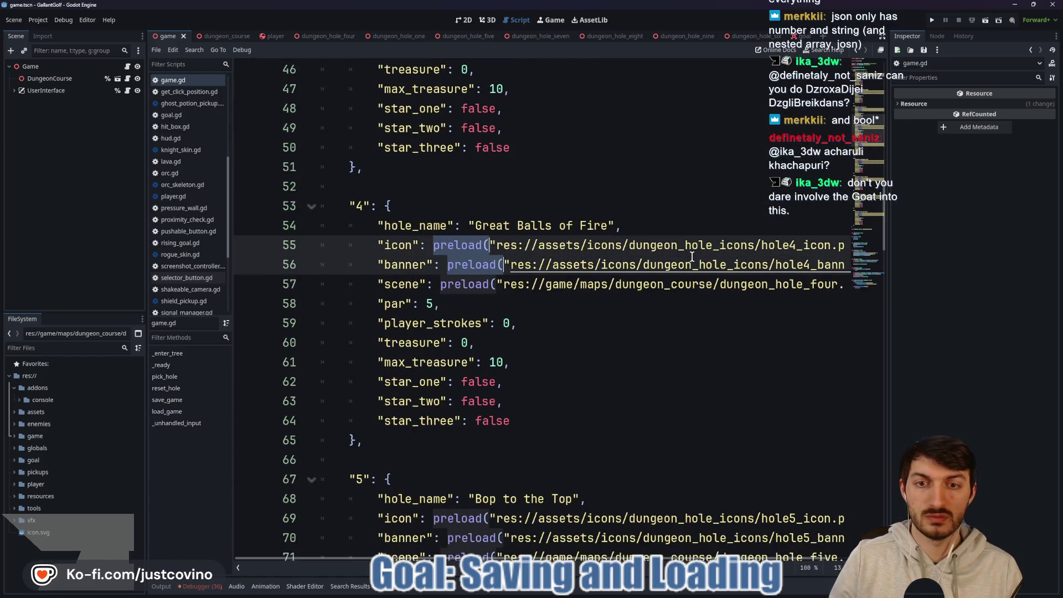
key(ctrl+d)
key(ctrl+d)
key(ctrl+d)
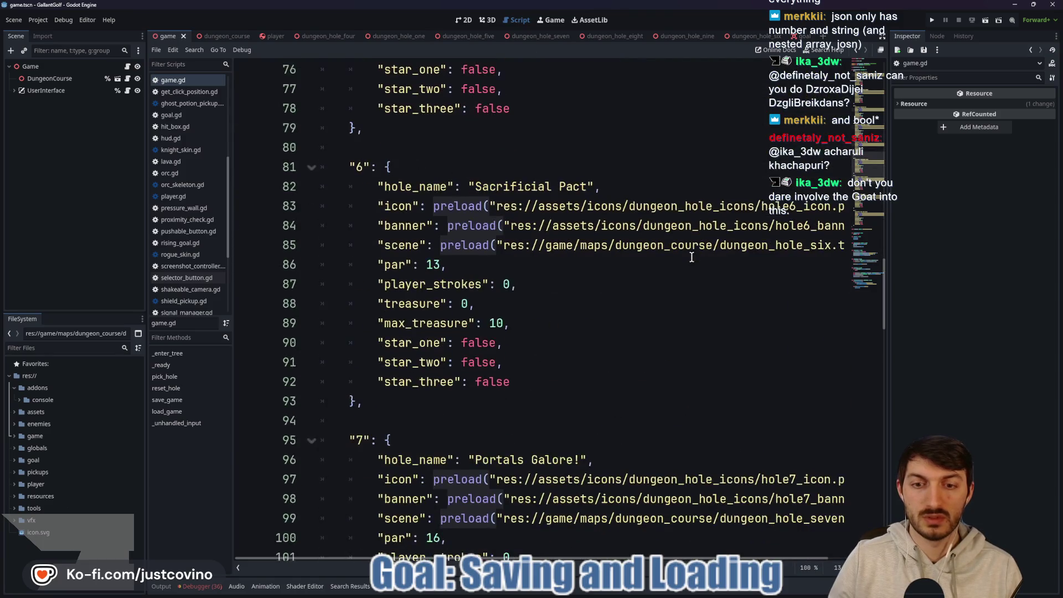
key(ctrl+d)
key(ctrl+d)
key(ctrl+d)
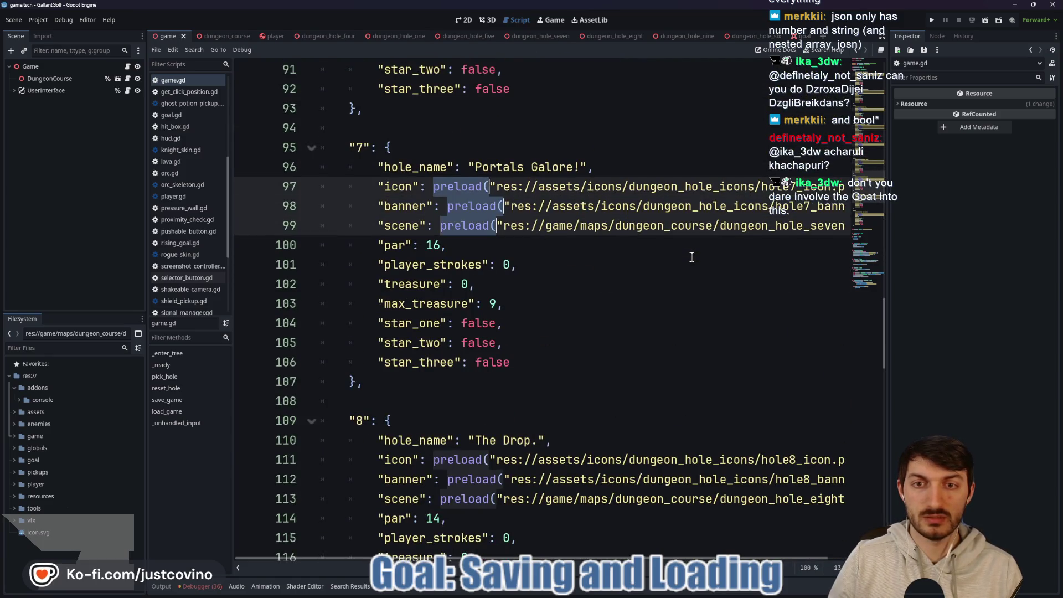
key(ctrl+d)
key(ctrl+d)
key(ctrl+d)
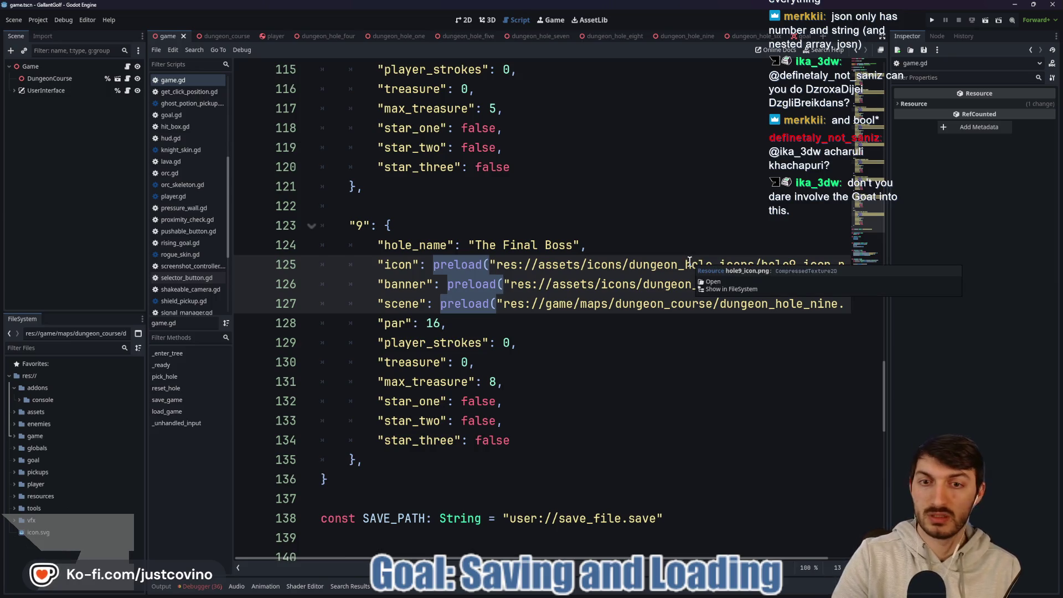
key(BackSpace)
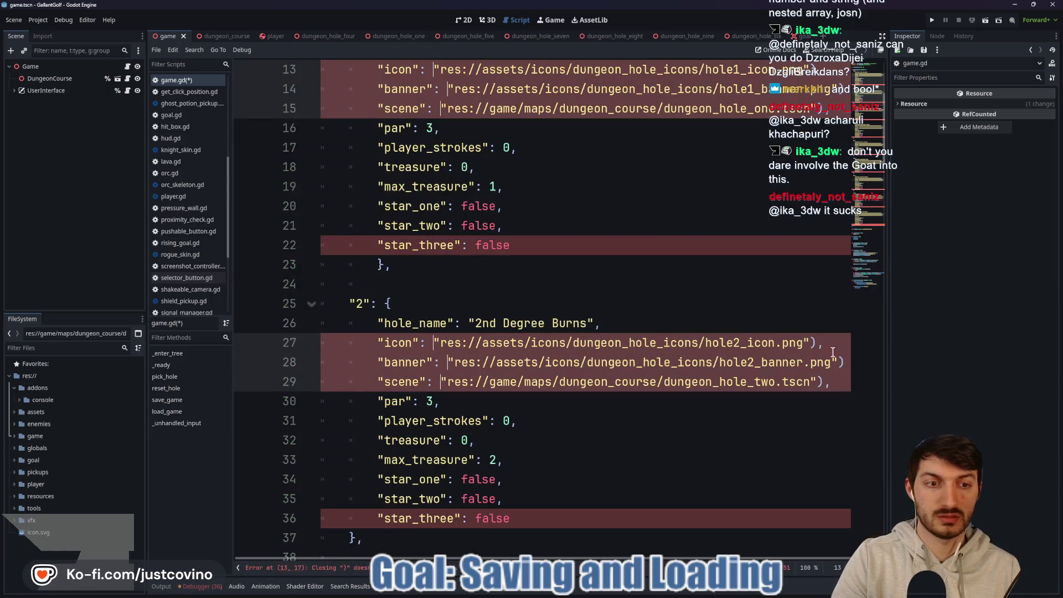
Remove the stray closing parentheses from every holes_dictionary path entry.
scroll(809, 334, up, 4)
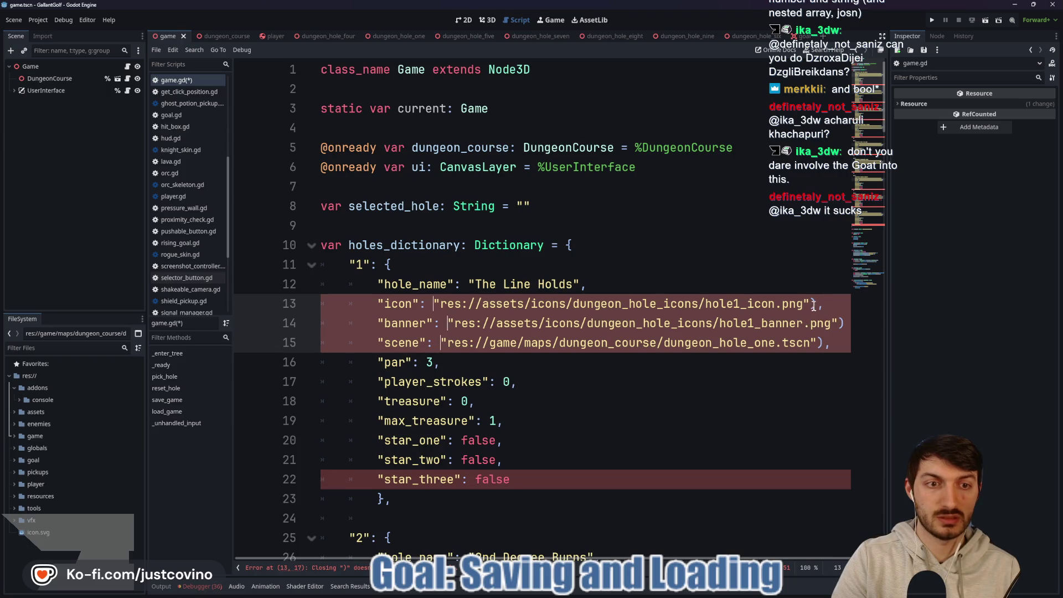
click(814, 305)
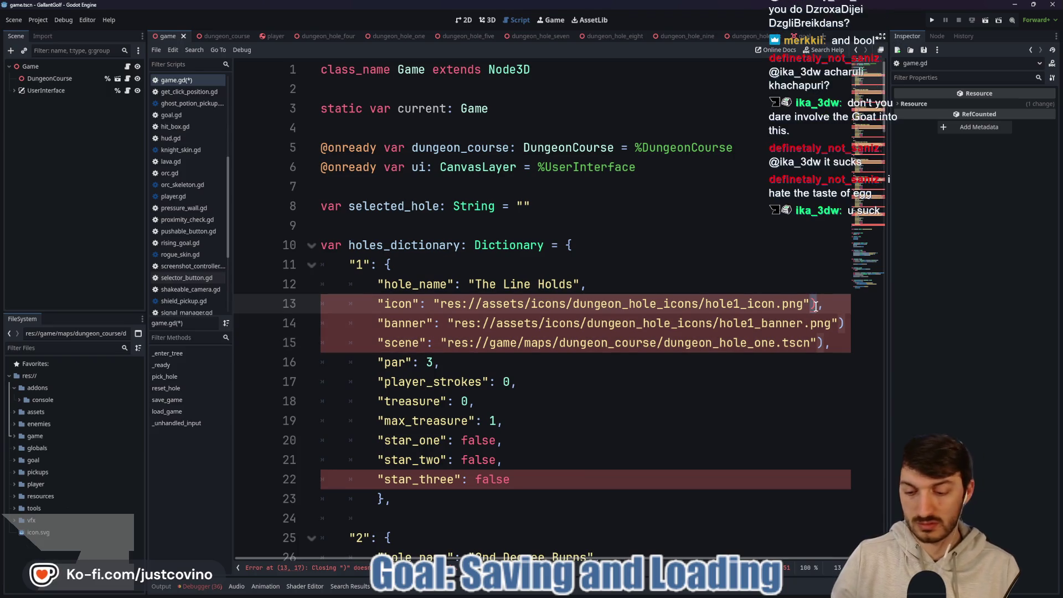
scroll(811, 306, down, 4)
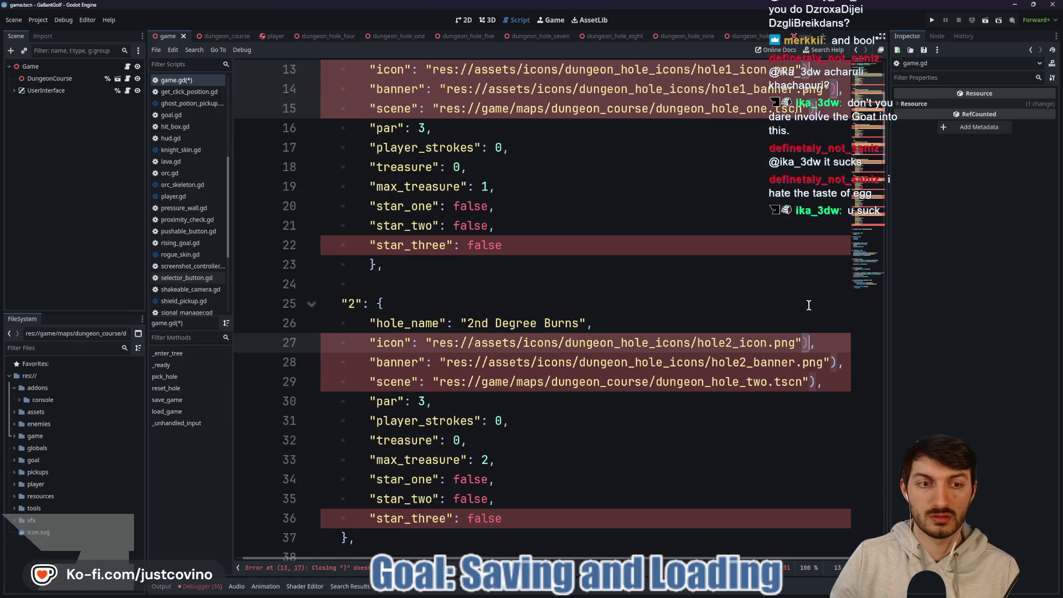
key(shift+alt+Down)
key(shift+alt+Down)
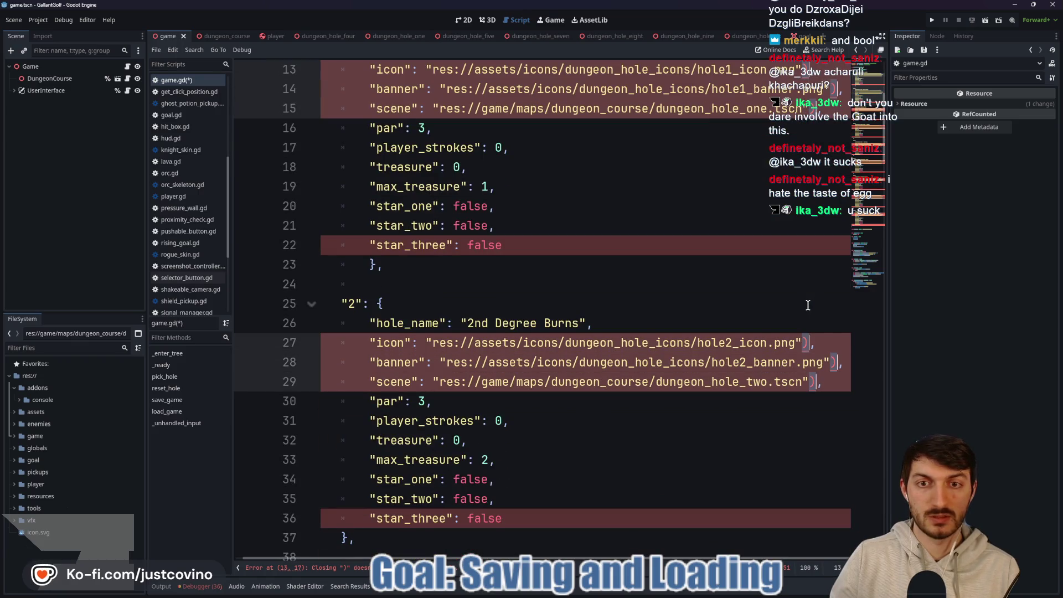
scroll(807, 305, down, 1)
scroll(808, 305, down, 3)
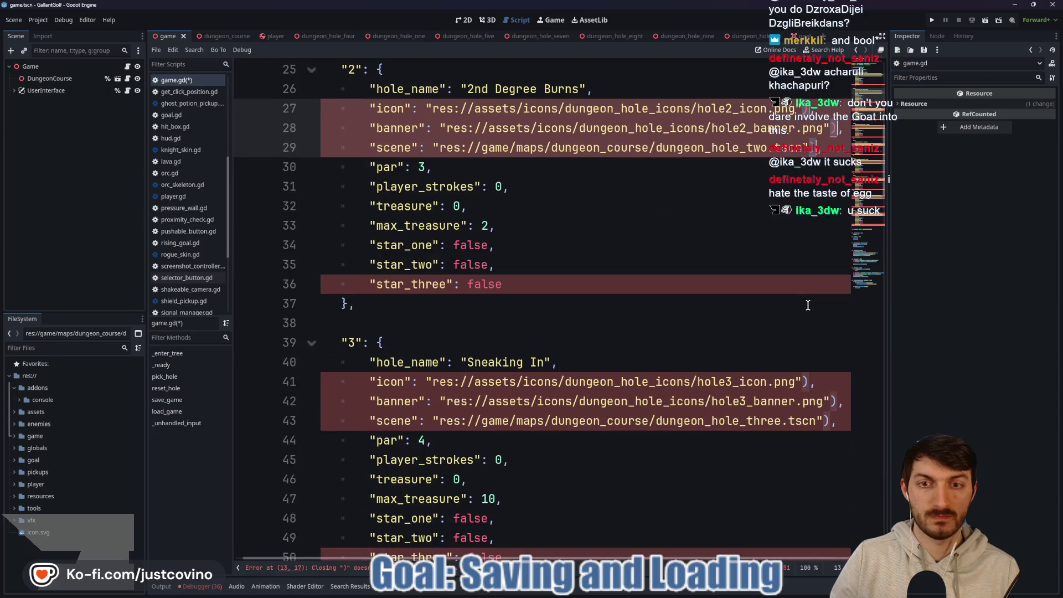
scroll(808, 305, down, 4)
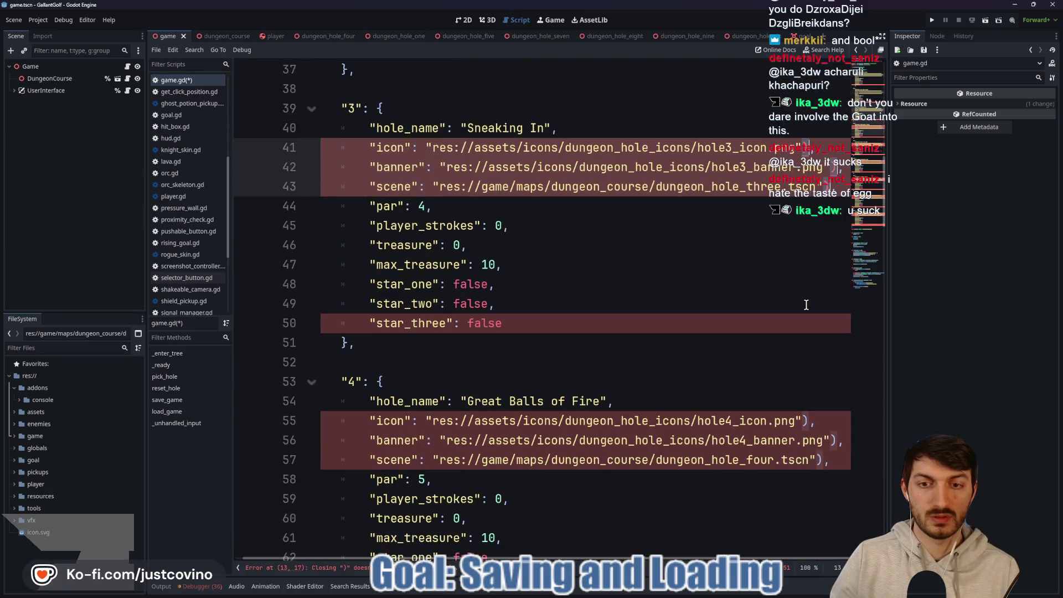
scroll(806, 305, down, 4)
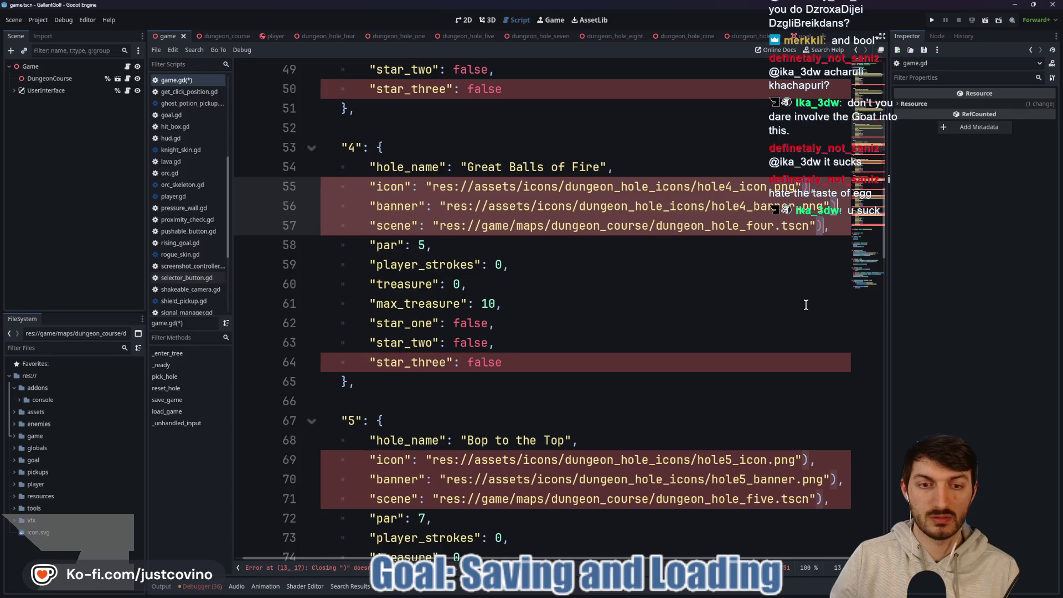
scroll(806, 305, down, 4)
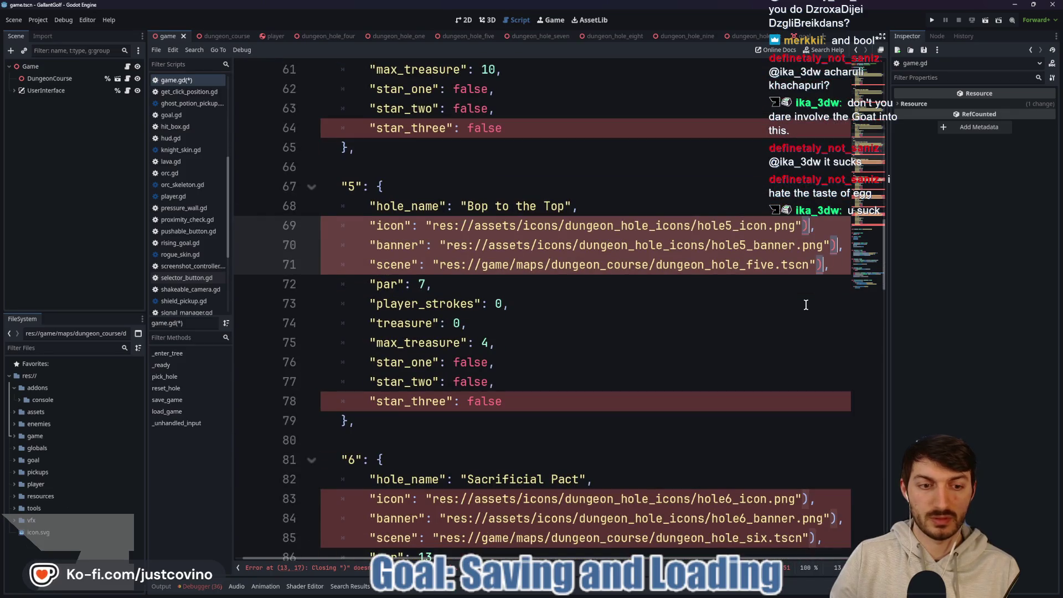
scroll(806, 305, down, 5)
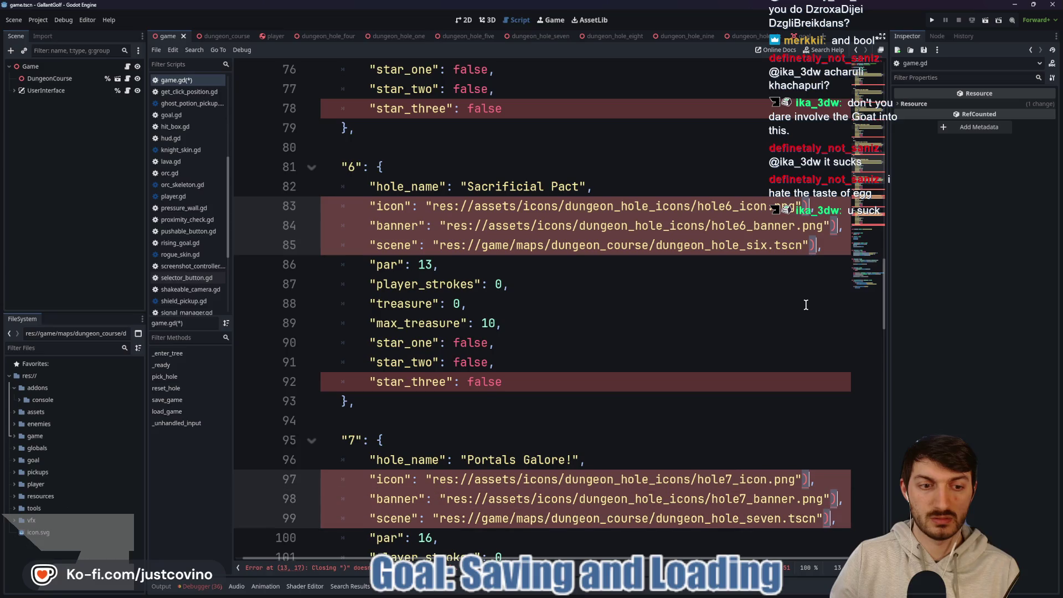
scroll(805, 305, down, 5)
scroll(805, 305, down, 4)
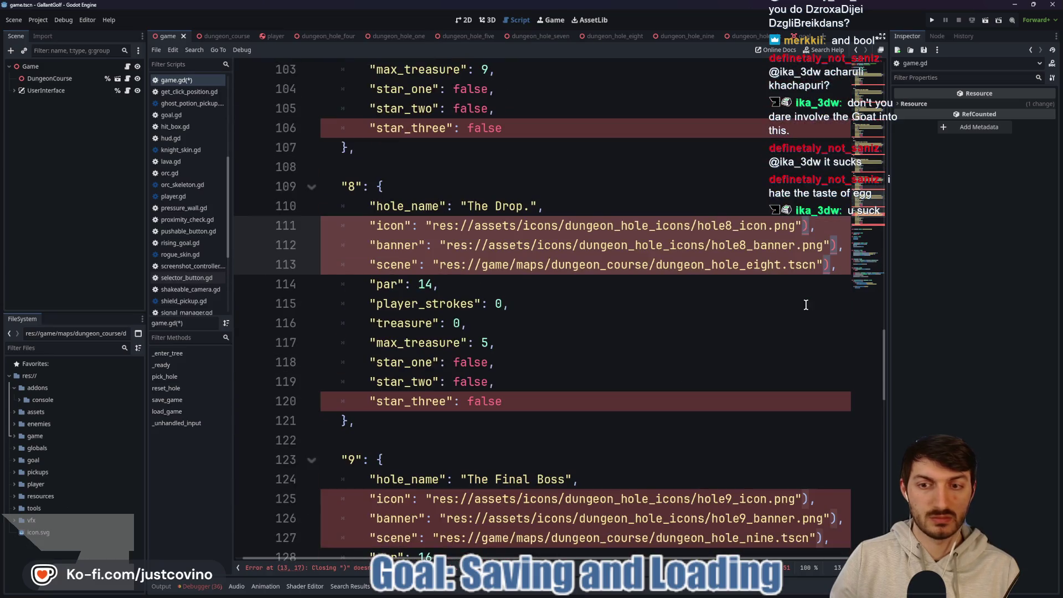
scroll(806, 305, down, 1)
Save game.gd with plain res:// path strings for each hole.
scroll(803, 304, up, 20)
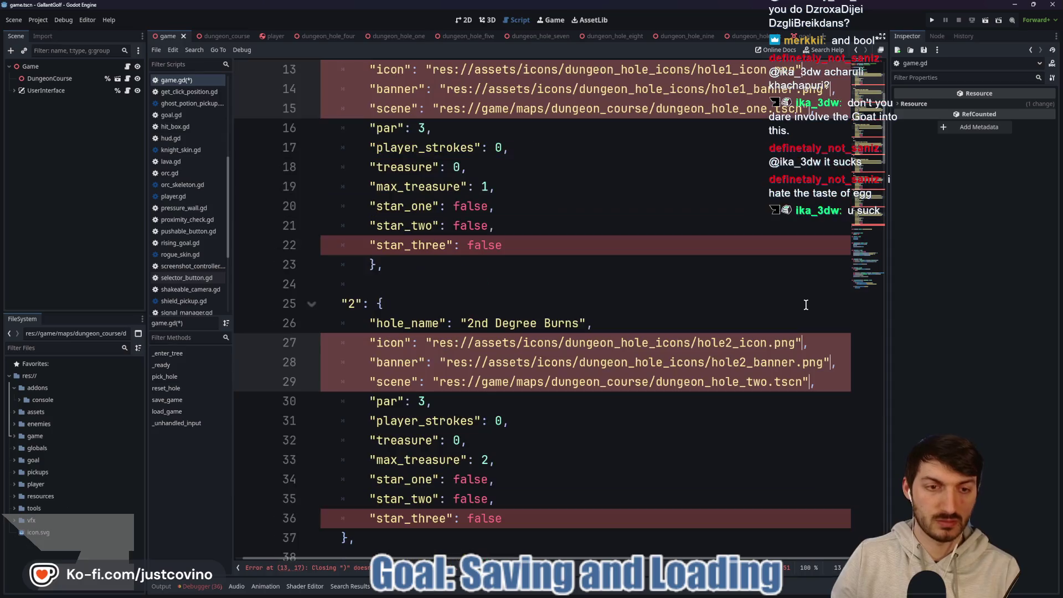
click(648, 284)
key(ctrl+s)
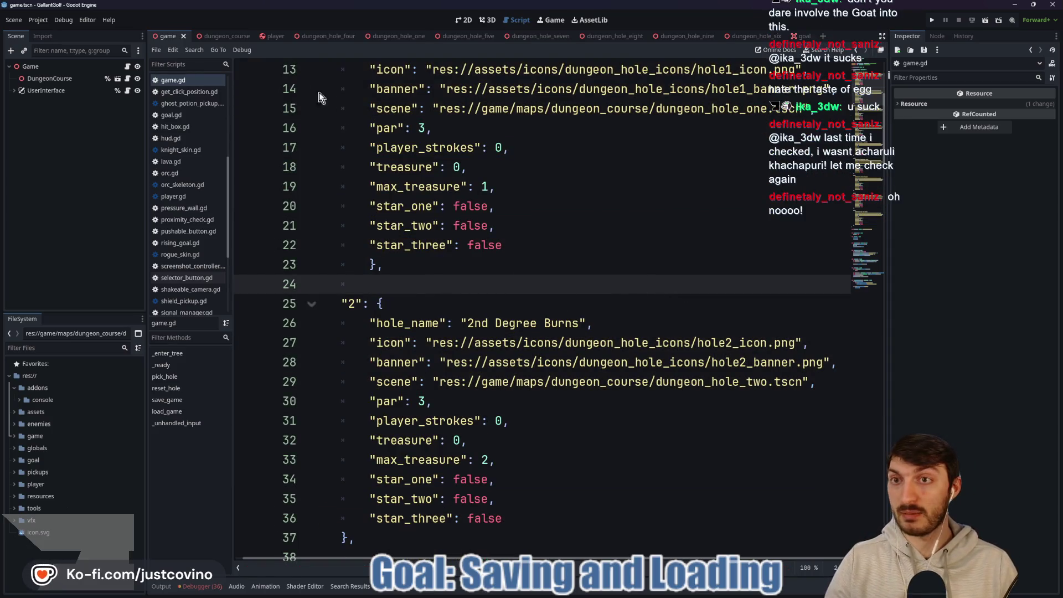
Inspect the player strokes increment line in the dungeon course script.
click(237, 36)
scroll(653, 295, down, 3)
click(615, 284)
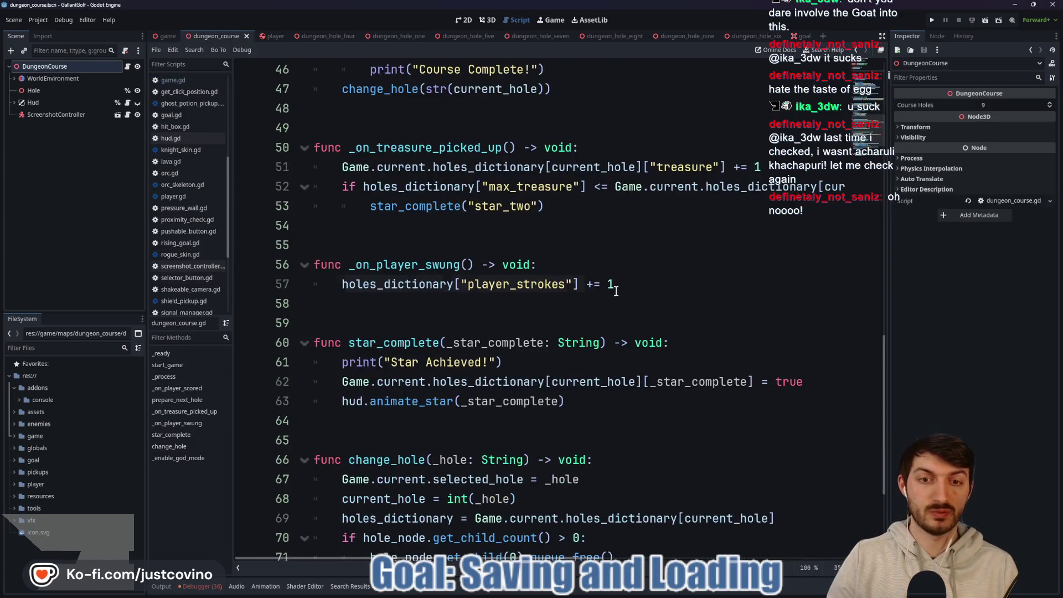
click(128, 103)
Check user_interface.gd's banner-loading line 34, then run the project.
click(168, 37)
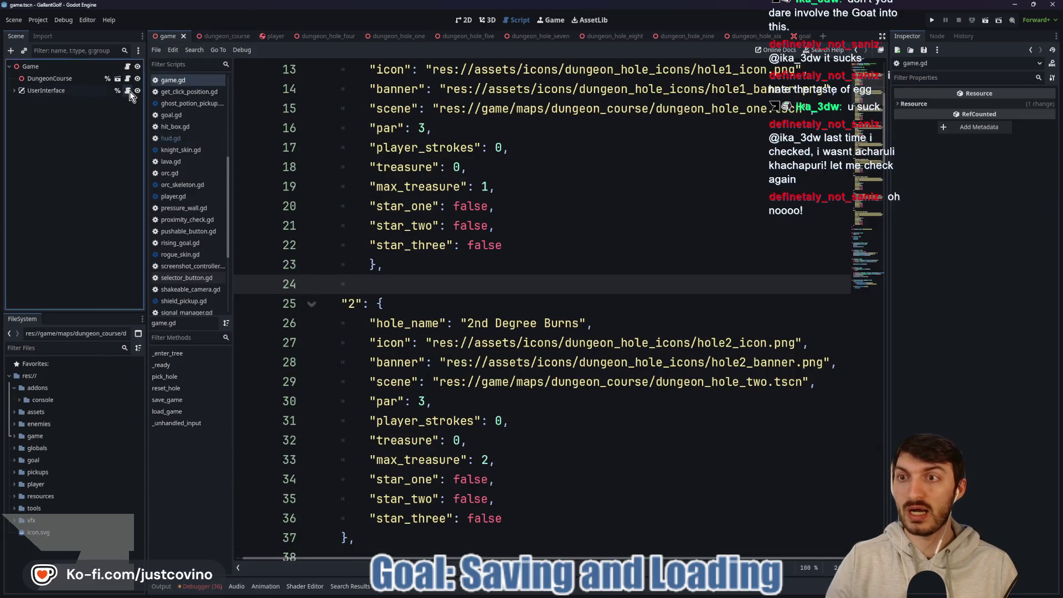
click(127, 90)
scroll(573, 199, down, 2)
scroll(581, 226, up, 5)
scroll(582, 227, up, 1)
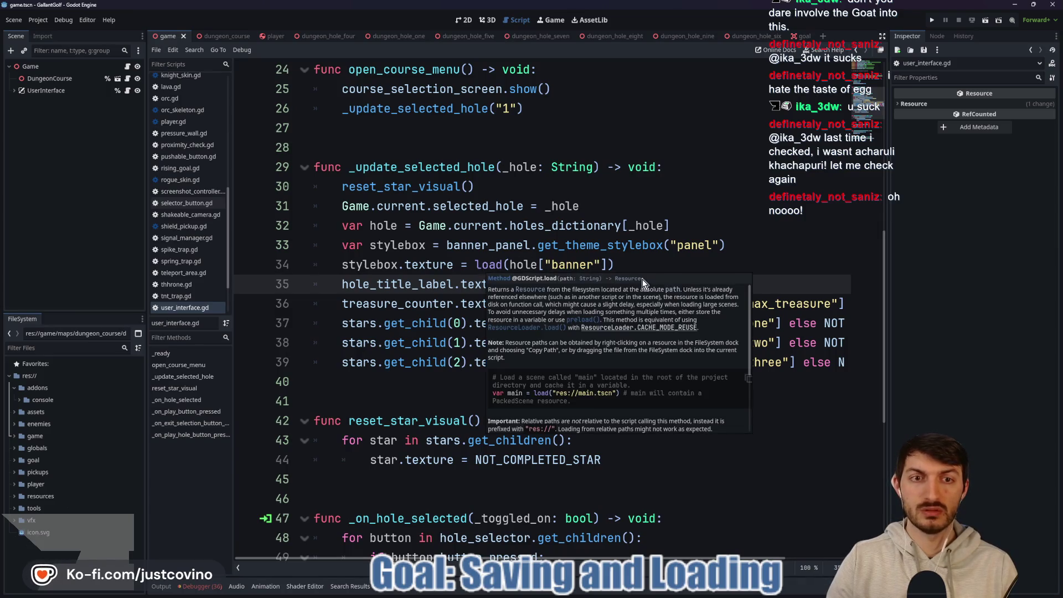
click(633, 262)
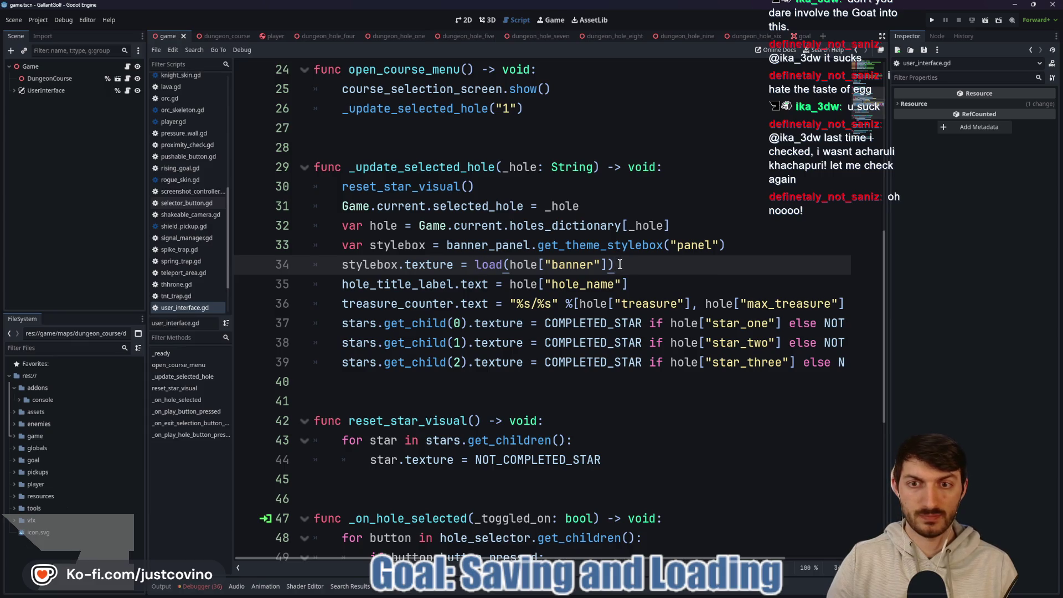
click(925, 20)
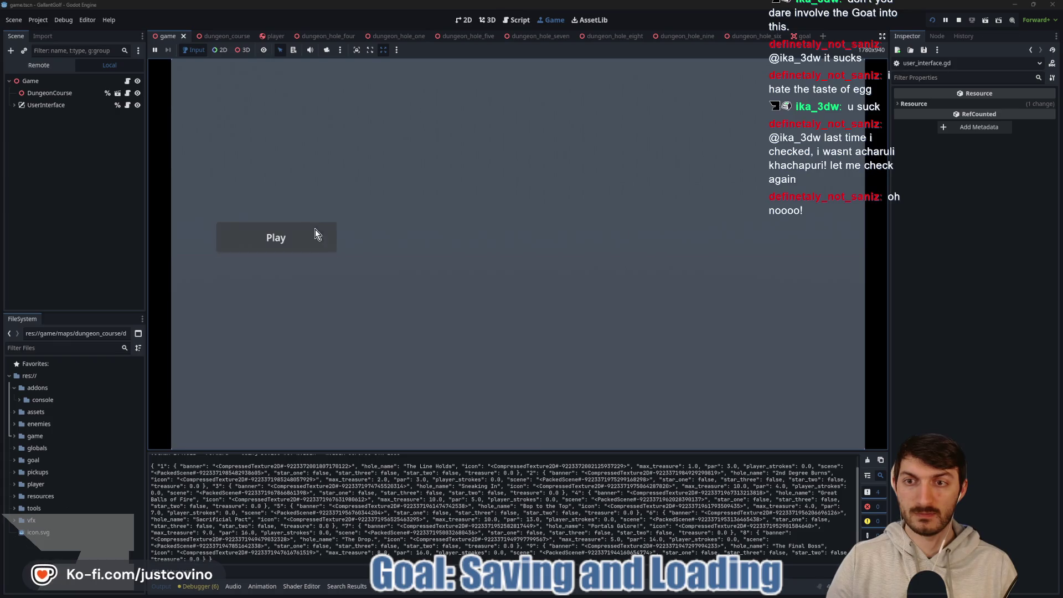
Open the course selection screen, list its 14 resource-not-found errors, and jump to user_interface.gd line 34.
click(314, 233)
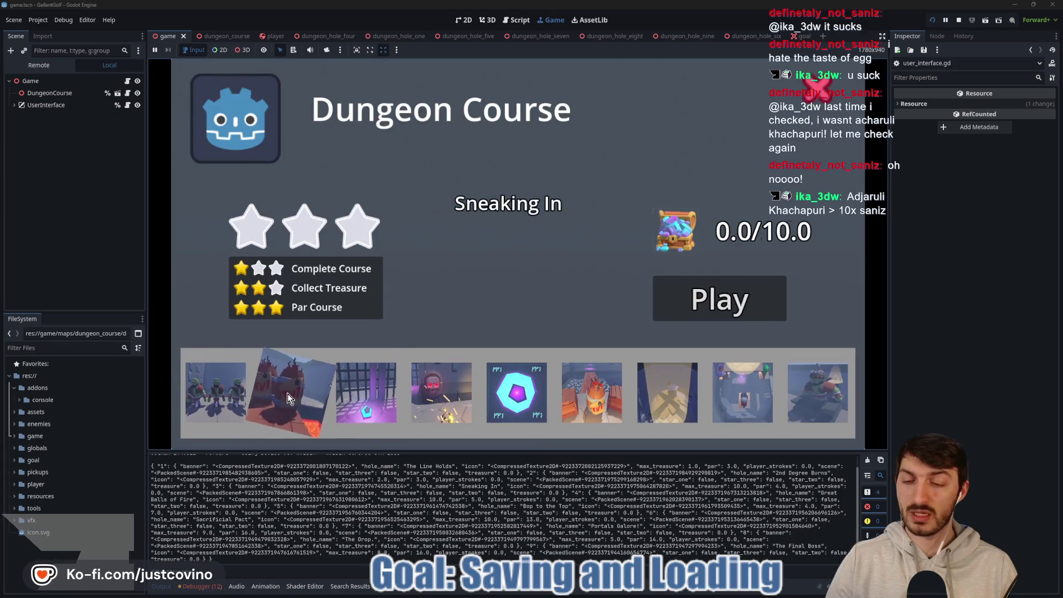
click(200, 586)
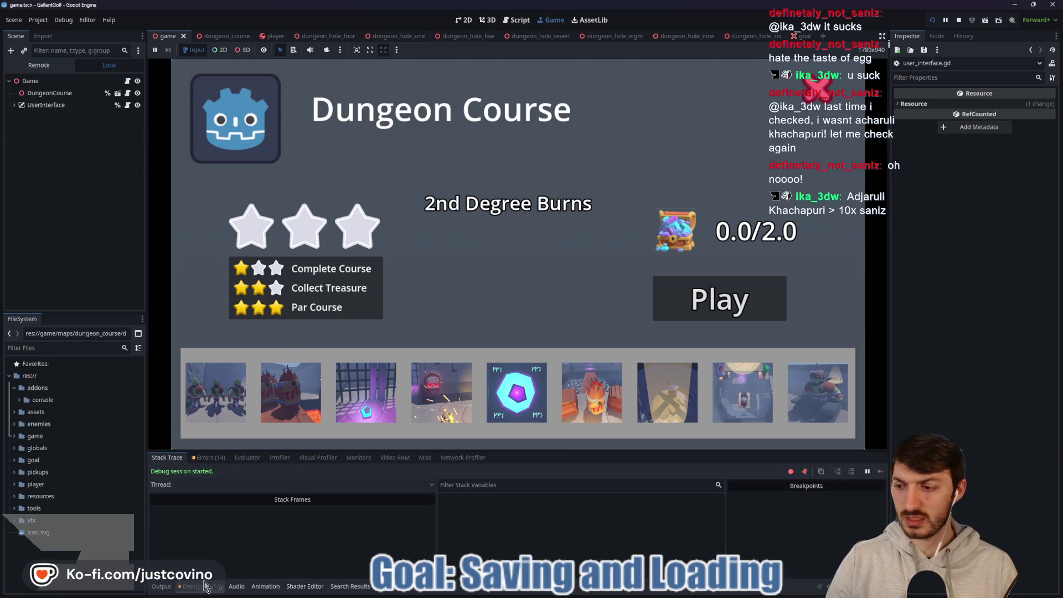
click(210, 458)
scroll(360, 520, down, 2)
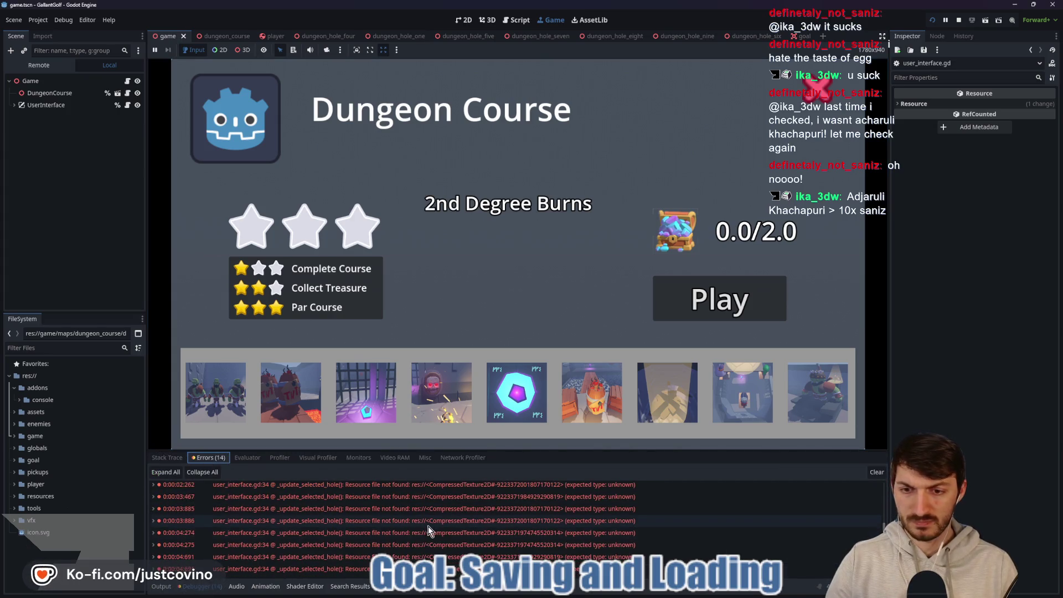
mouse_move(428, 558)
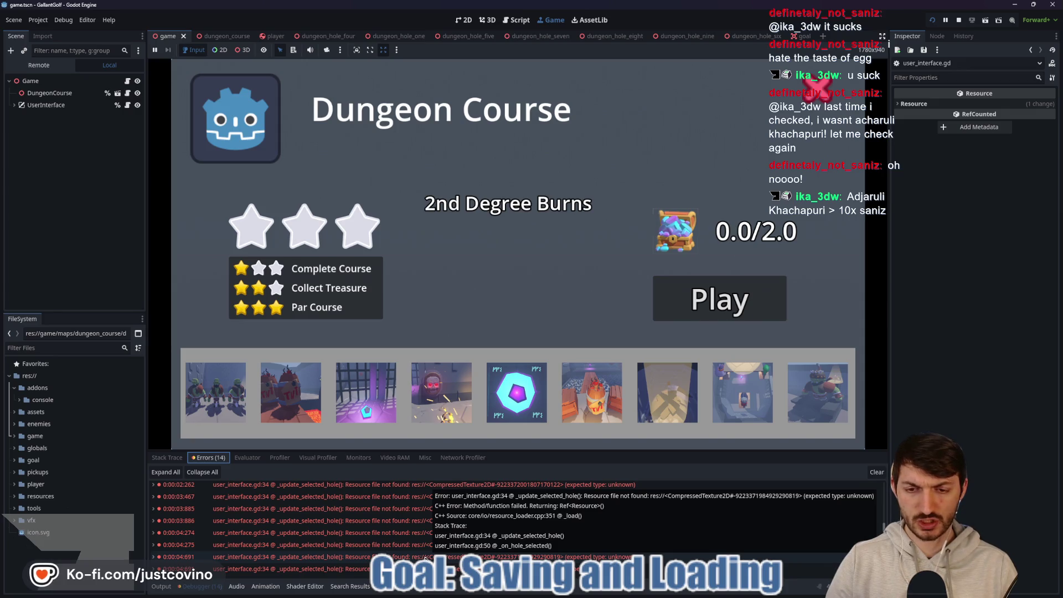
double_click(425, 558)
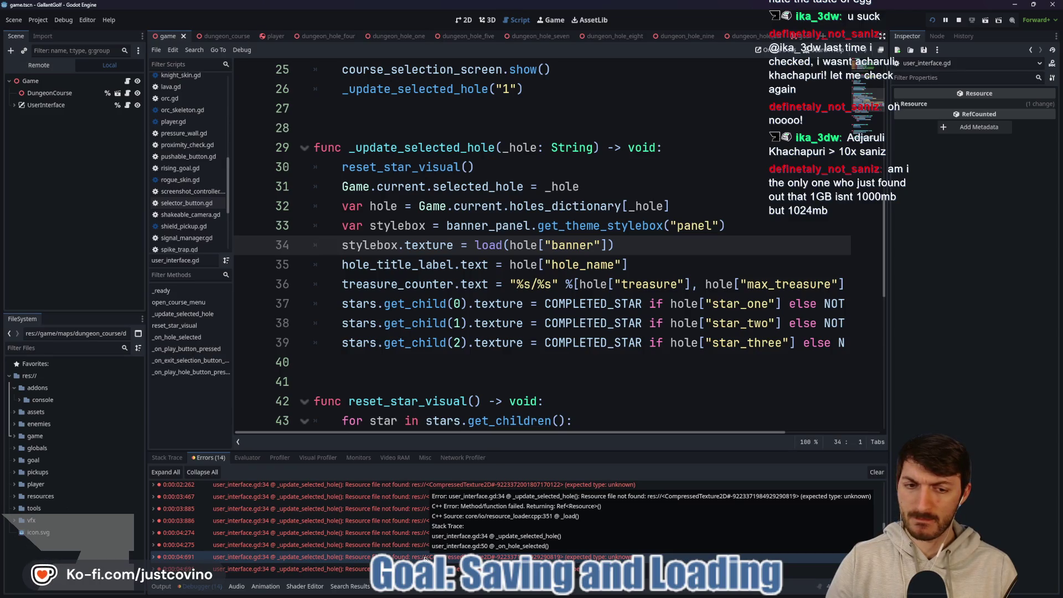
Stop the running game and find the _ready function in game.gd.
click(958, 21)
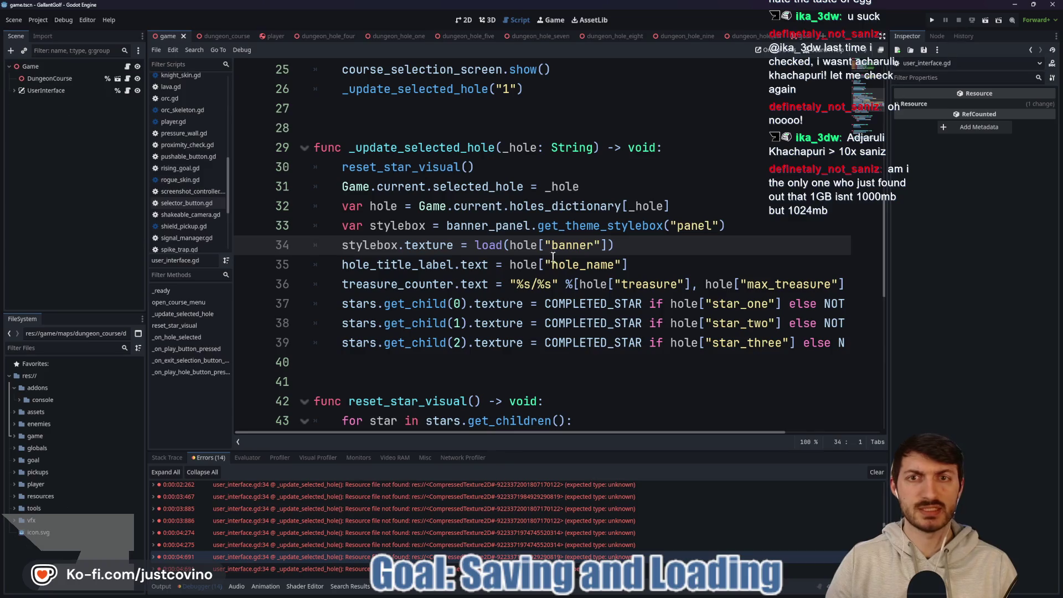
scroll(498, 249, up, 6)
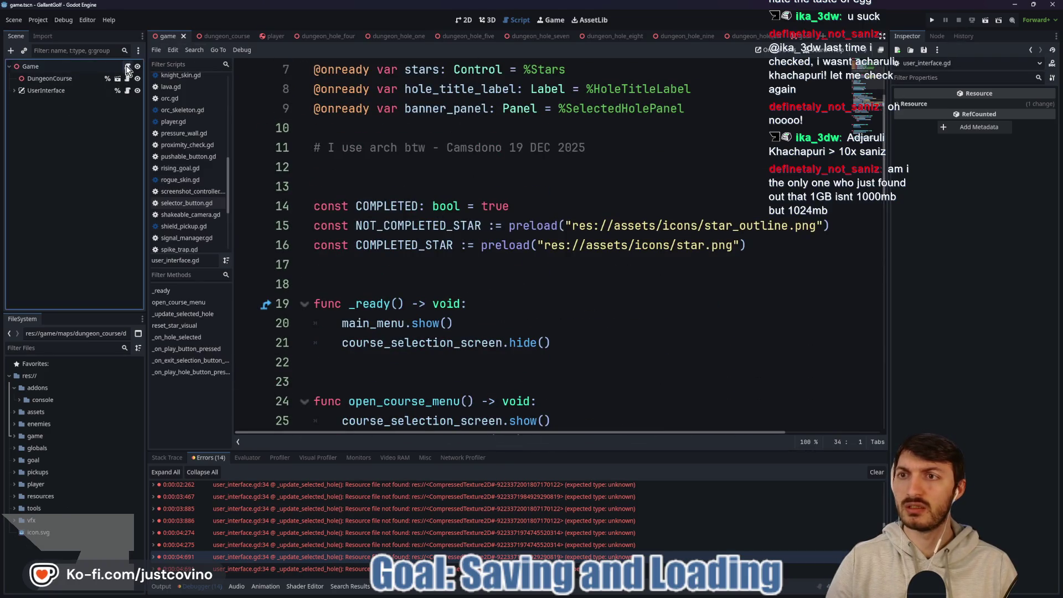
click(127, 66)
scroll(466, 268, up, 4)
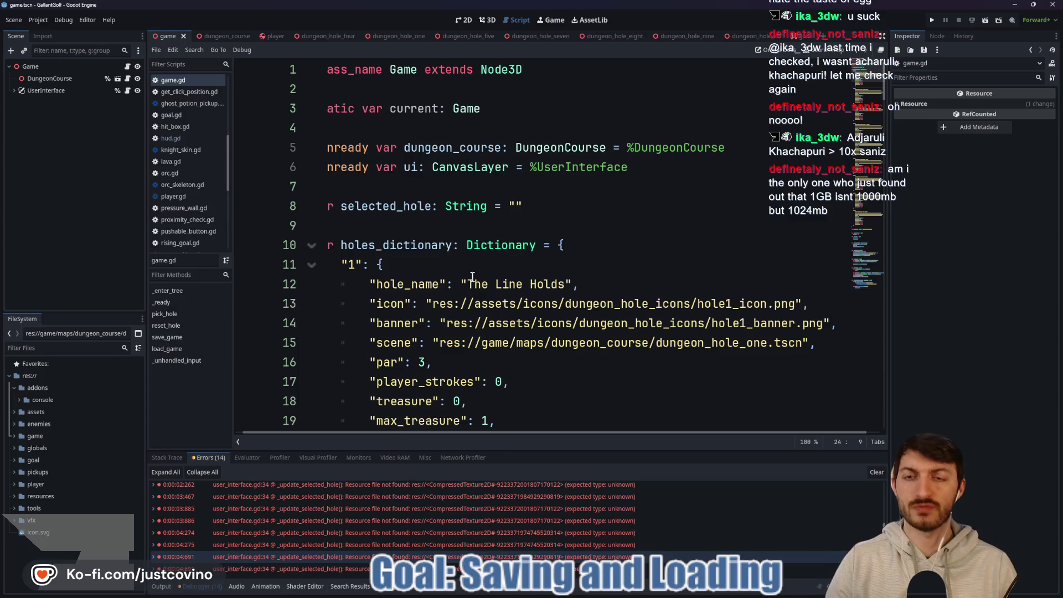
scroll(450, 435, left, 2)
scroll(562, 311, down, 7)
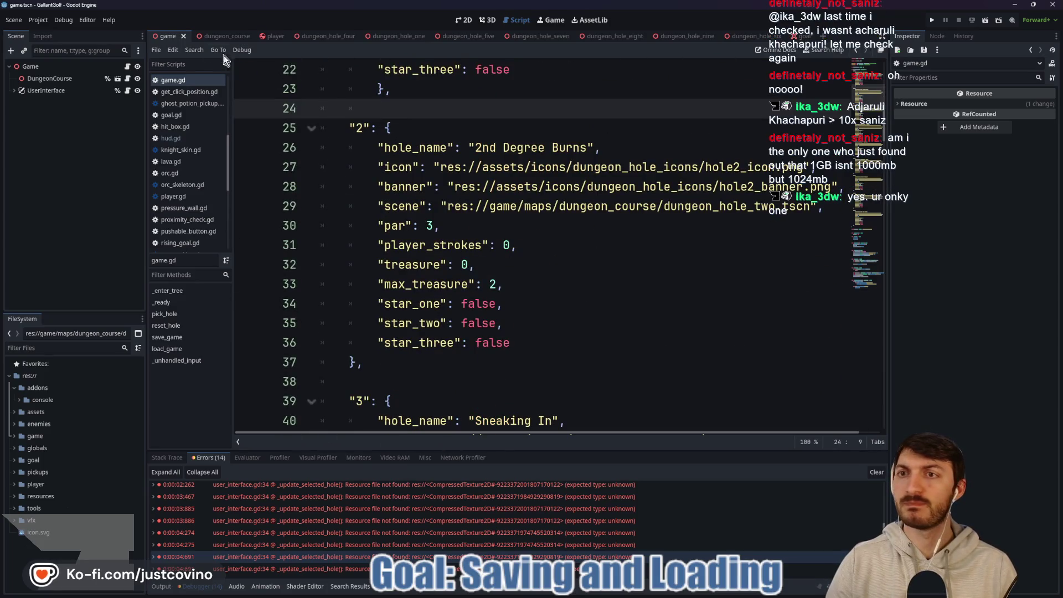
scroll(425, 200, up, 7)
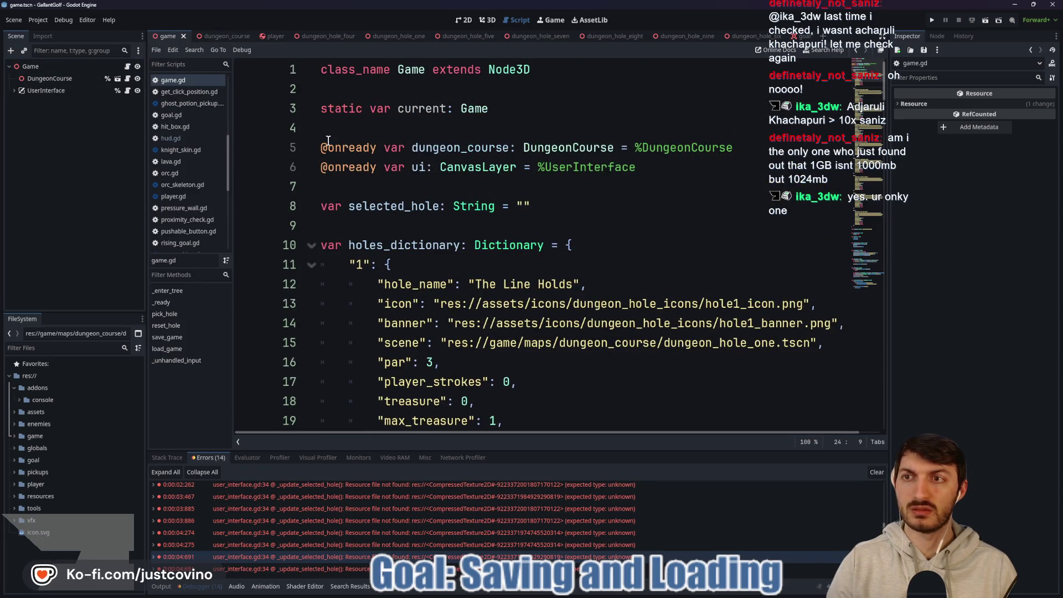
scroll(377, 143, down, 20)
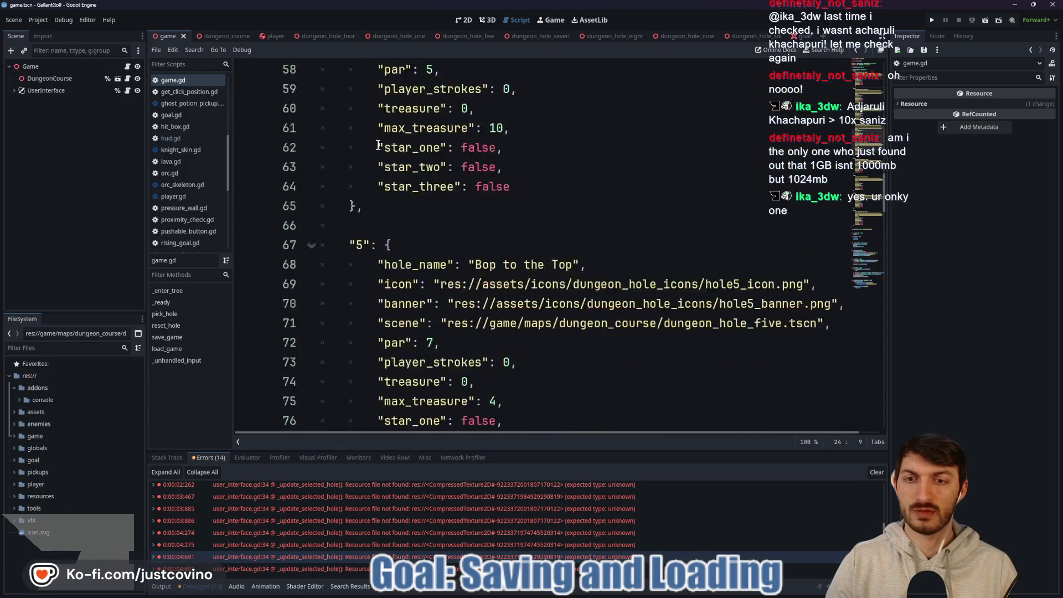
scroll(379, 149, down, 17)
scroll(459, 187, up, 3)
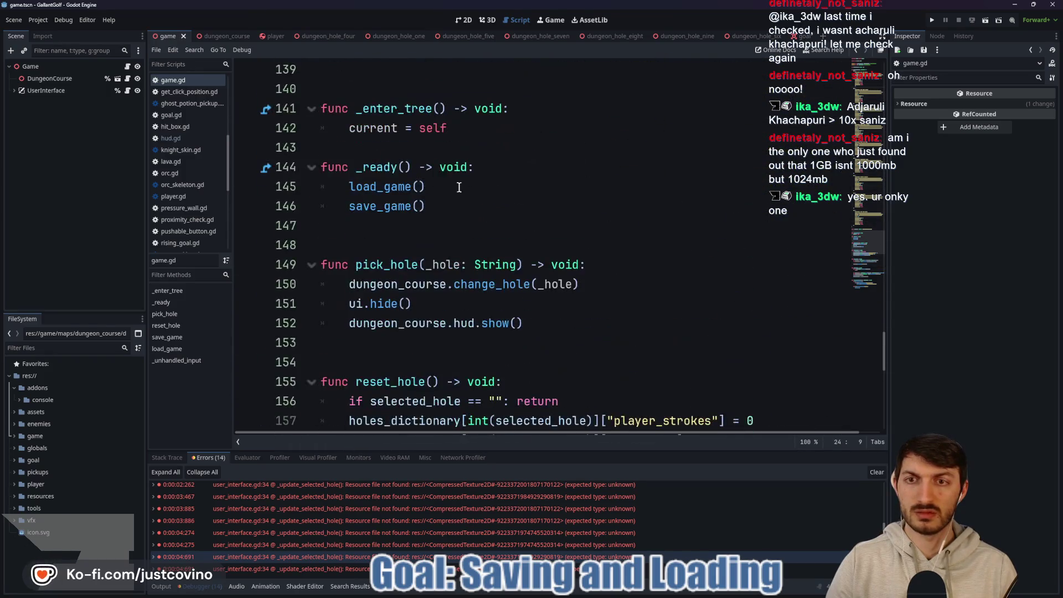
Move the save_game() call above load_game() in _ready and rerun the project.
drag(435, 206, 304, 209)
key(alt+Up)
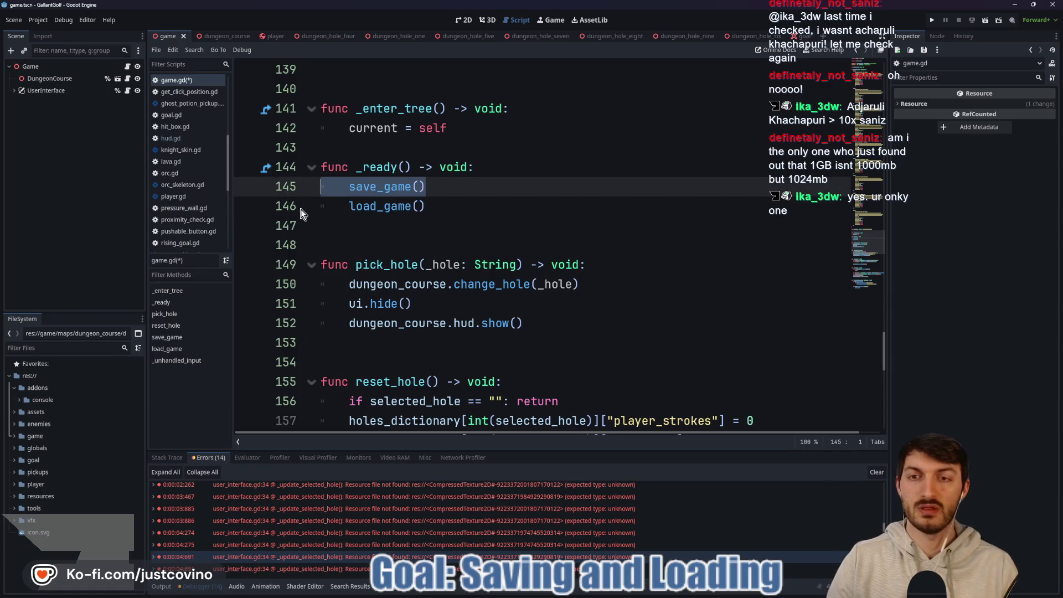
click(451, 206)
click(931, 19)
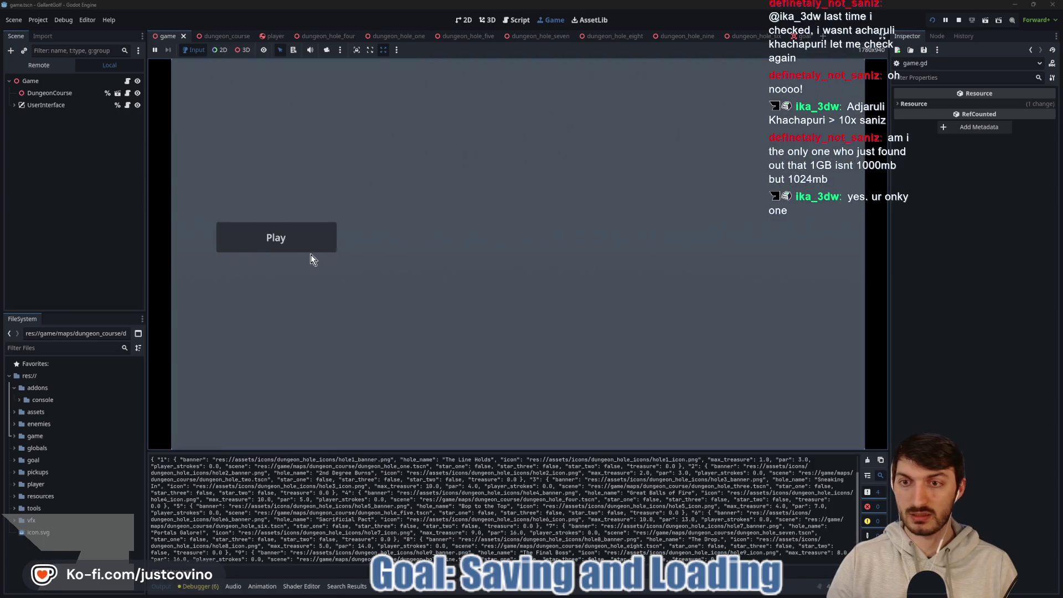
Open the course selection screen from the game's Play menu to check the hole banners.
click(310, 252)
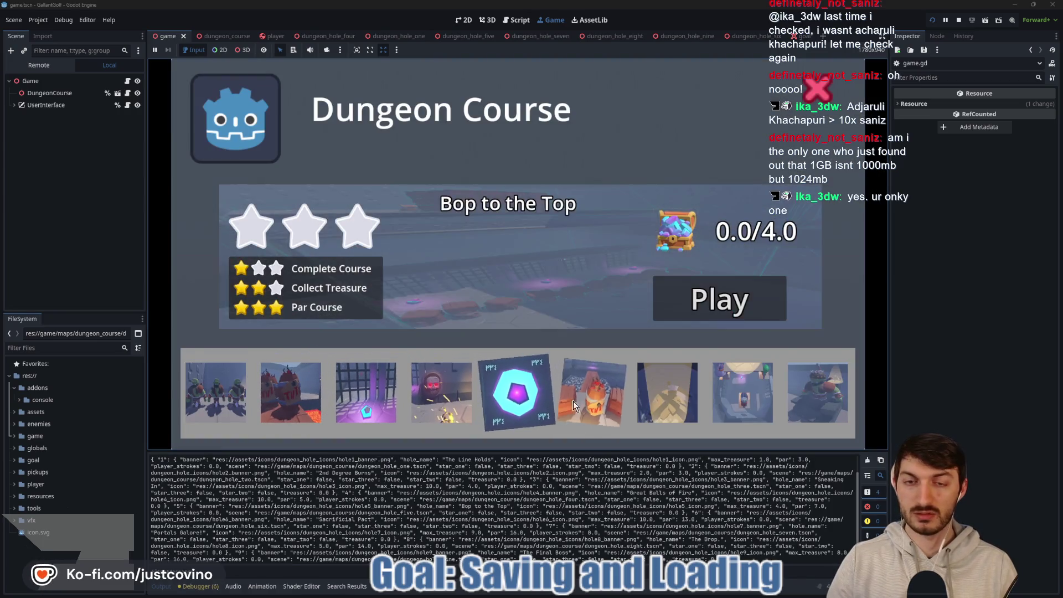
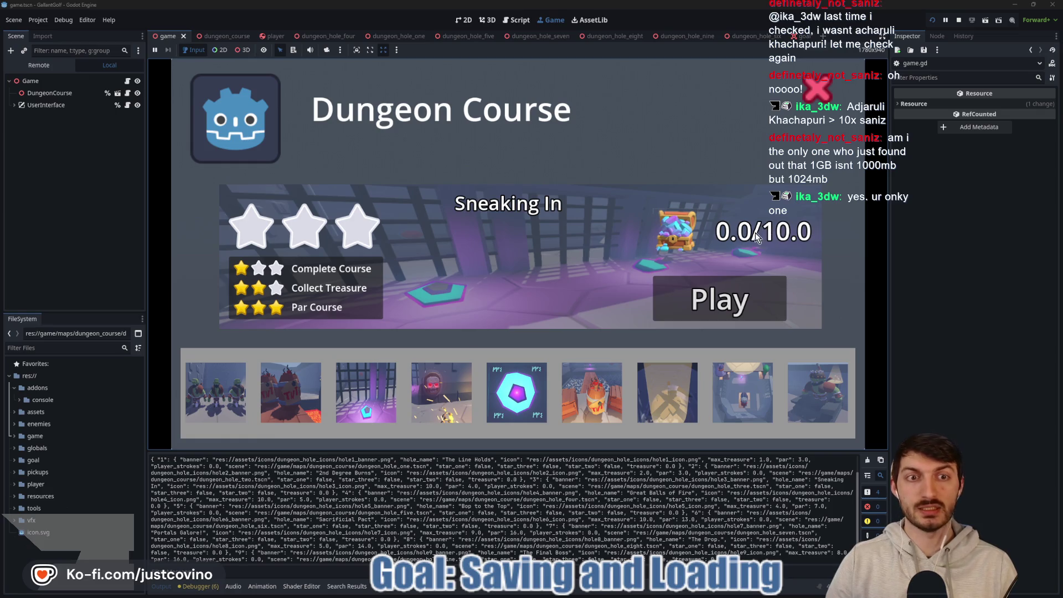
Stop the running game and open user_interface.gd with the Debugger panel collapsed.
click(958, 20)
scroll(633, 256, down, 6)
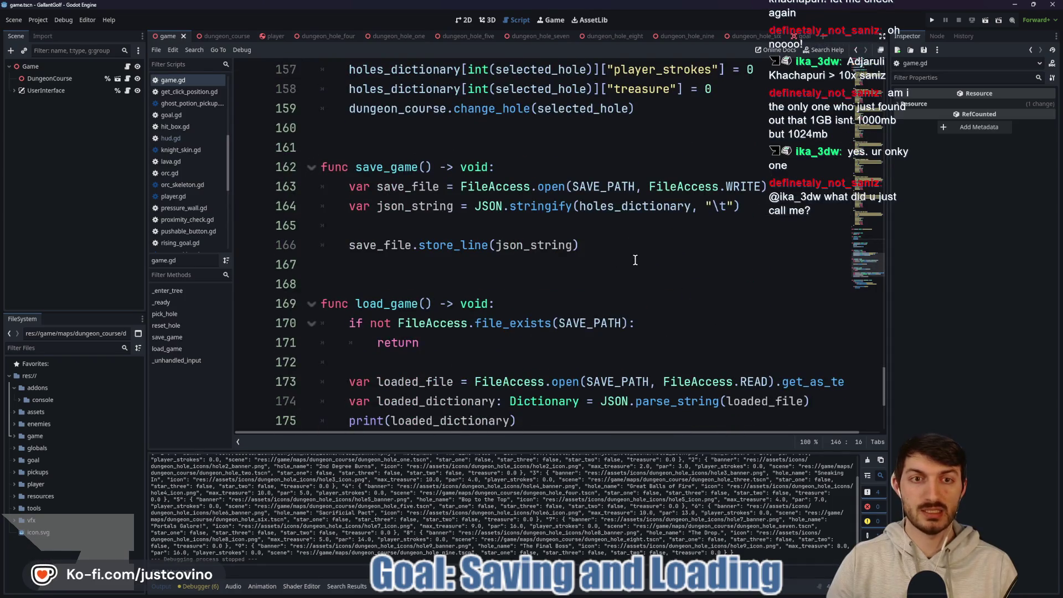
scroll(446, 217, up, 4)
click(127, 90)
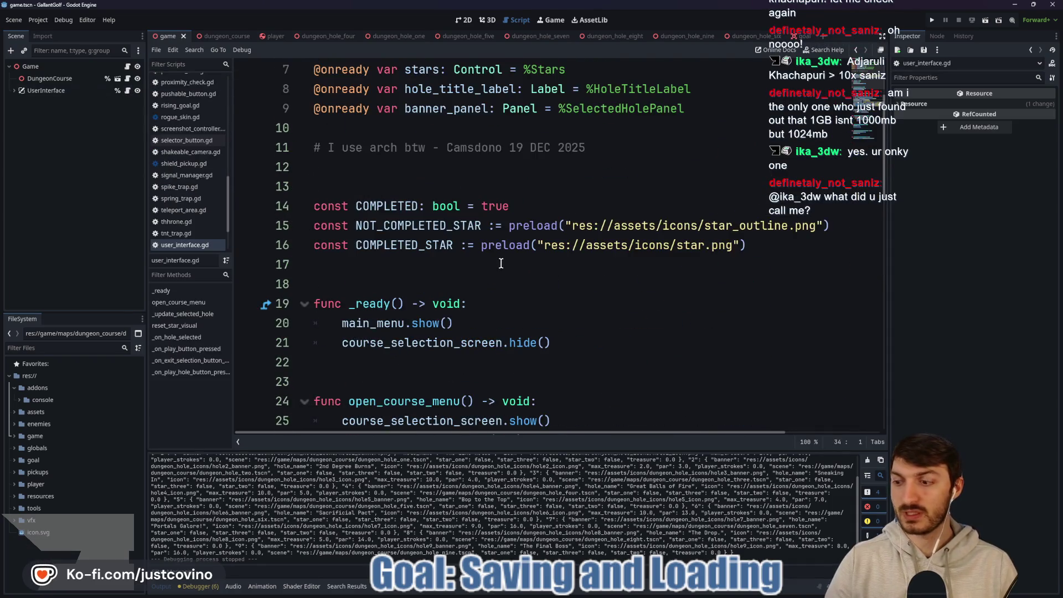
click(182, 586)
click(182, 586)
click(181, 585)
In _update_selected_hole, begin wrapping line 36's hole["treasure"] in an int() conversion.
scroll(668, 363, down, 5)
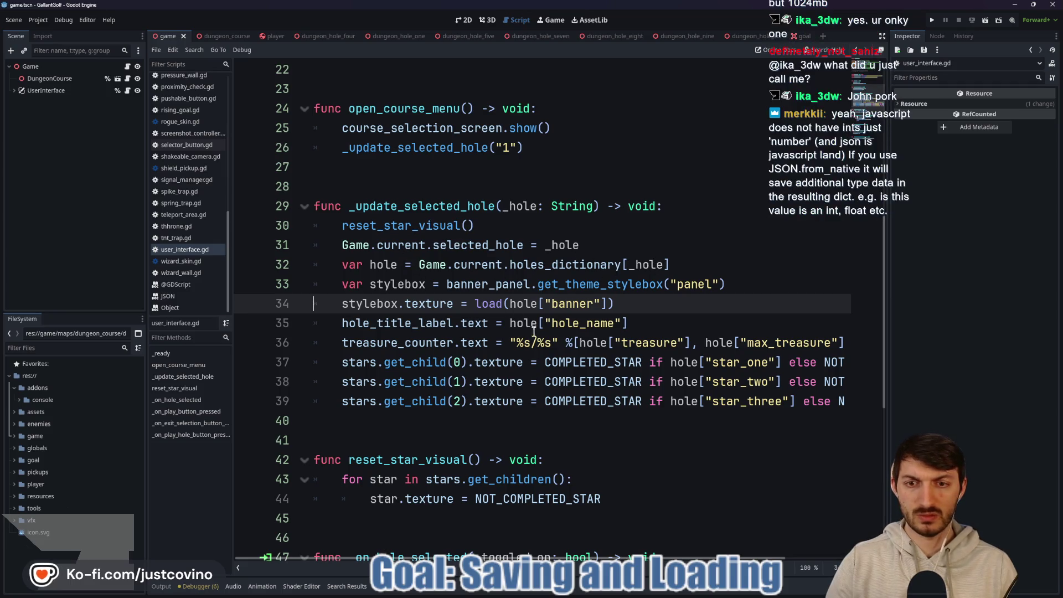
mouse_move(537, 559)
mouse_down()
mouse_move(642, 565)
mouse_move(559, 560)
mouse_up()
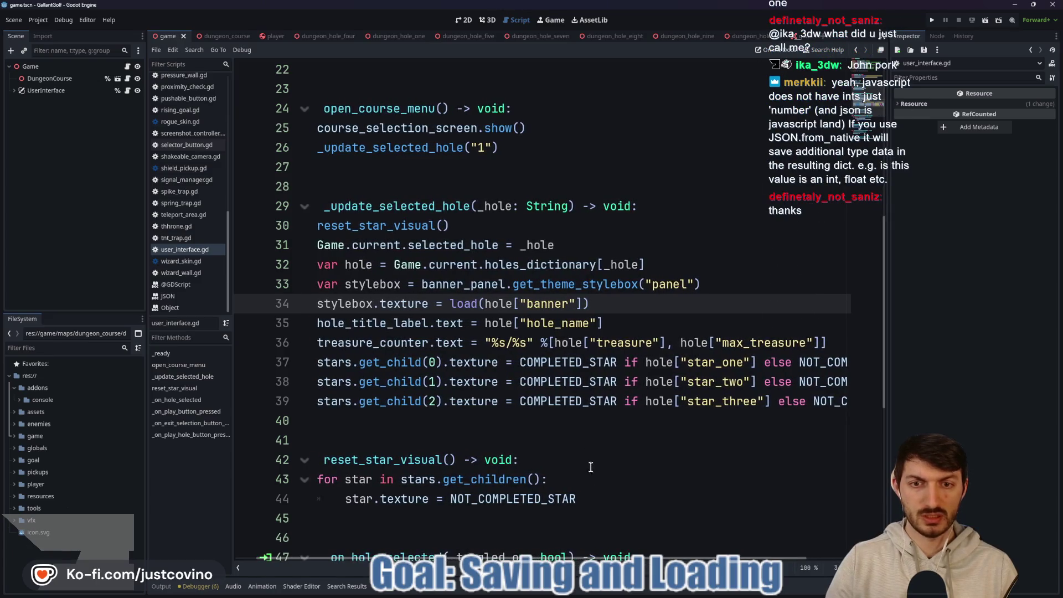
drag(547, 339, 668, 339)
text(()
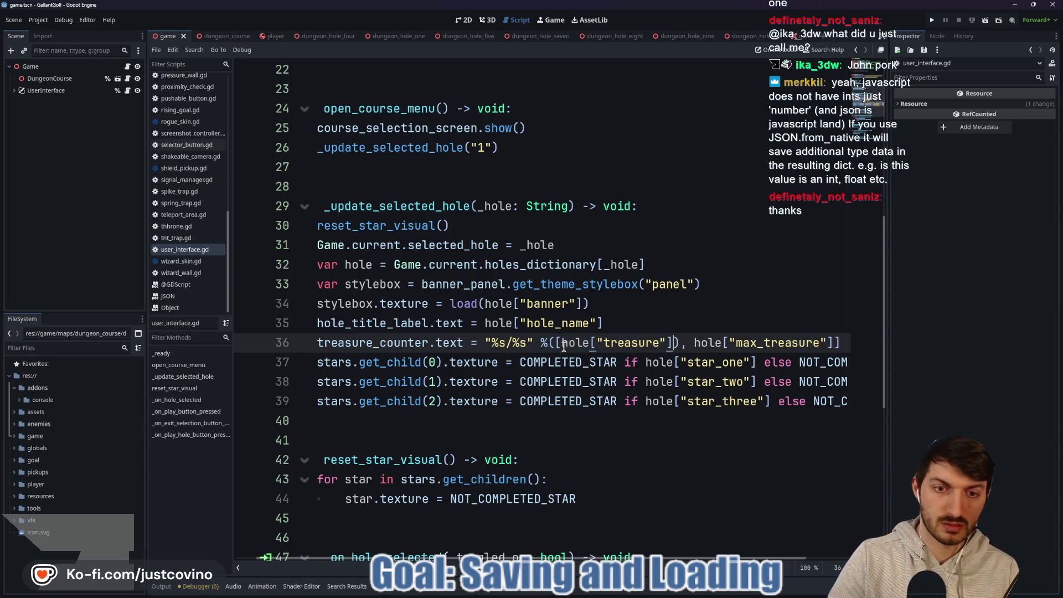
text(int)
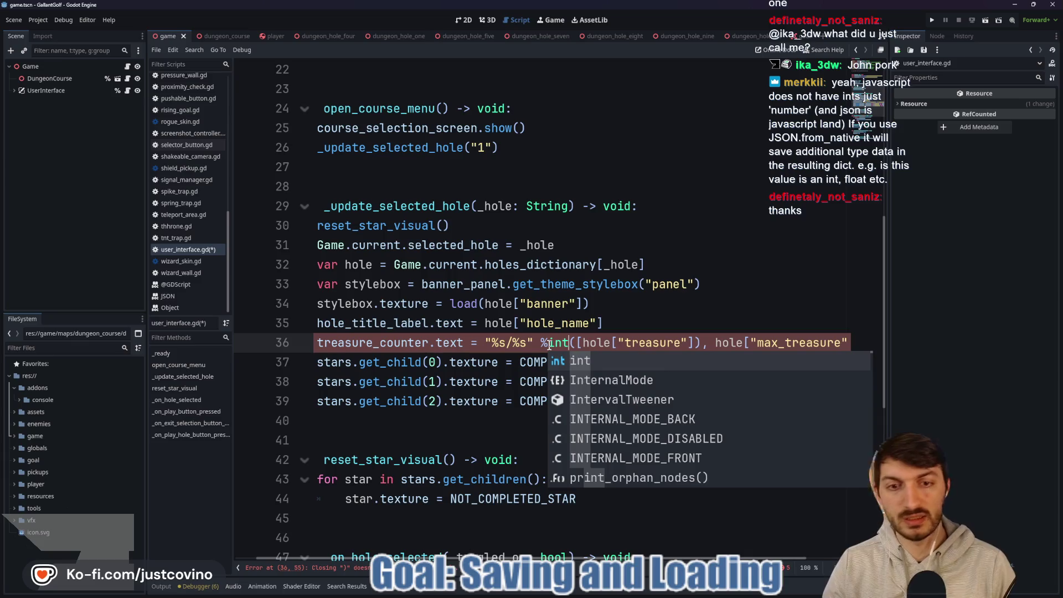
Wrap hole["max_treasure"] on line 36 in an int() conversion as well.
click(697, 342)
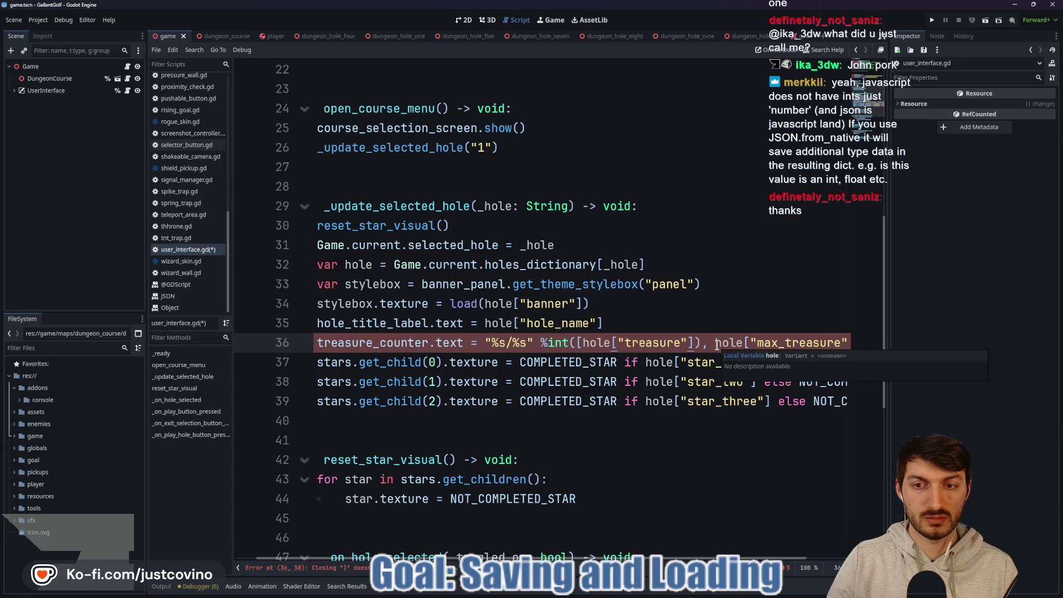
mouse_move(715, 342)
mouse_down()
mouse_move(842, 342)
mouse_move(833, 342)
mouse_up()
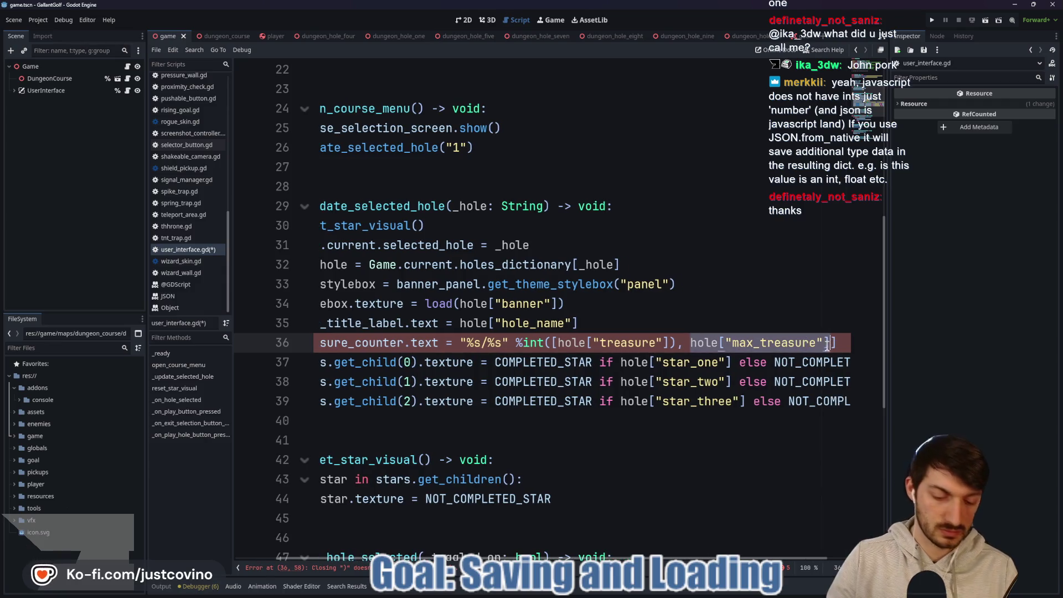
text(()
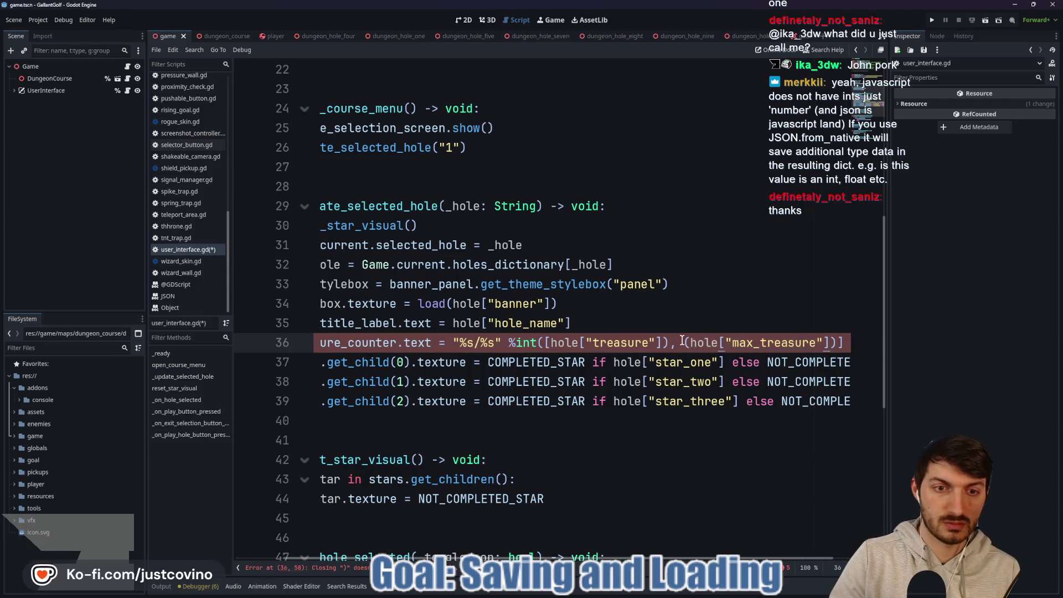
text(int)
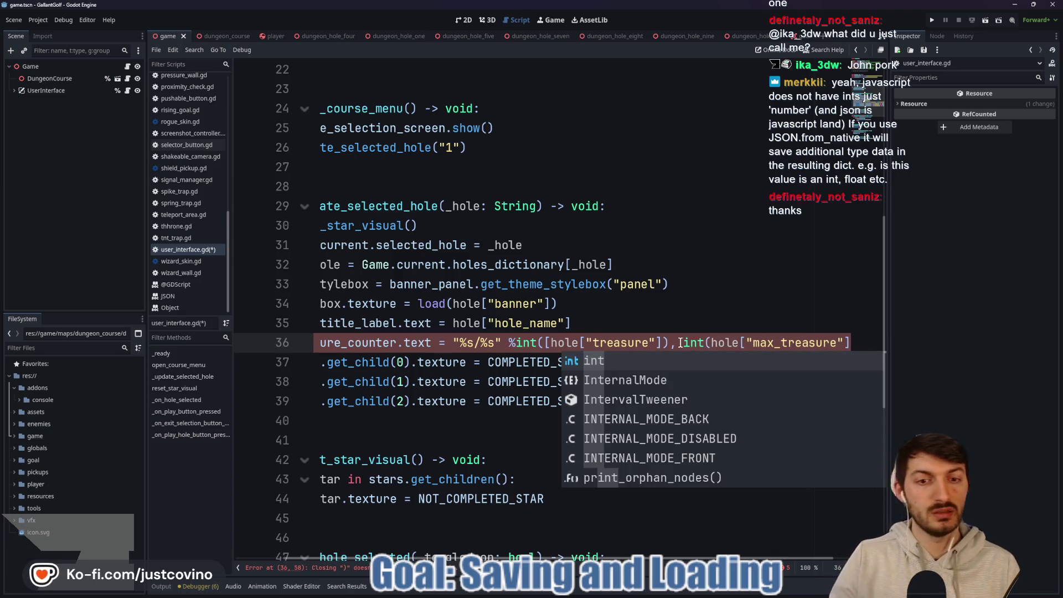
click(675, 342)
click(850, 344)
text())
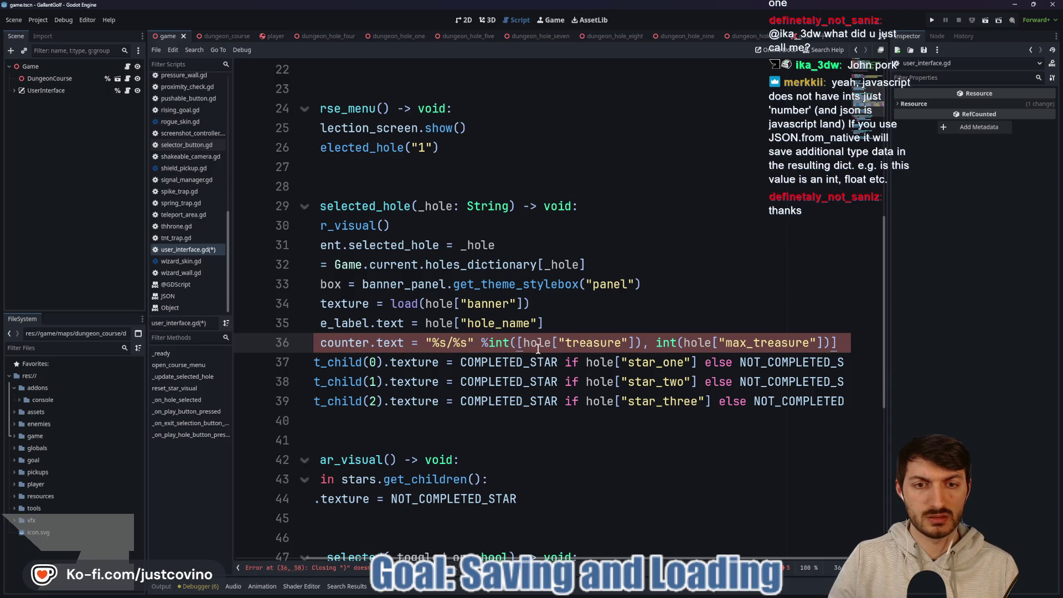
text(,)
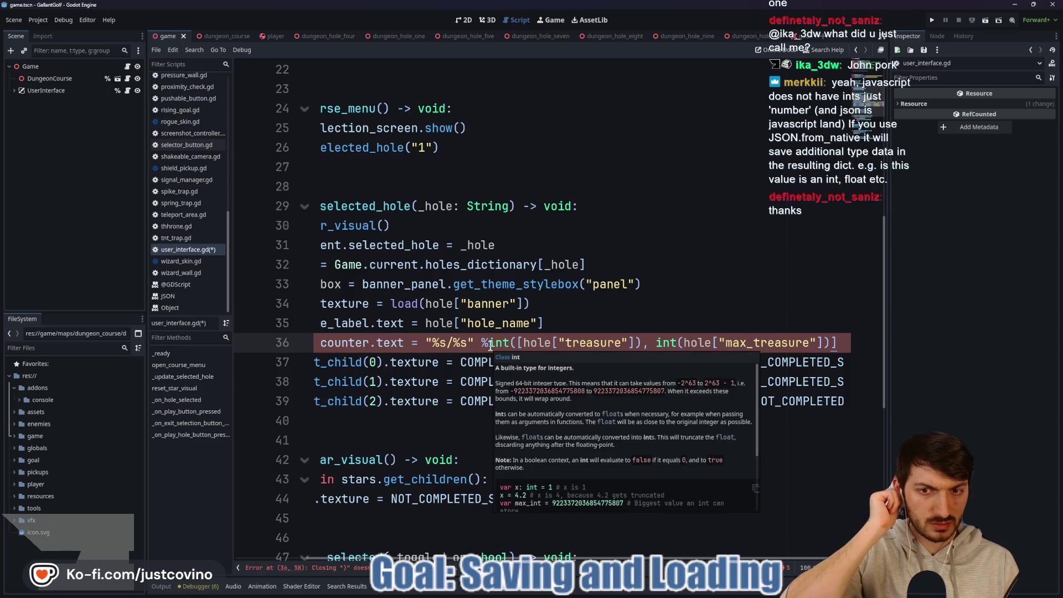
Adjust the square brackets around the two int() conversions on line 36.
mouse_move(490, 347)
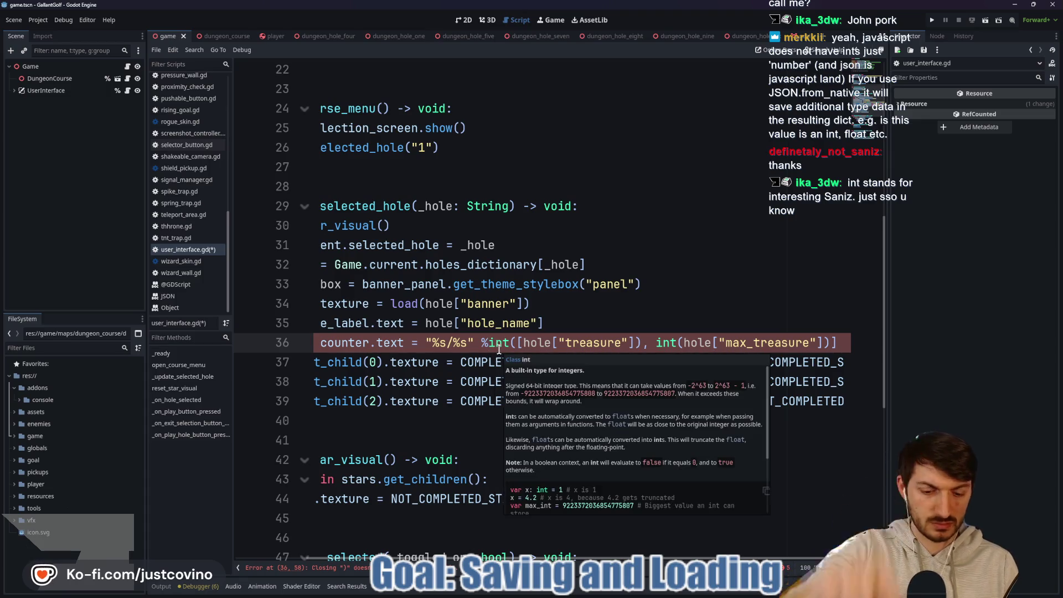
text([)
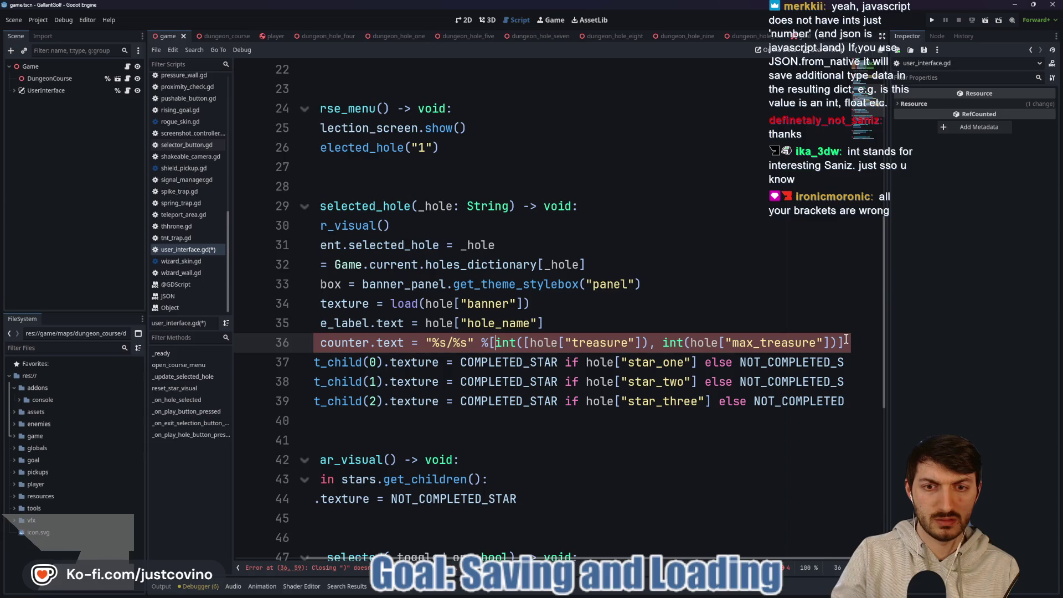
click(648, 342)
key(ctrl+shift+Left)
key(ctrl+shift+Left)
key(ctrl+shift+Left)
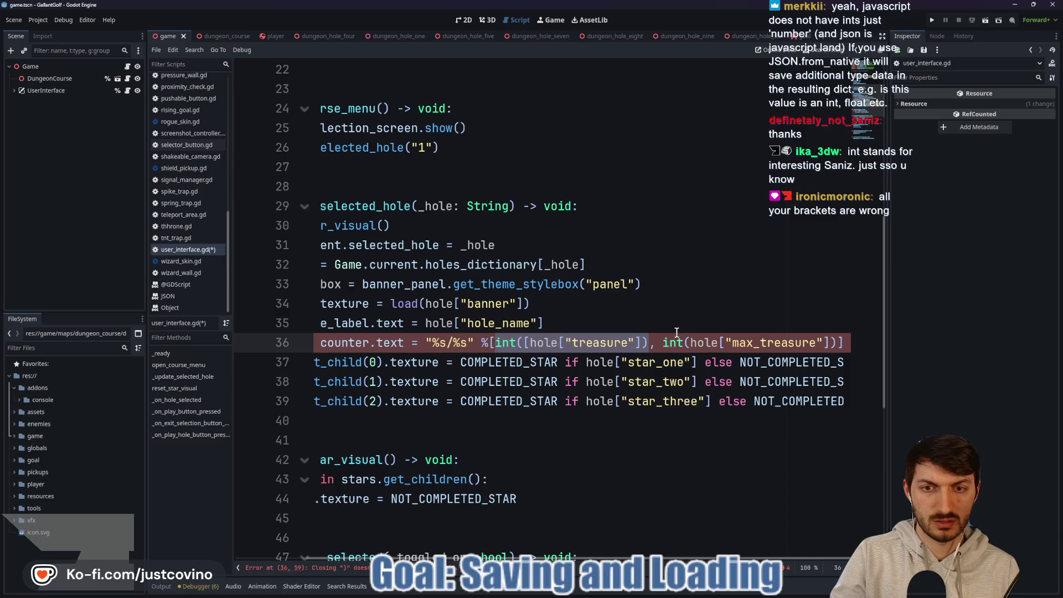
click(833, 342)
key(ctrl+Left)
key(ctrl+Left)
key(ctrl+Left)
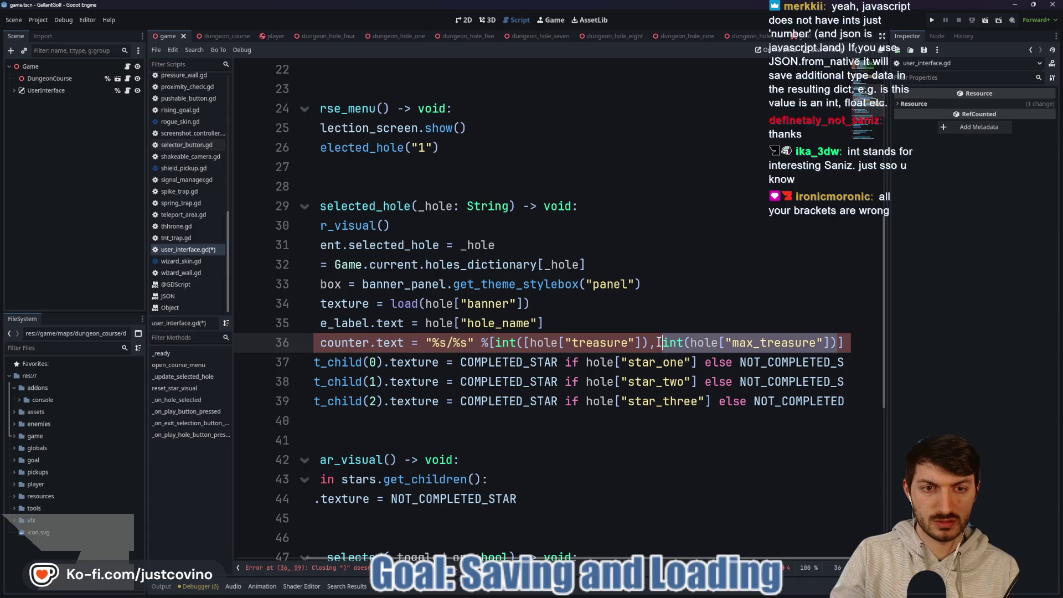
text(])
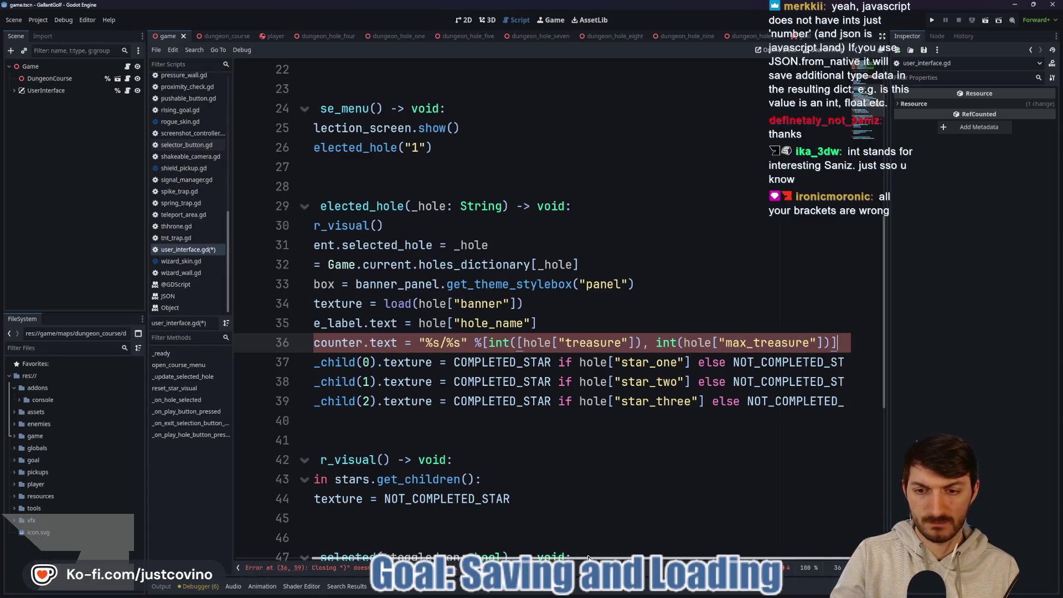
Remove the extra bracket flagged on line 36, save user_interface.gd, and run the game.
click(347, 570)
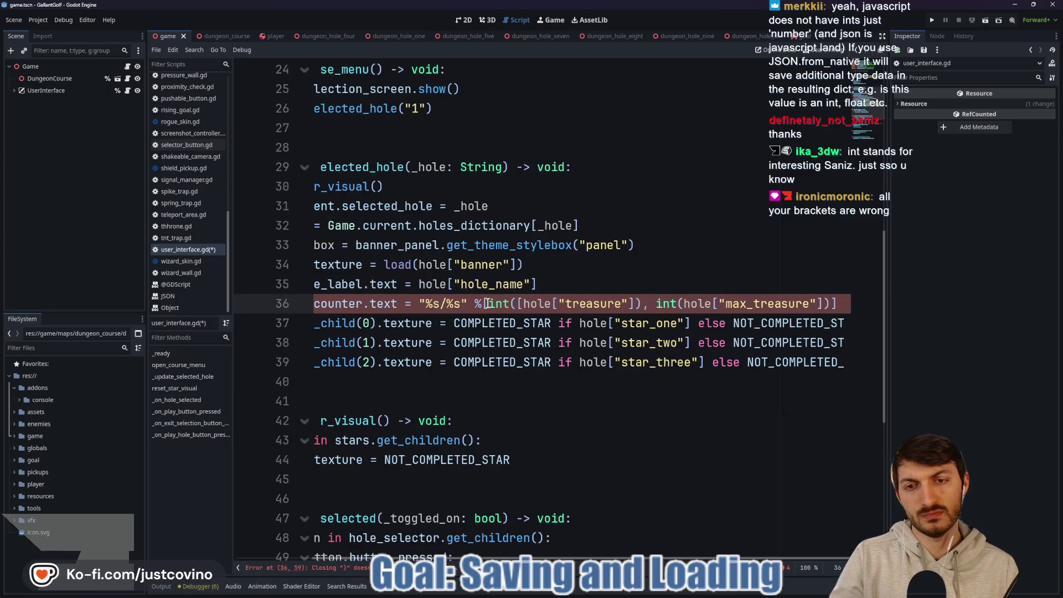
mouse_move(483, 304)
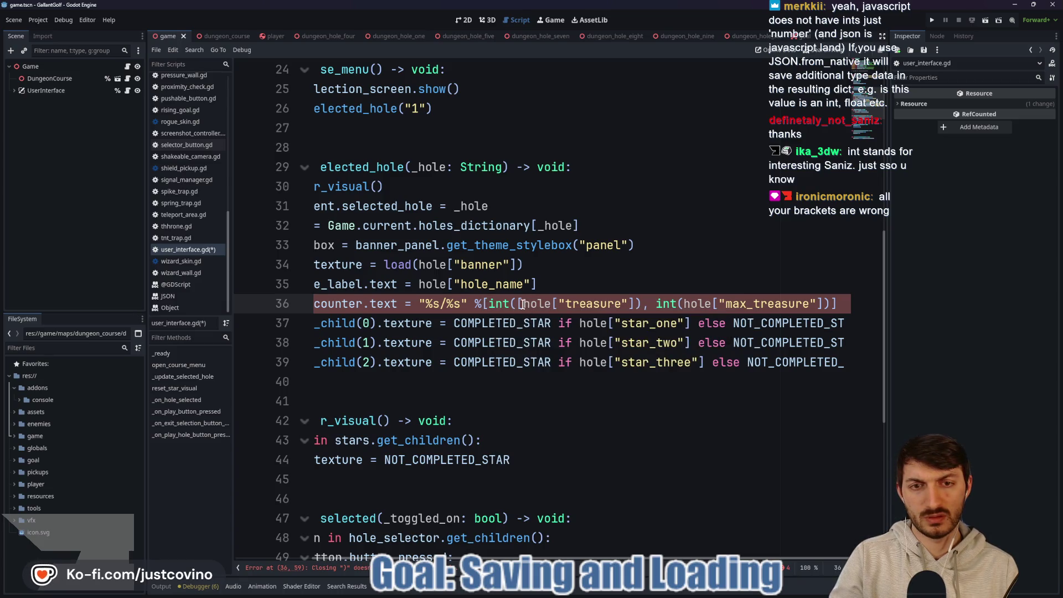
mouse_move(522, 305)
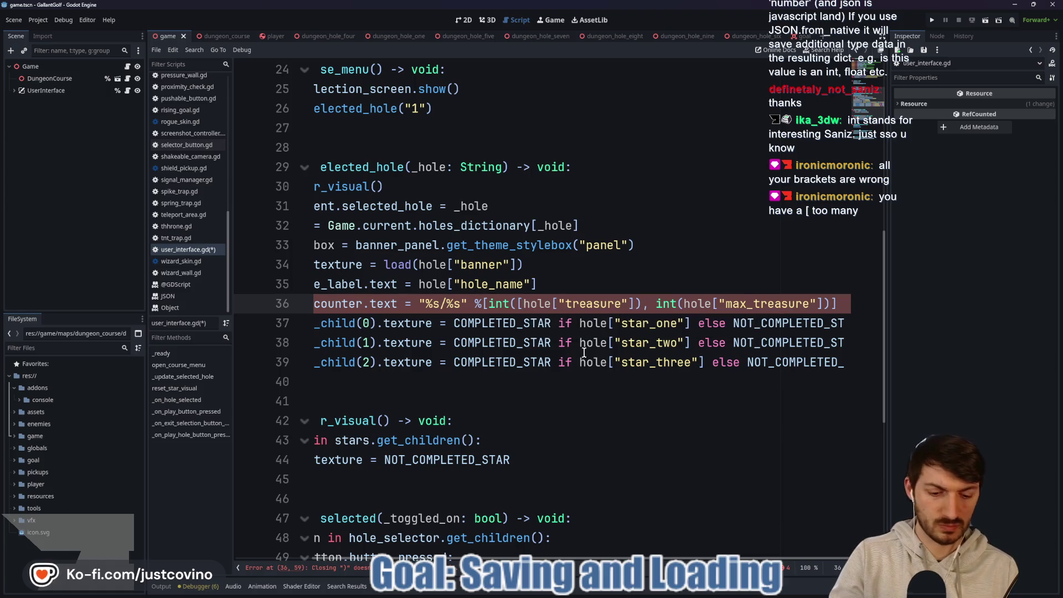
mouse_move(587, 362)
key(BackSpace)
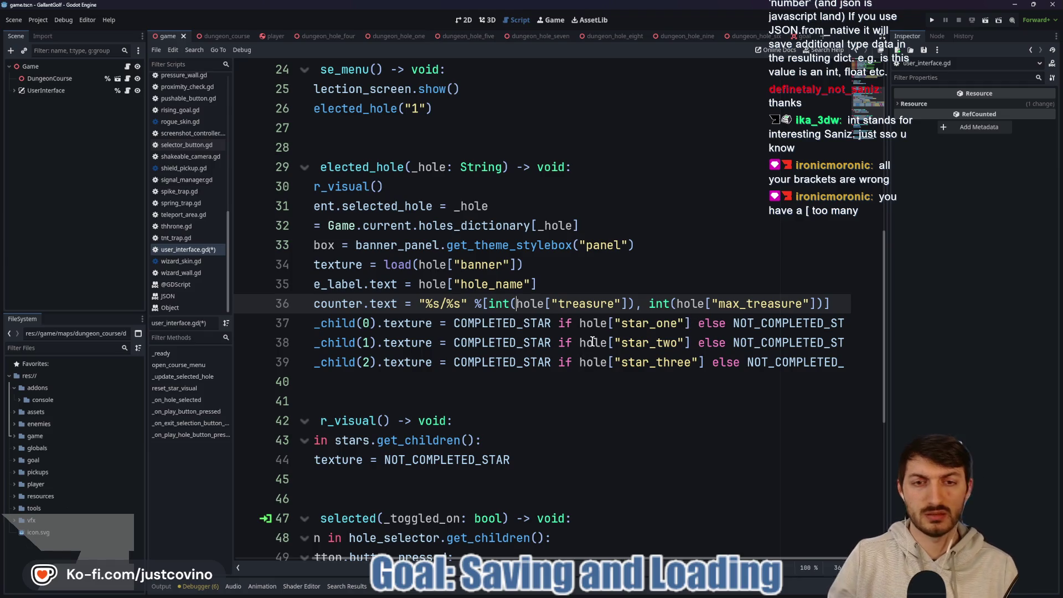
key(ctrl+s)
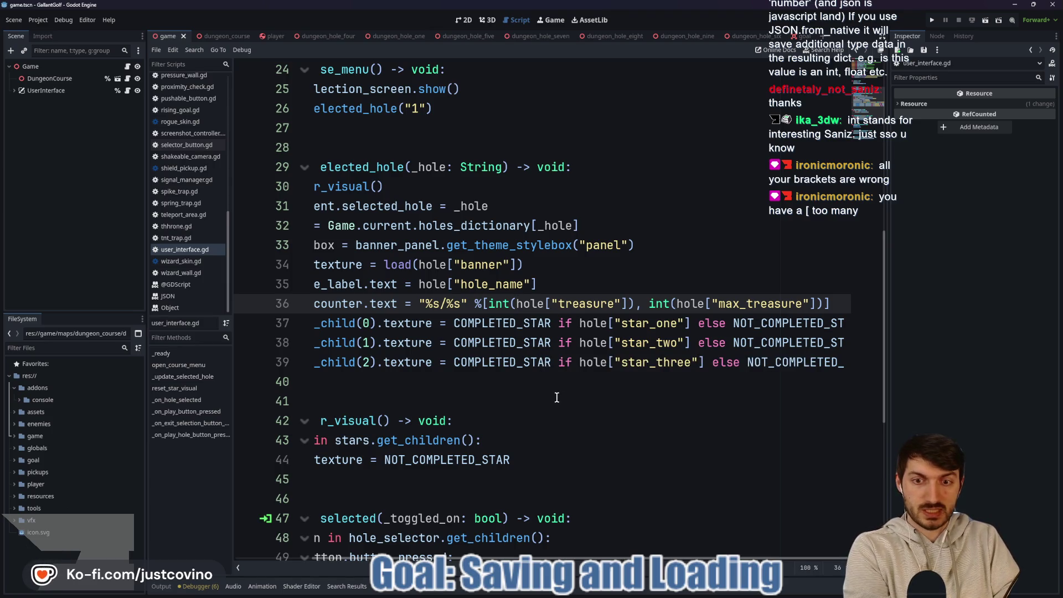
click(934, 20)
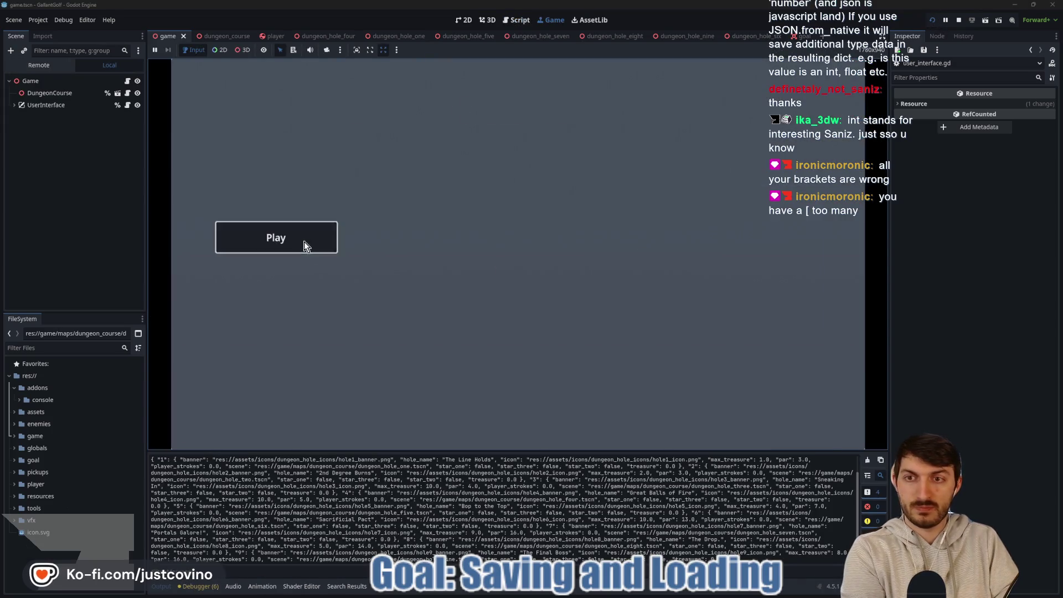
click(303, 242)
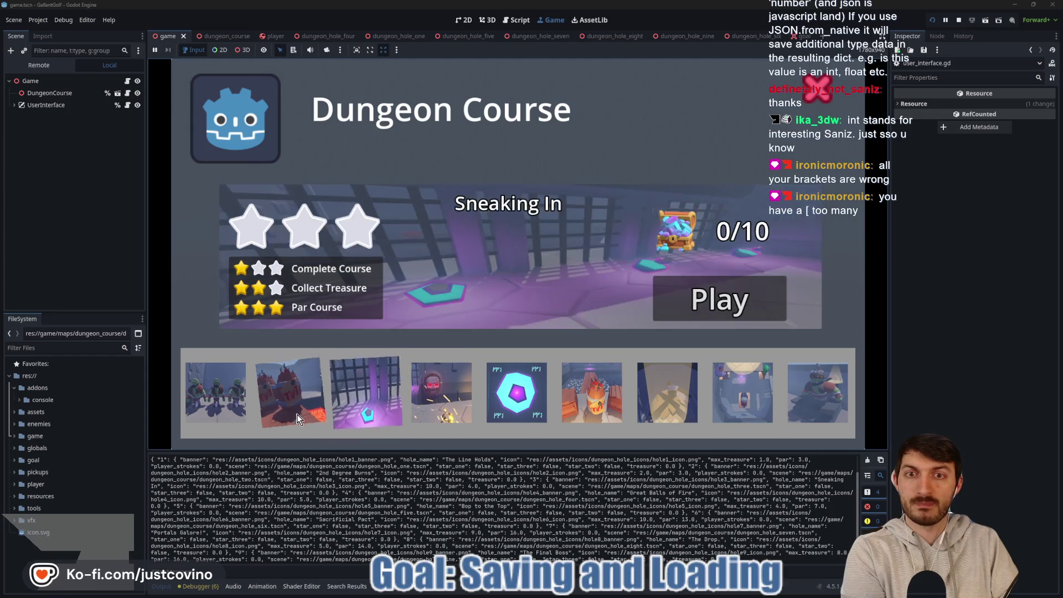
click(162, 587)
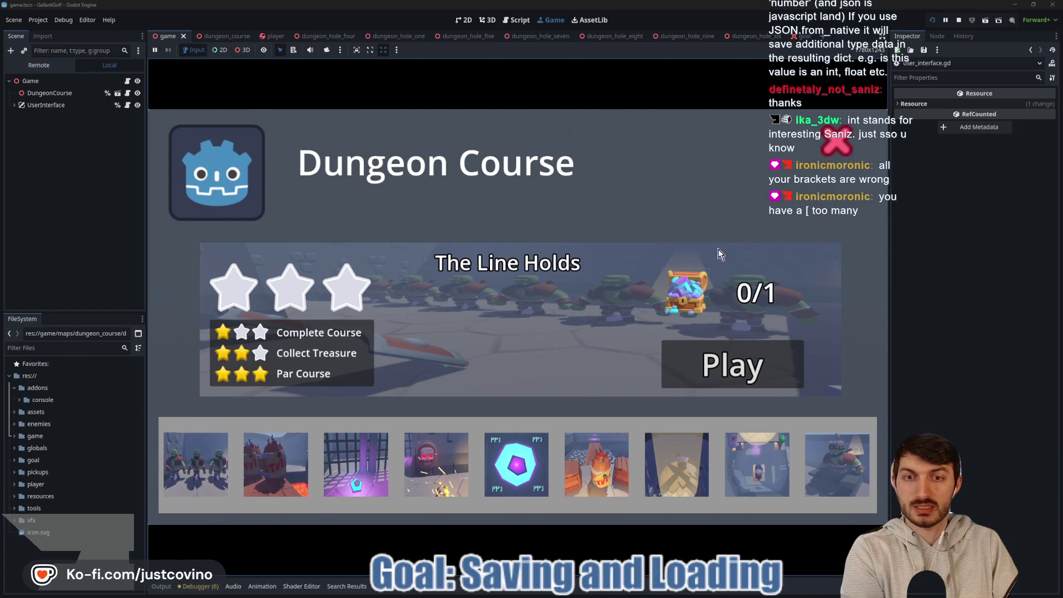
click(958, 20)
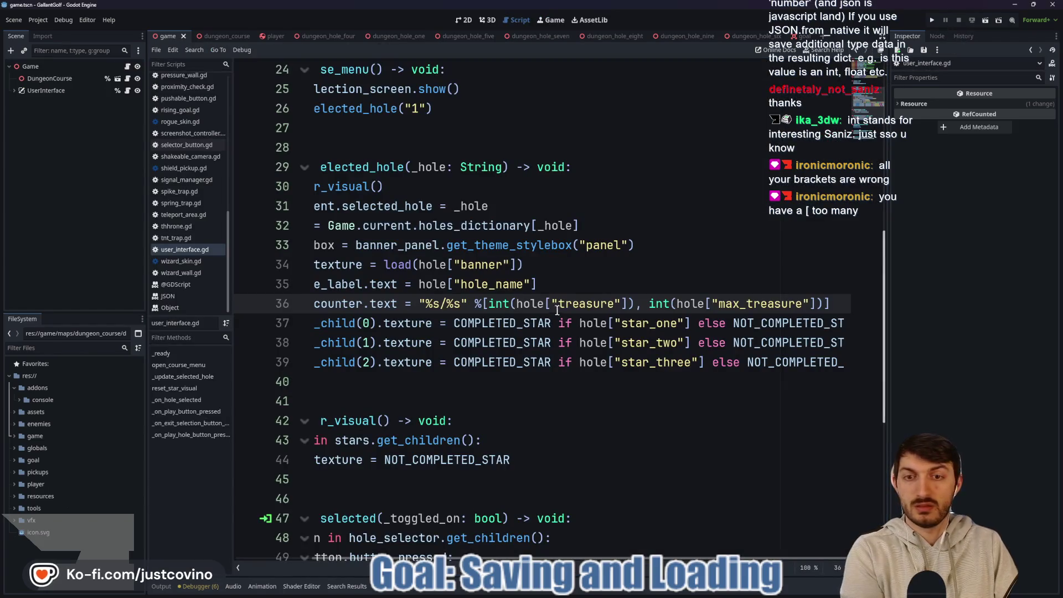
Stop the game and scroll through the open script.
click(502, 398)
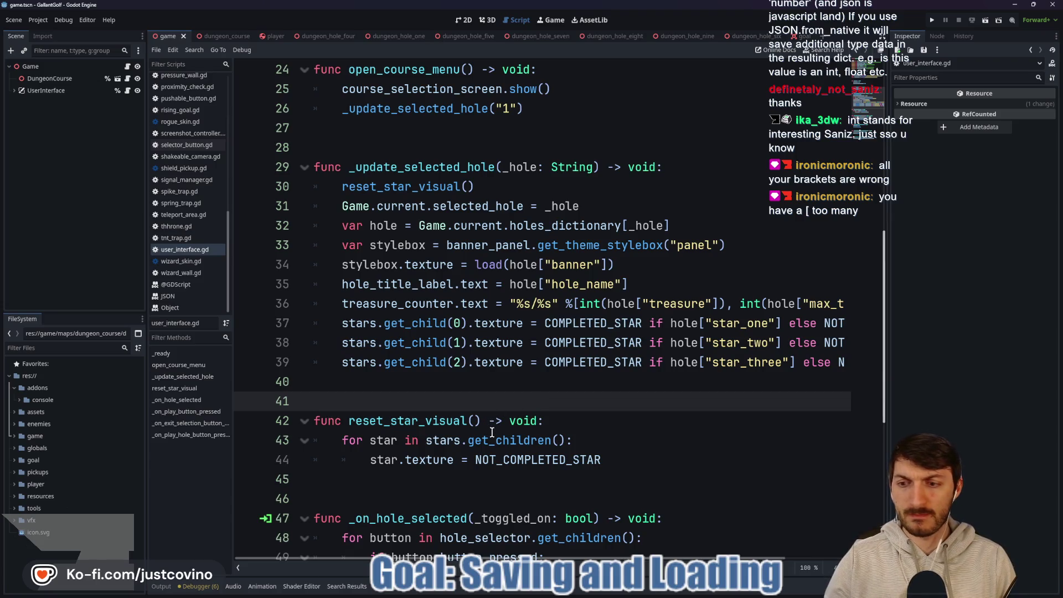
scroll(491, 432, down, 5)
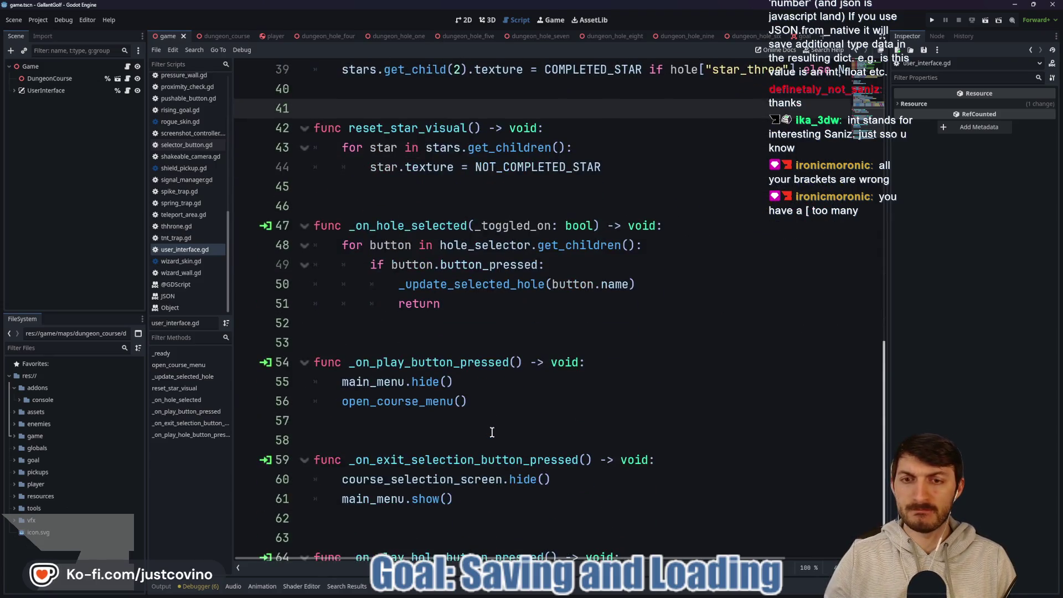
scroll(492, 432, up, 13)
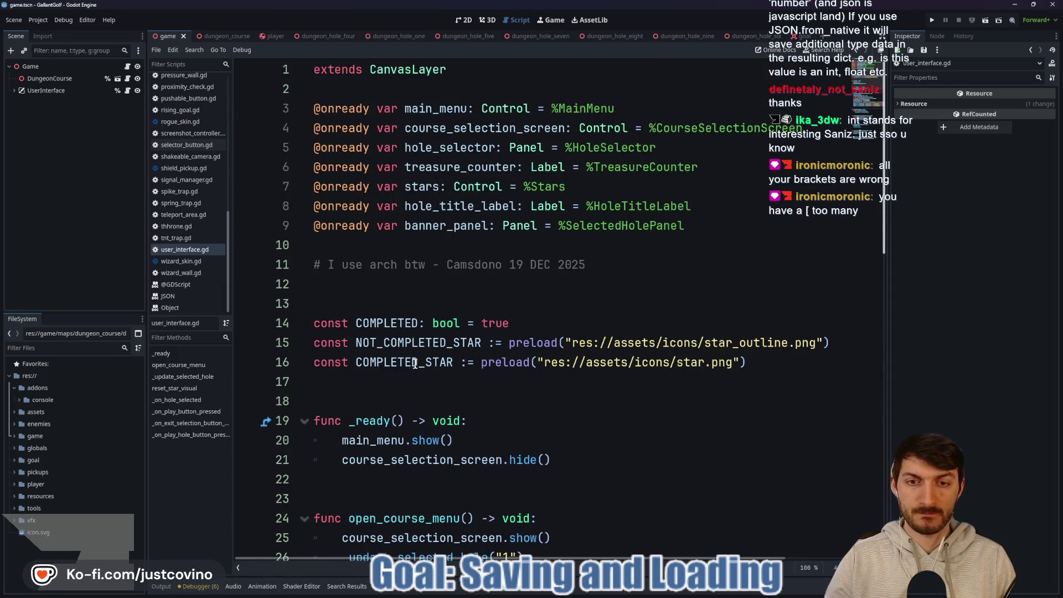
scroll(412, 368, down, 4)
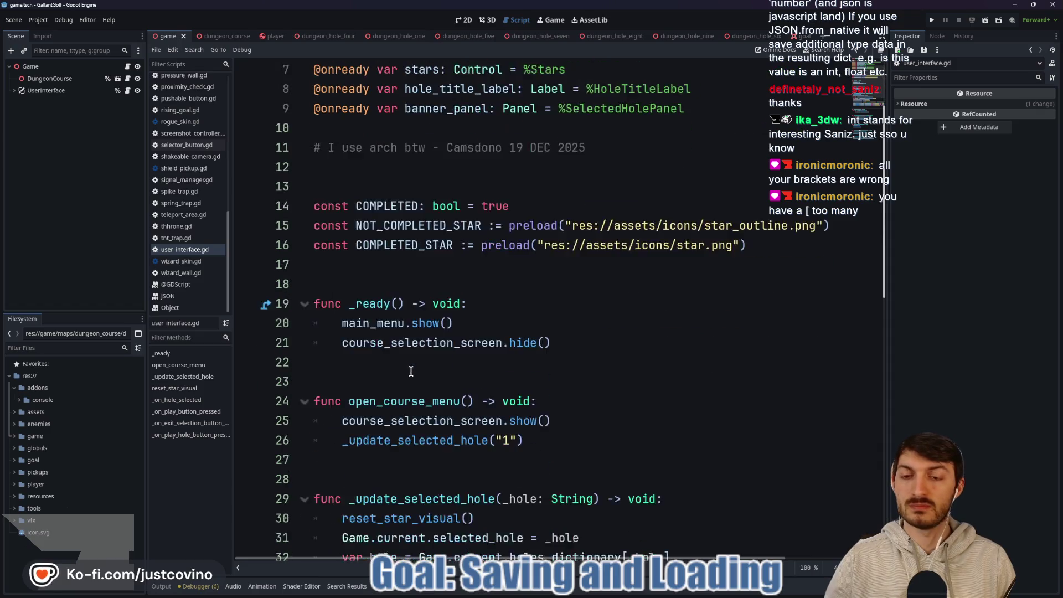
scroll(408, 374, down, 2)
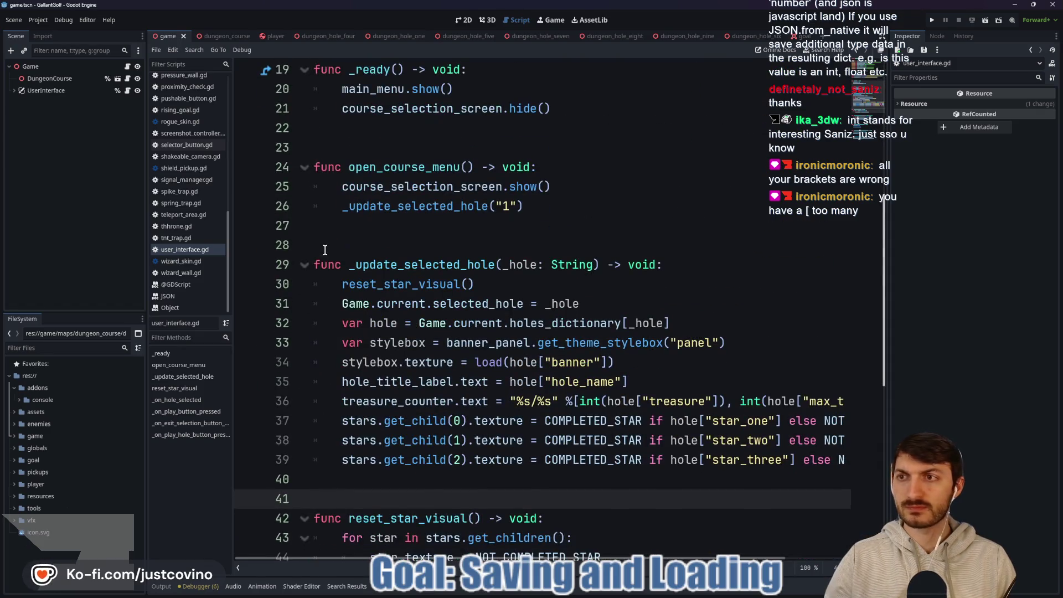
Review save_game and load_game in game.gd, then switch to the dungeon course script.
click(128, 67)
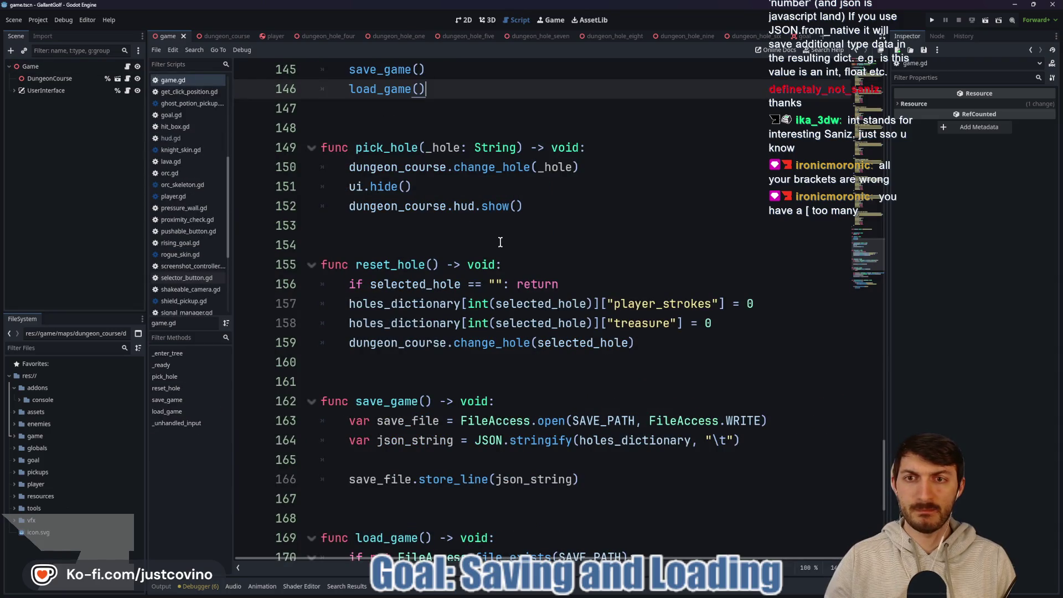
scroll(500, 243, down, 6)
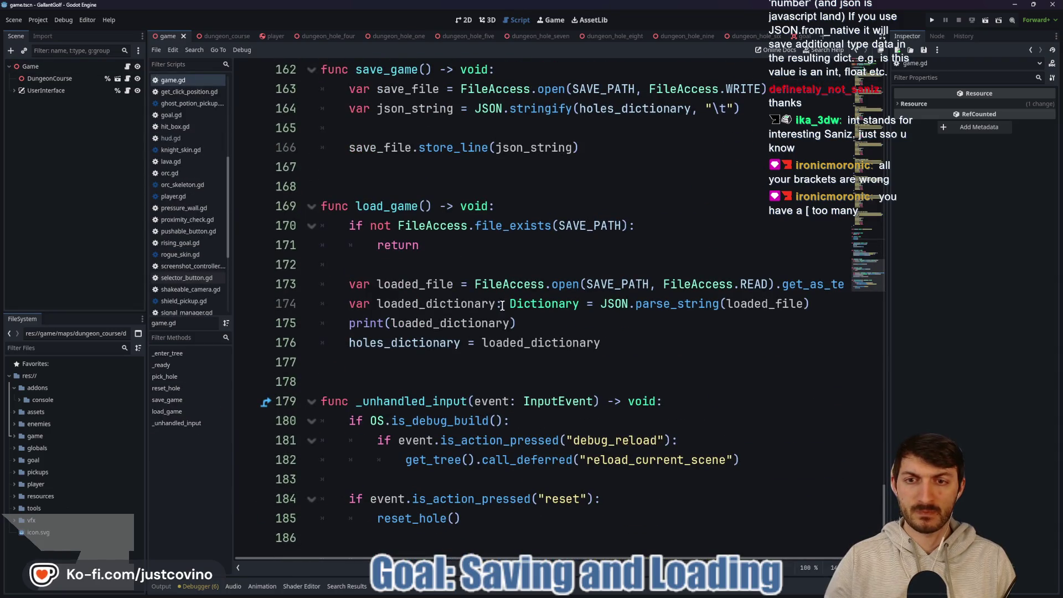
scroll(463, 342, up, 11)
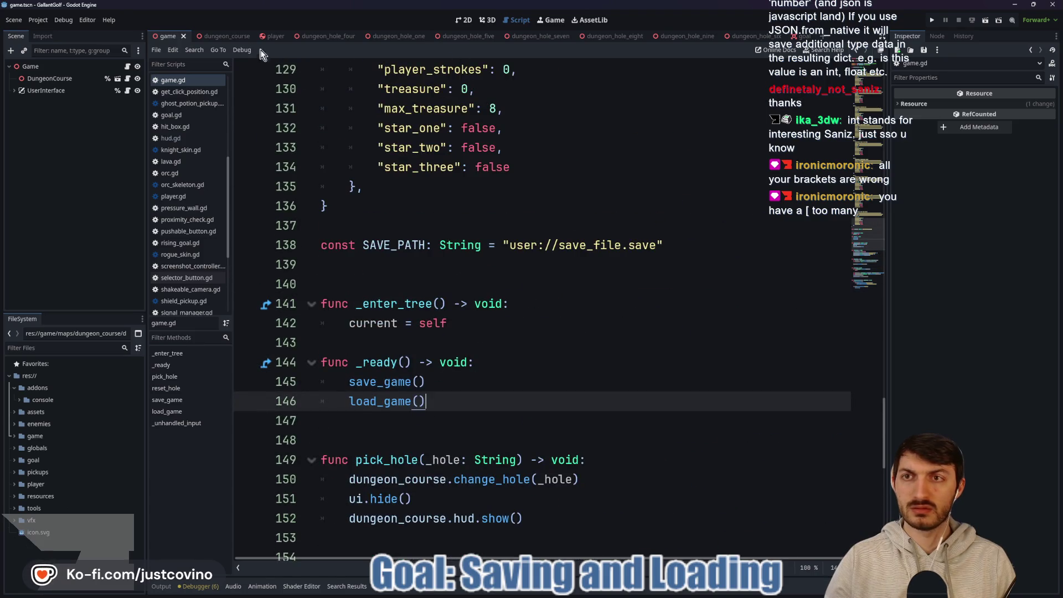
key(ctrl+Tab)
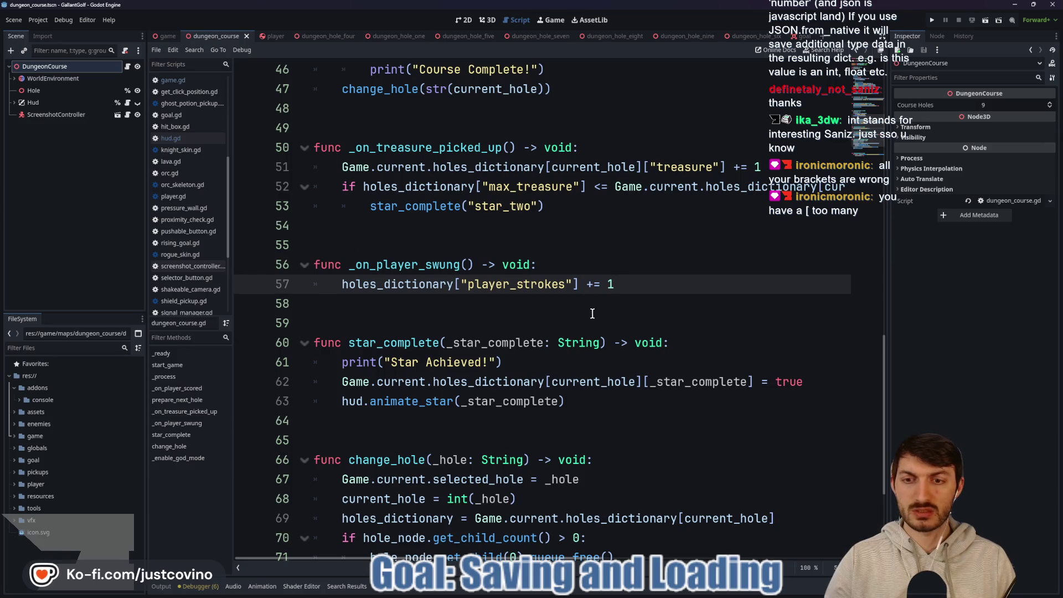
Replace the direct star_one assignment on line 39 with star_complete("star_one").
double_click(386, 343)
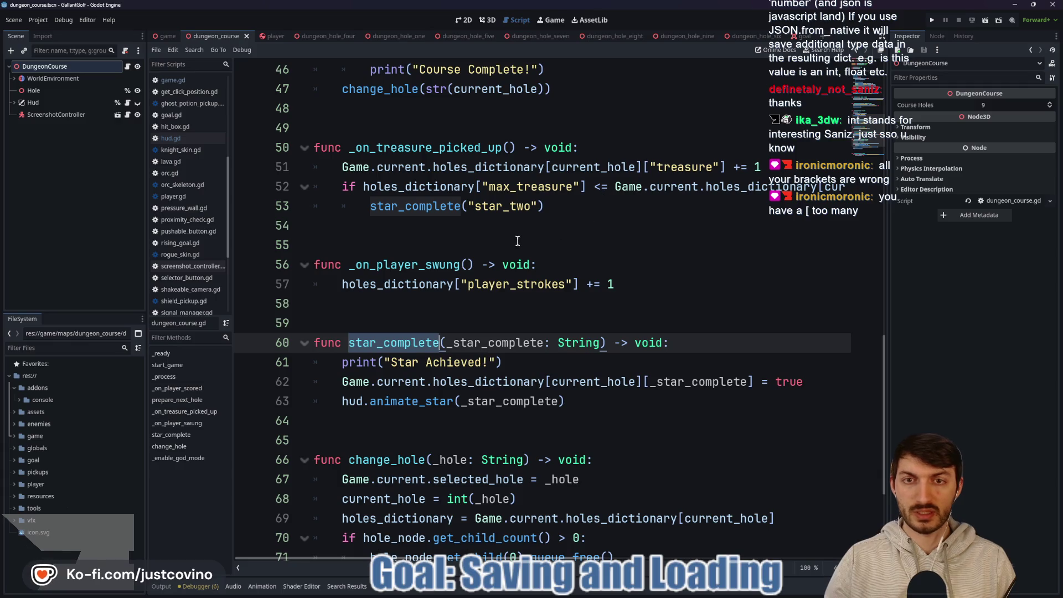
scroll(517, 255, up, 2)
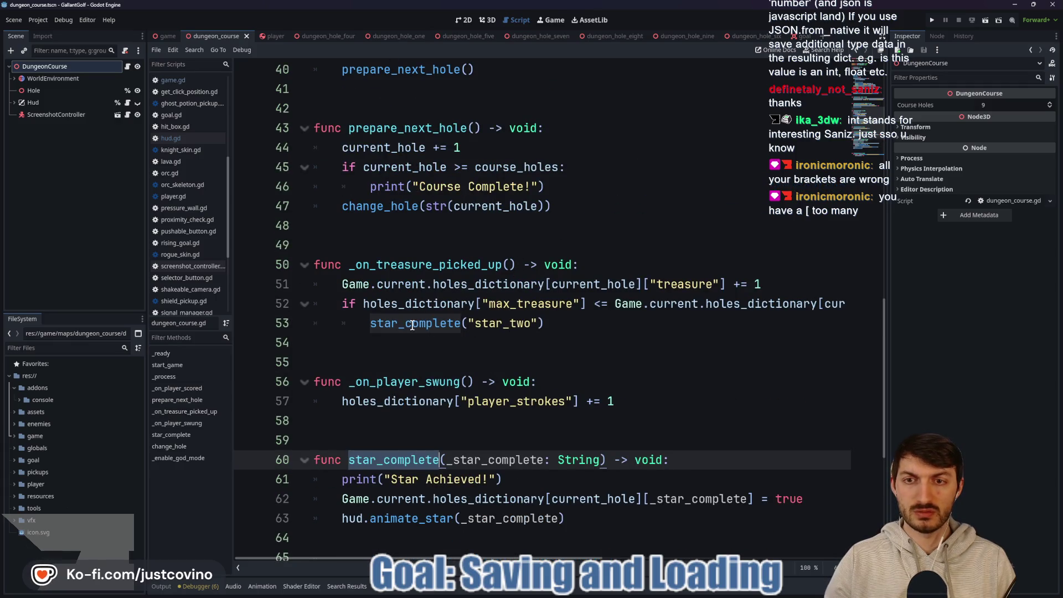
scroll(415, 325, up, 3)
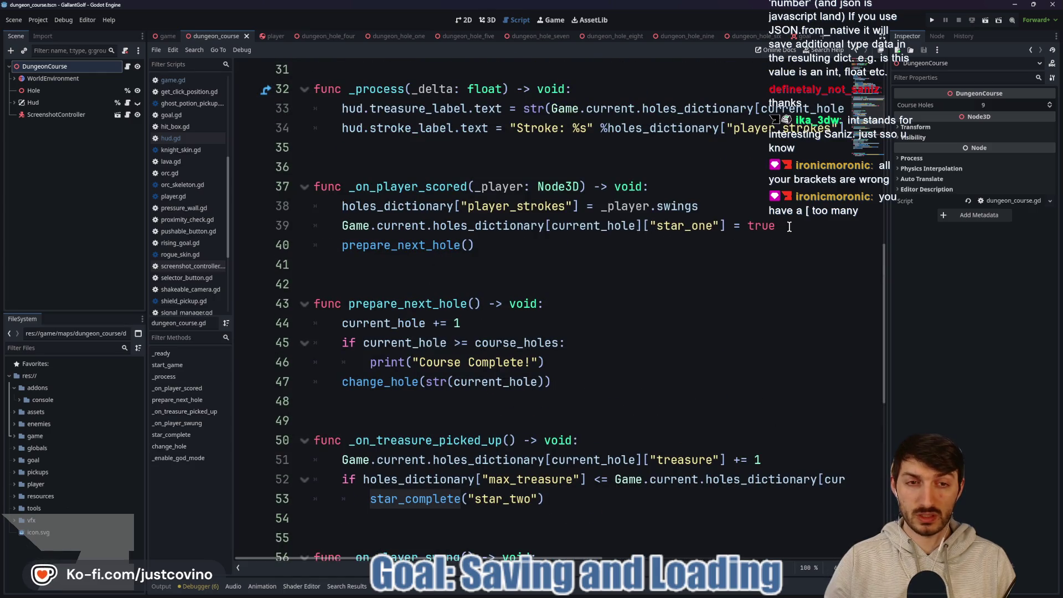
drag(778, 225, 339, 224)
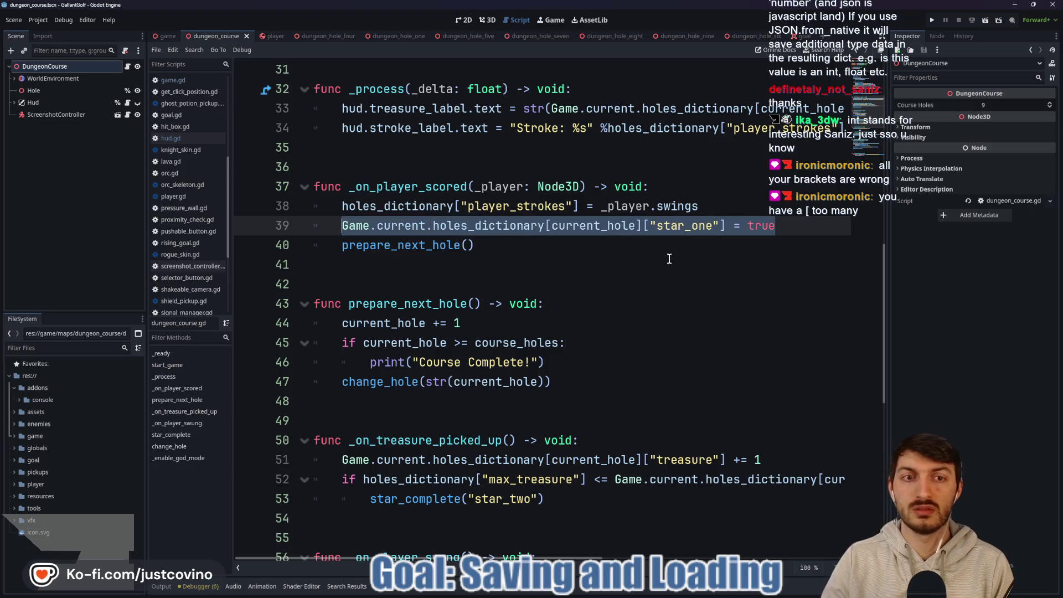
text(st)
key(Down)
key(Return)
text("star_one"))
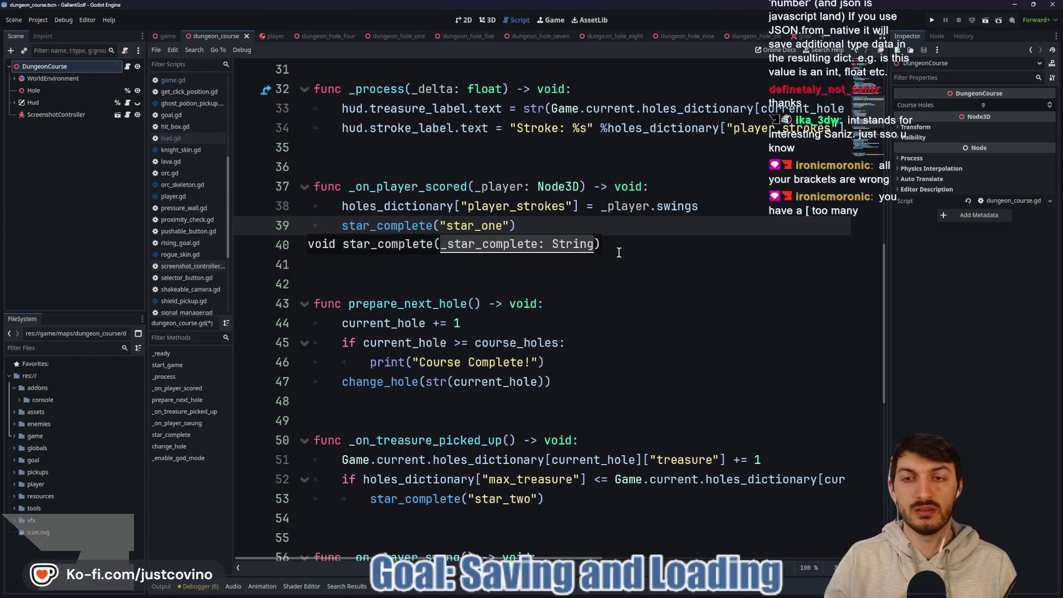
key(Escape)
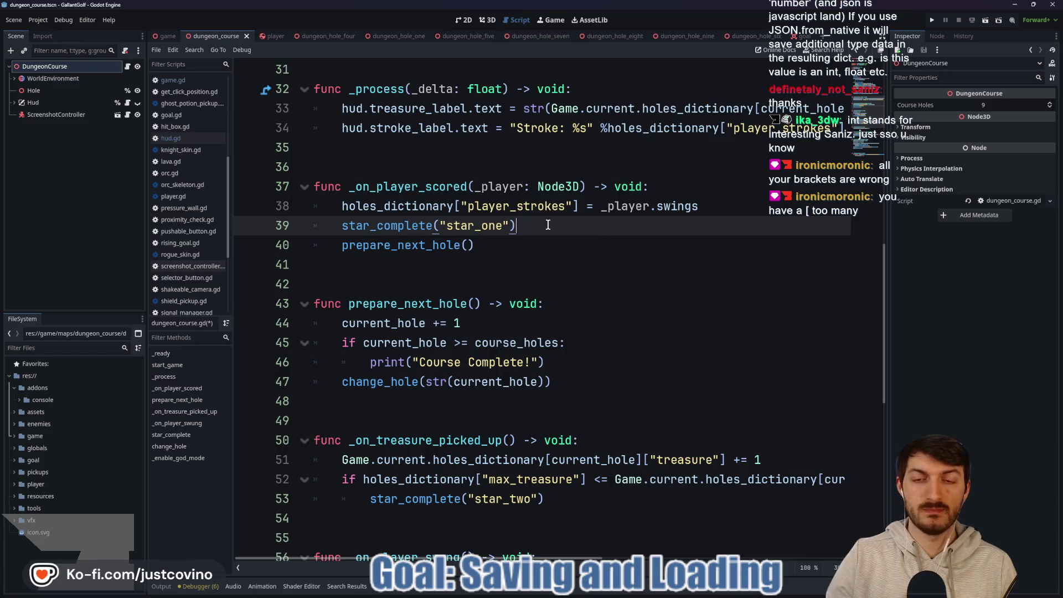
Delete the "Star Achieved!" print from star_complete and save dungeon_course.gd.
scroll(579, 307, down, 3)
scroll(570, 302, down, 2)
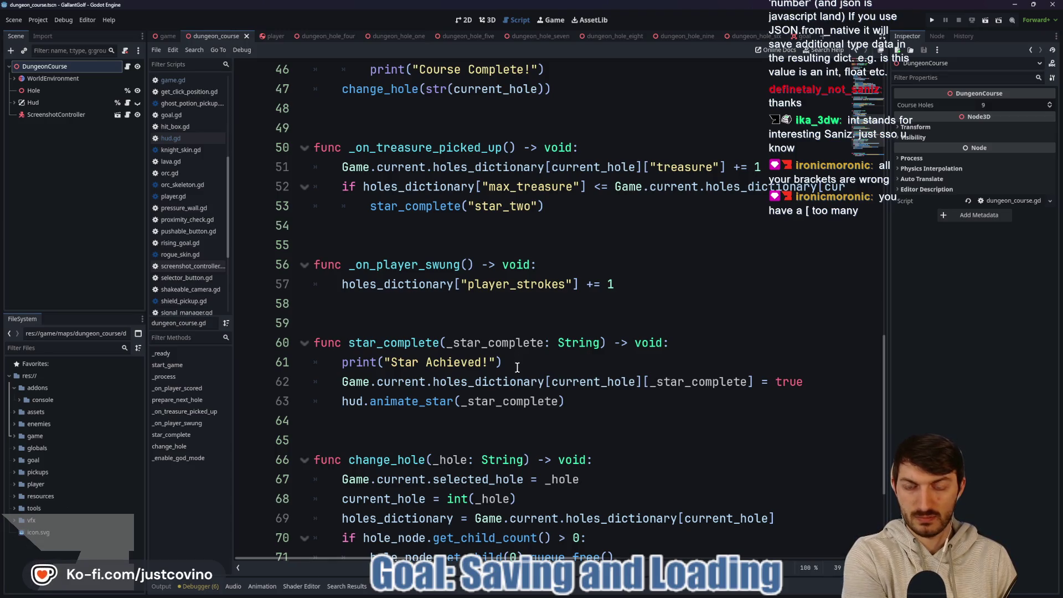
drag(517, 368, 325, 369)
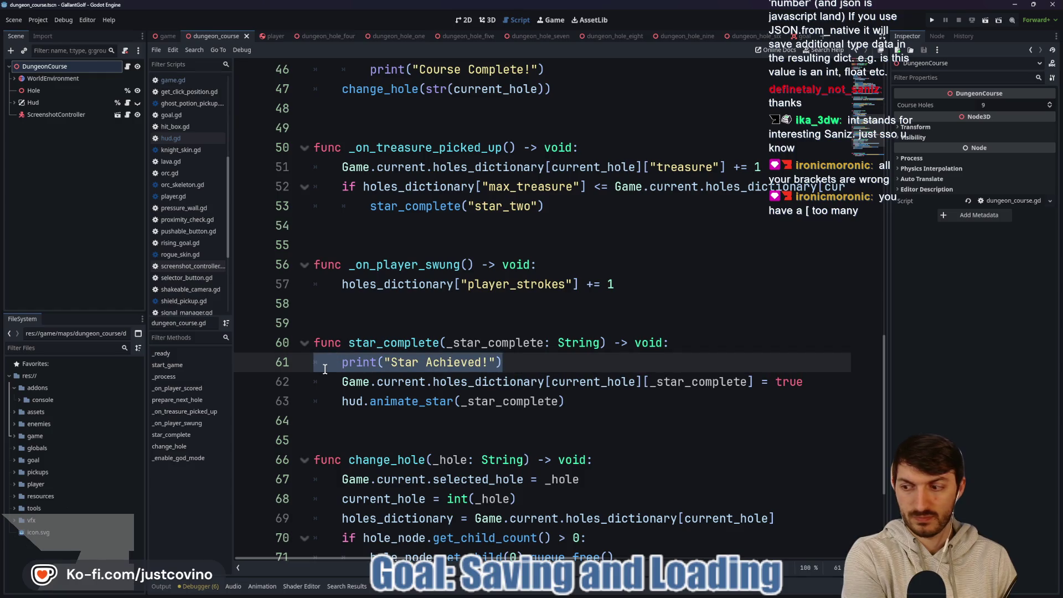
key(BackSpace)
key(BackSpace)
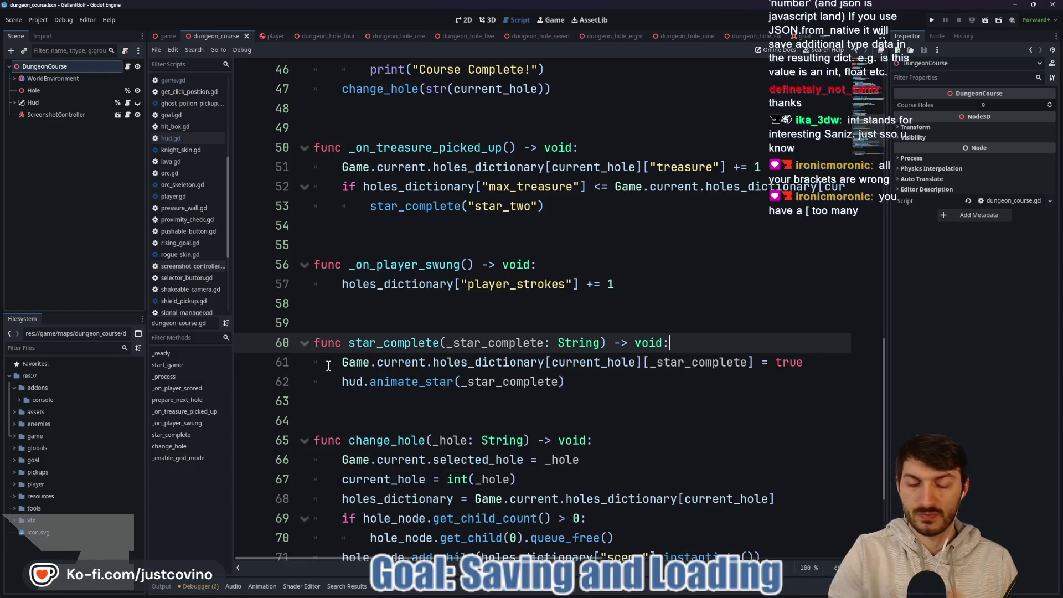
key(ctrl+s)
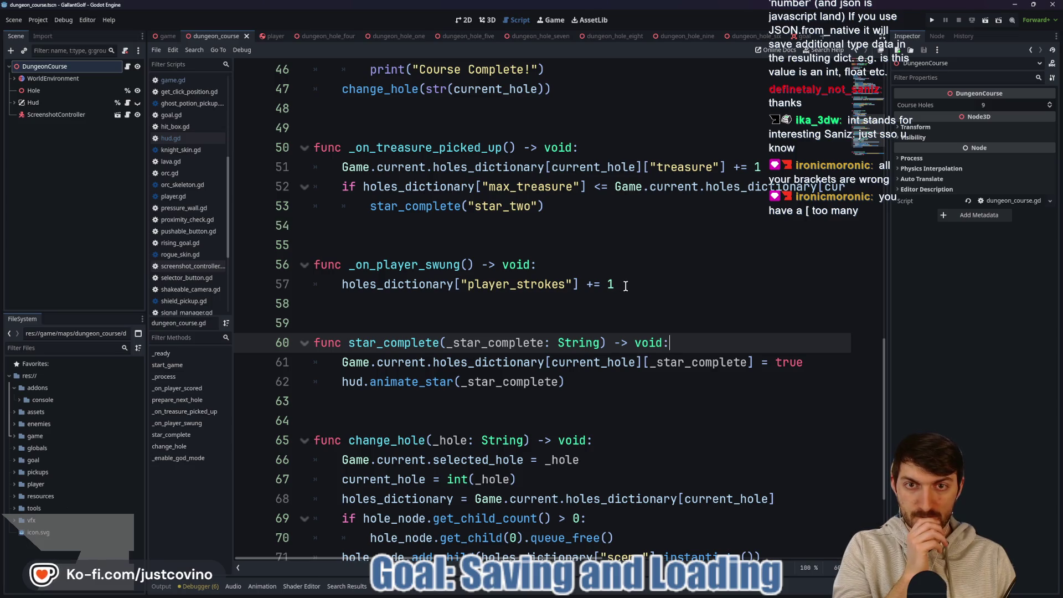
Insert blank lines below the prepare_next_hole call for a new function.
scroll(634, 289, up, 2)
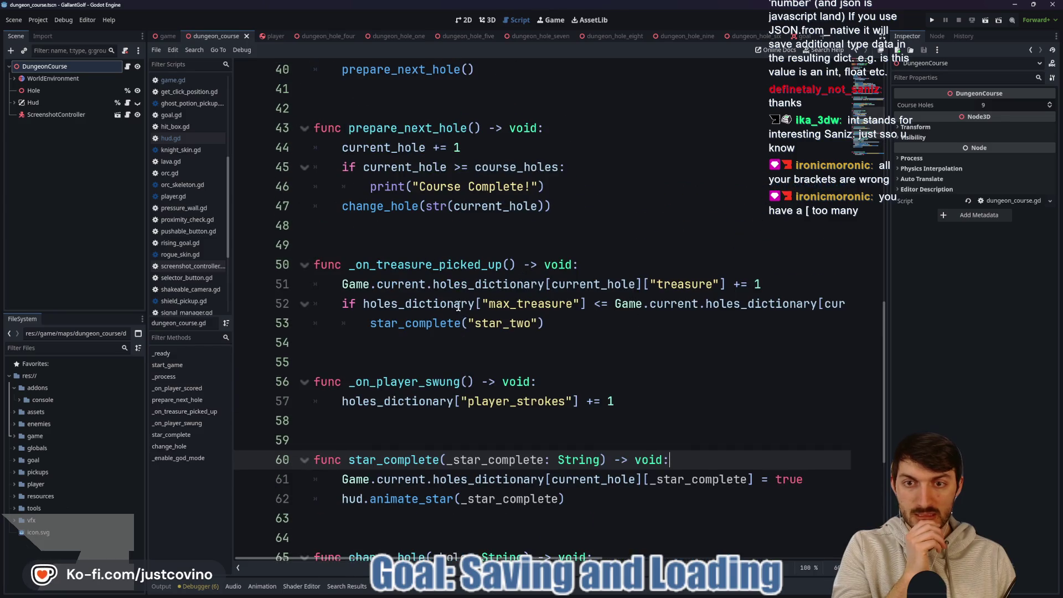
scroll(395, 225, up, 3)
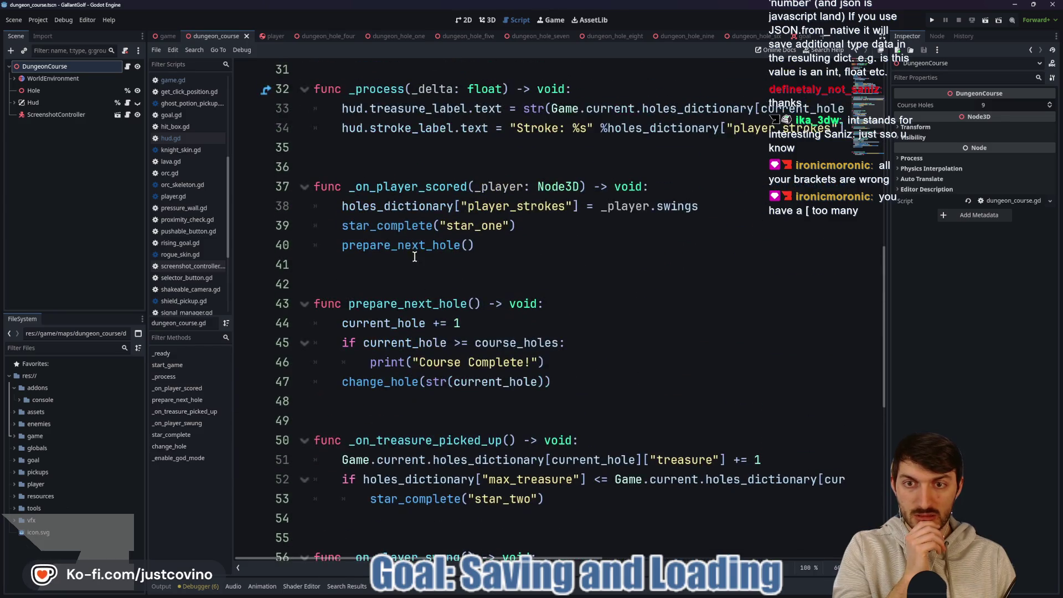
scroll(428, 306, up, 1)
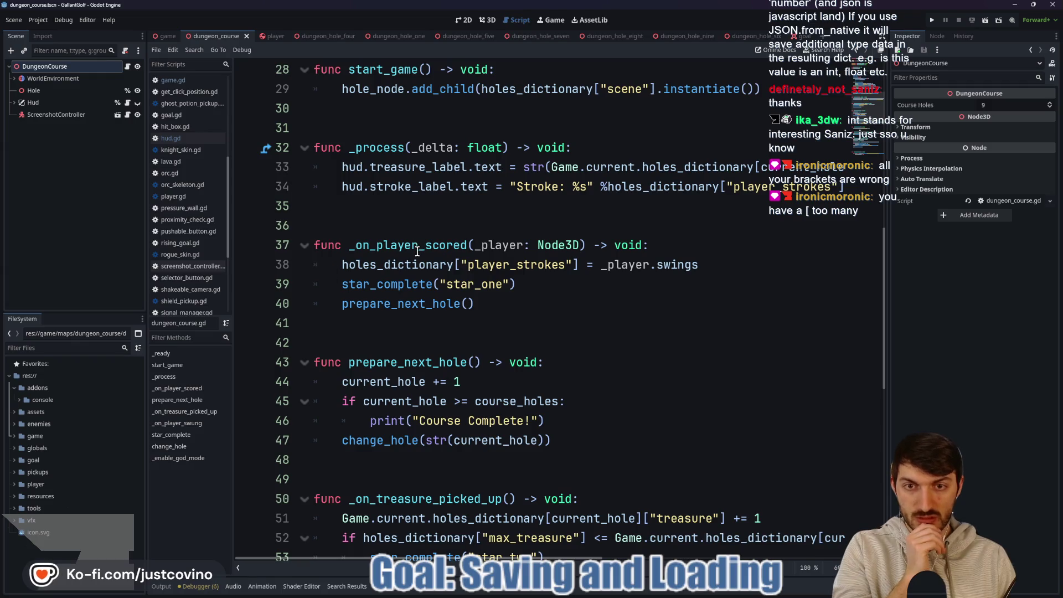
click(446, 321)
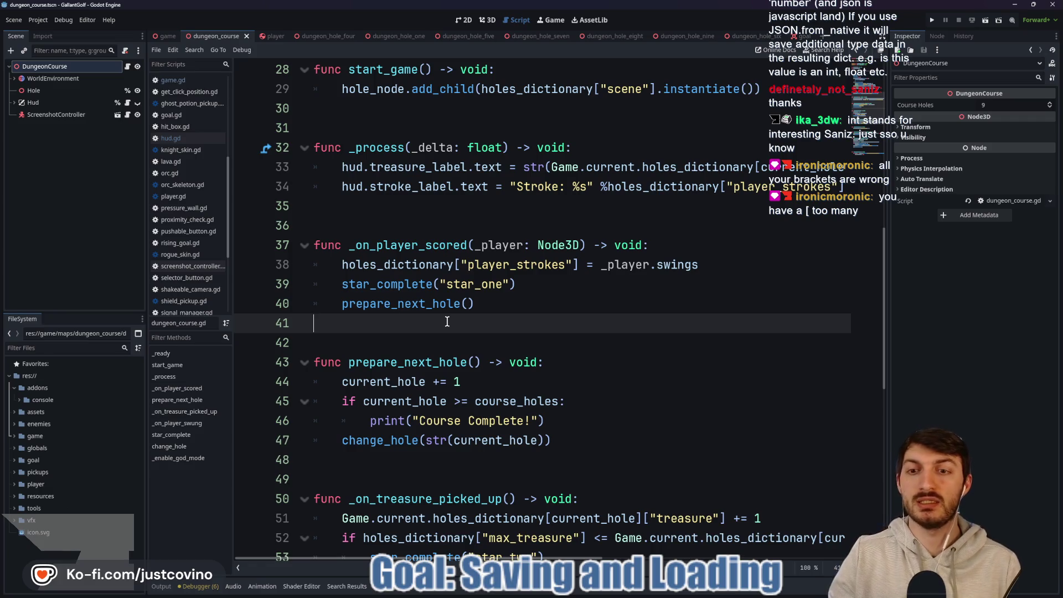
key(Return)
key(Return)
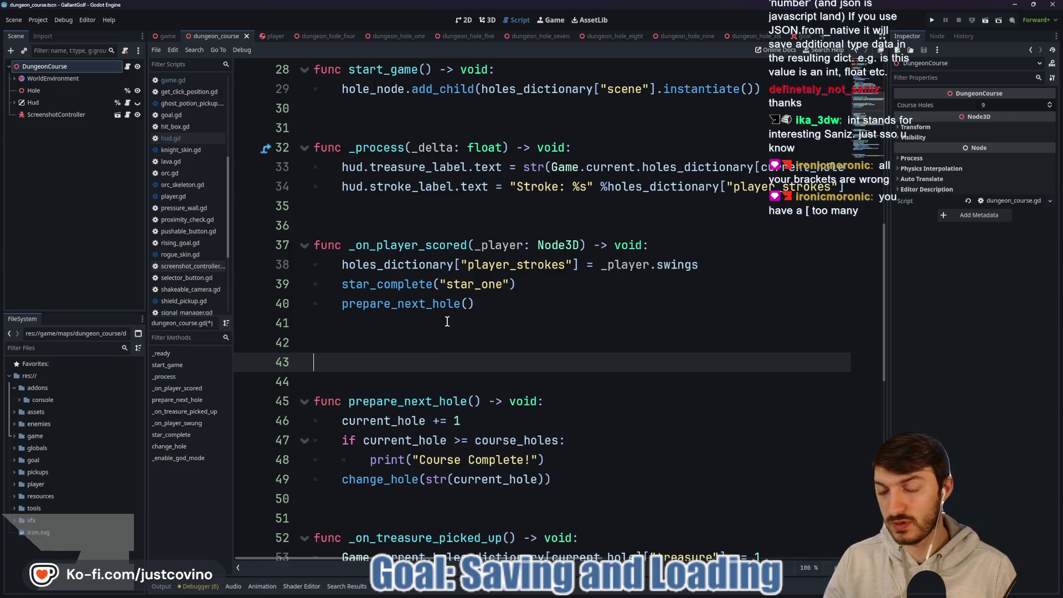
Declare a new function check_par() -> void: after _on_player_scored.
key(Return)
key(Up)
text(func)
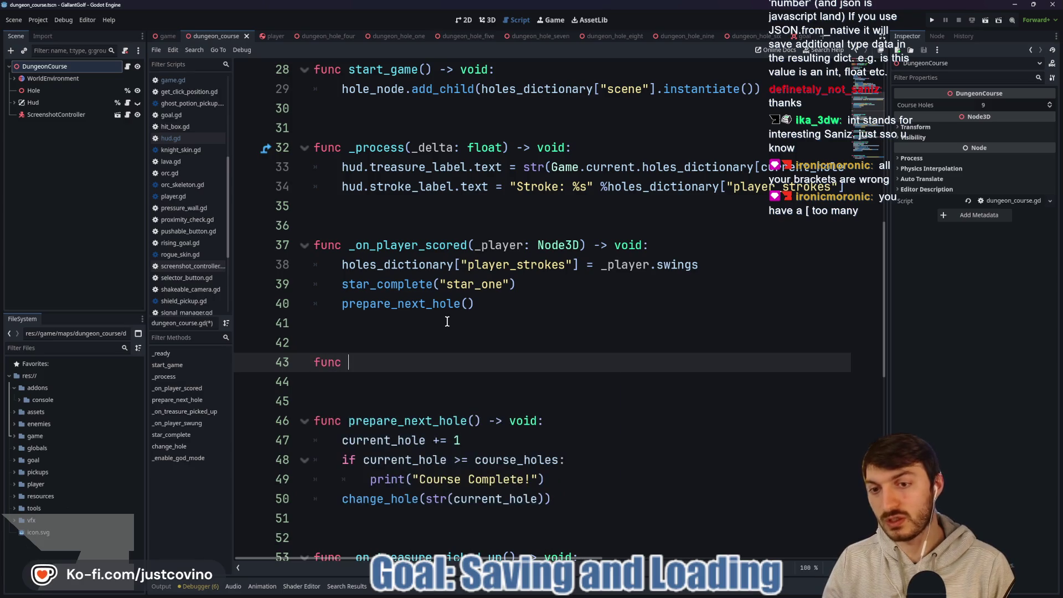
text( che)
key(BackSpace)
key(BackSpace)
text(check_p)
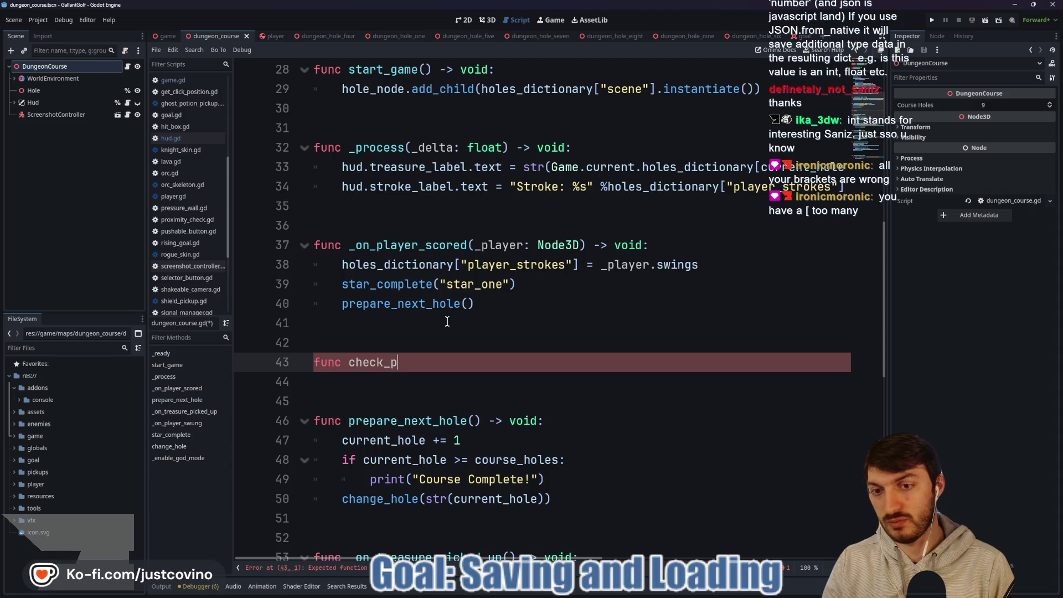
text(ar() -> void:)
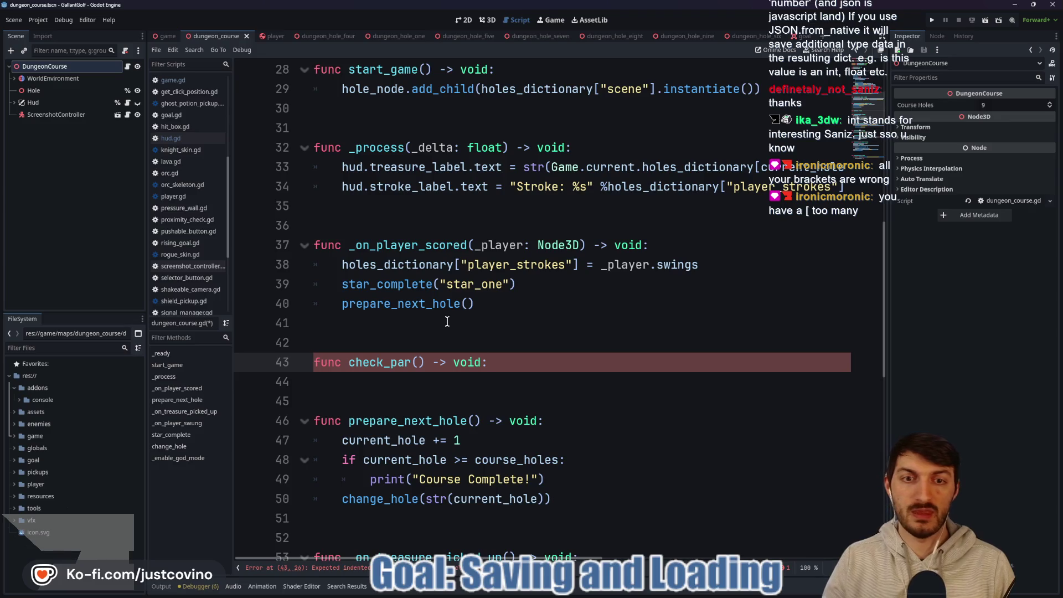
key(Return)
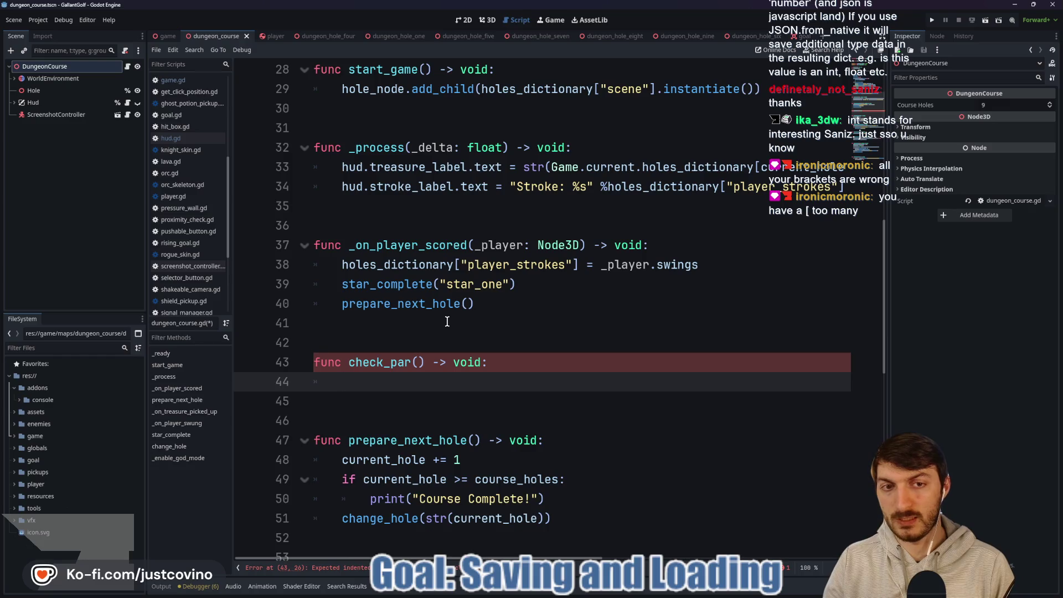
Start check_par's body with holes_dictionary["par"], checking where holes_dictionary is declared.
text(p)
key(BackSpace)
text([)
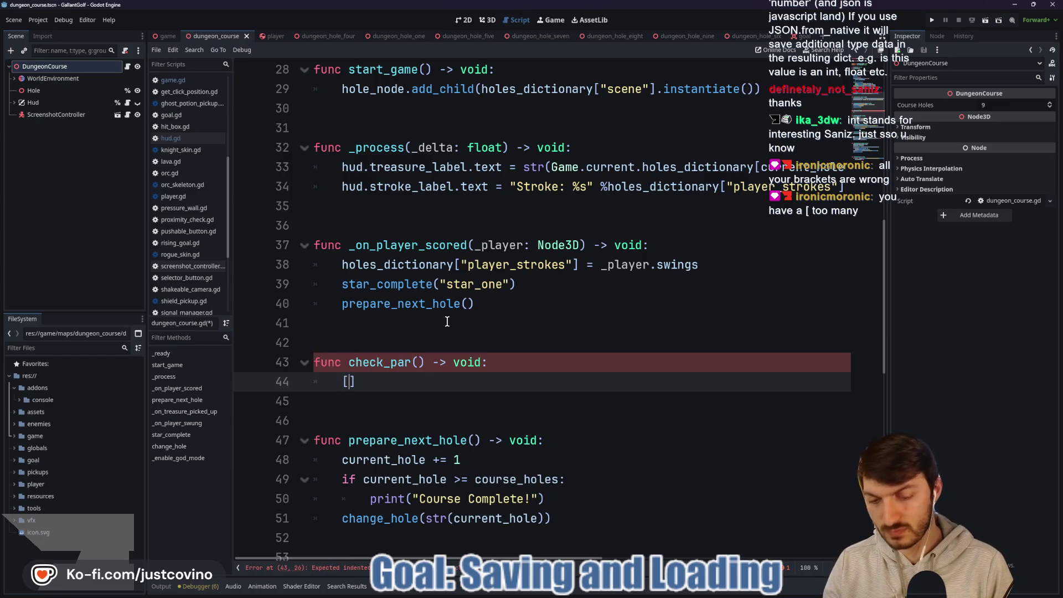
text(holes)
key(Return)
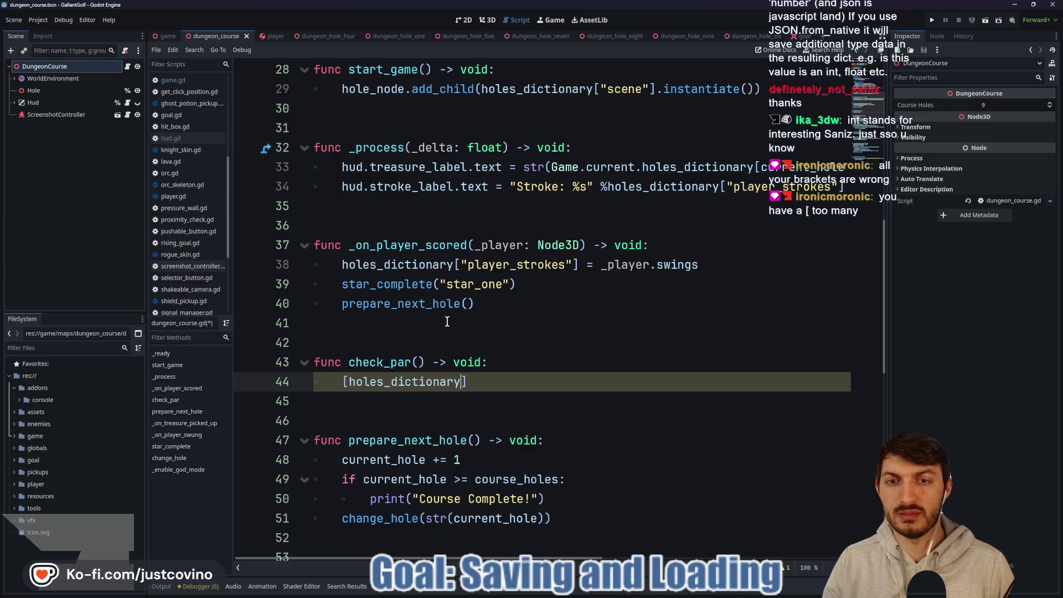
text(])
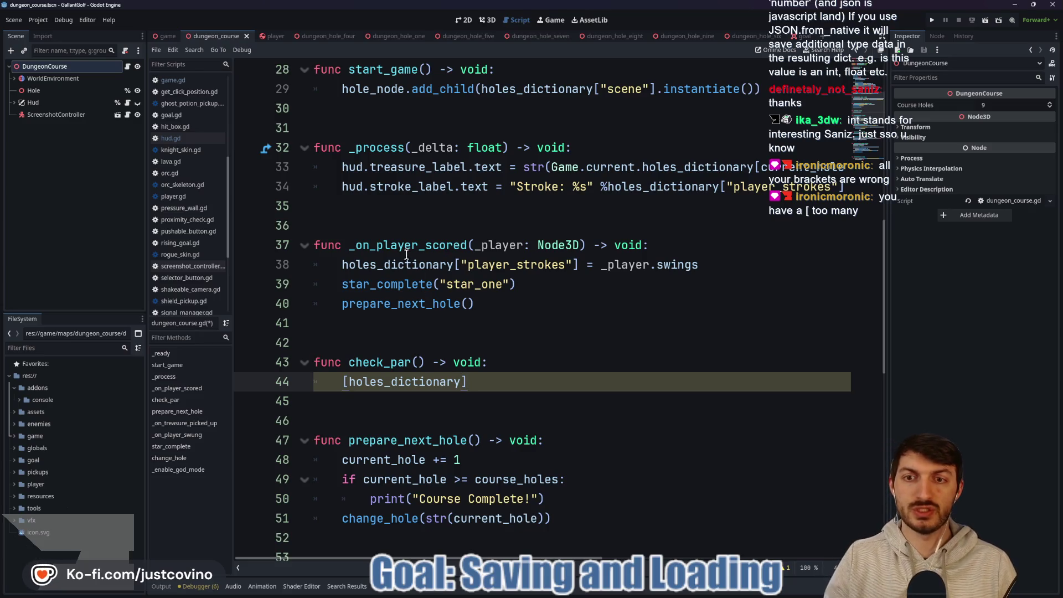
ctrl+click(407, 255)
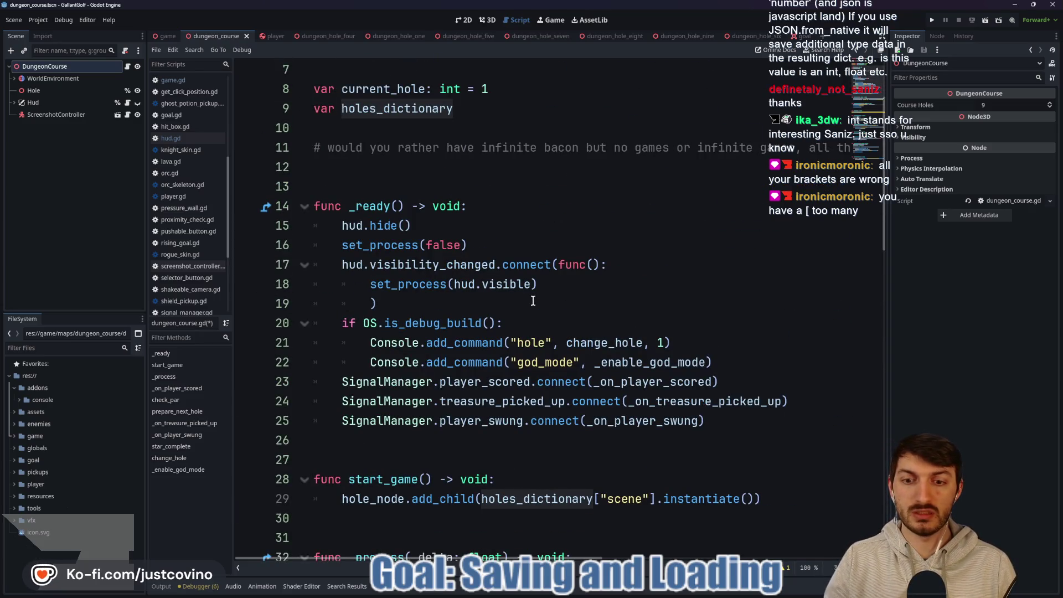
scroll(533, 300, down, 2)
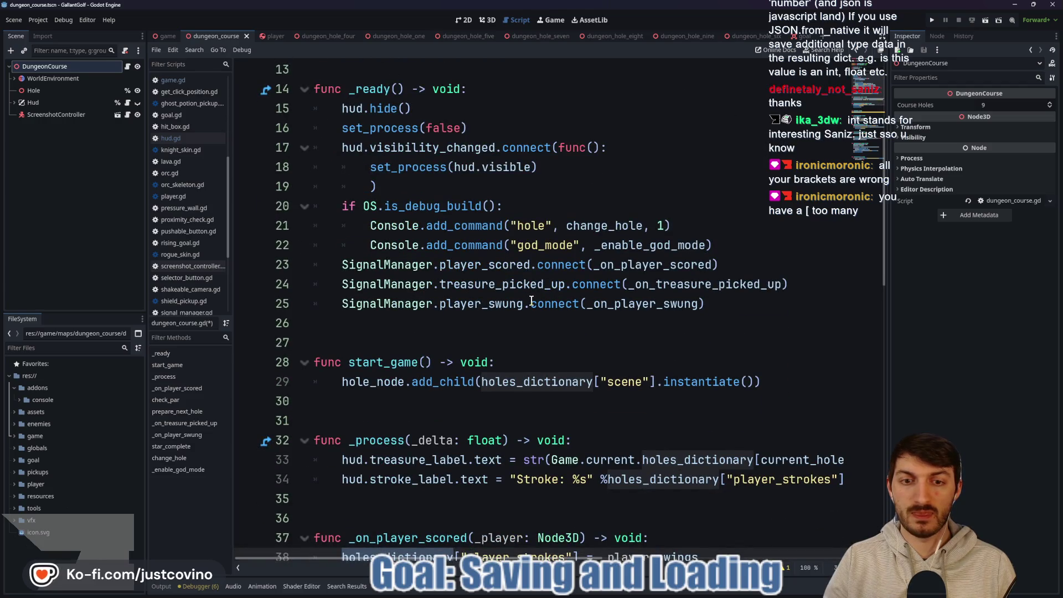
scroll(530, 301, up, 4)
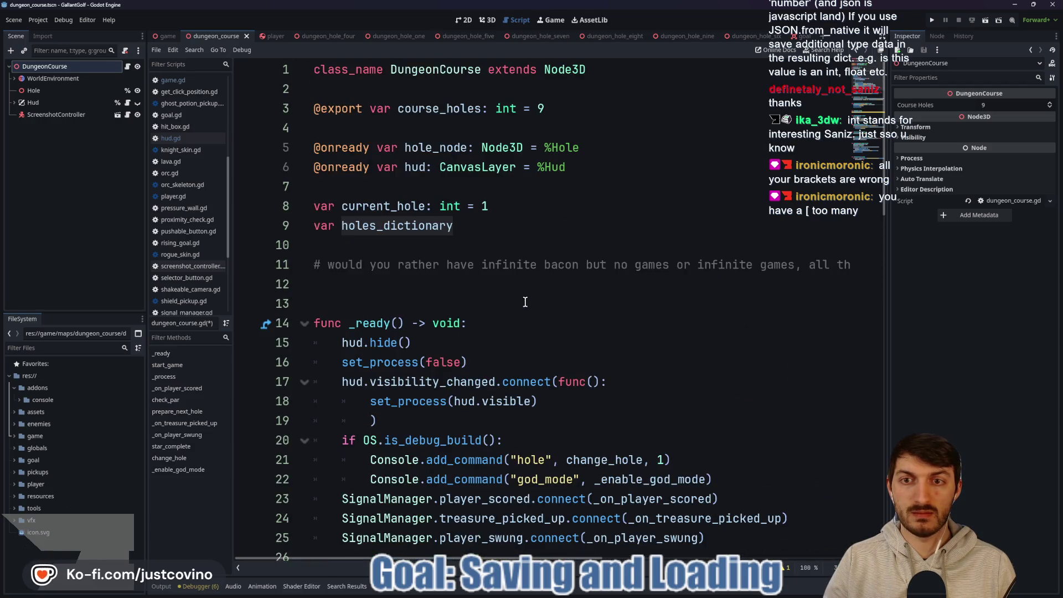
scroll(522, 301, down, 9)
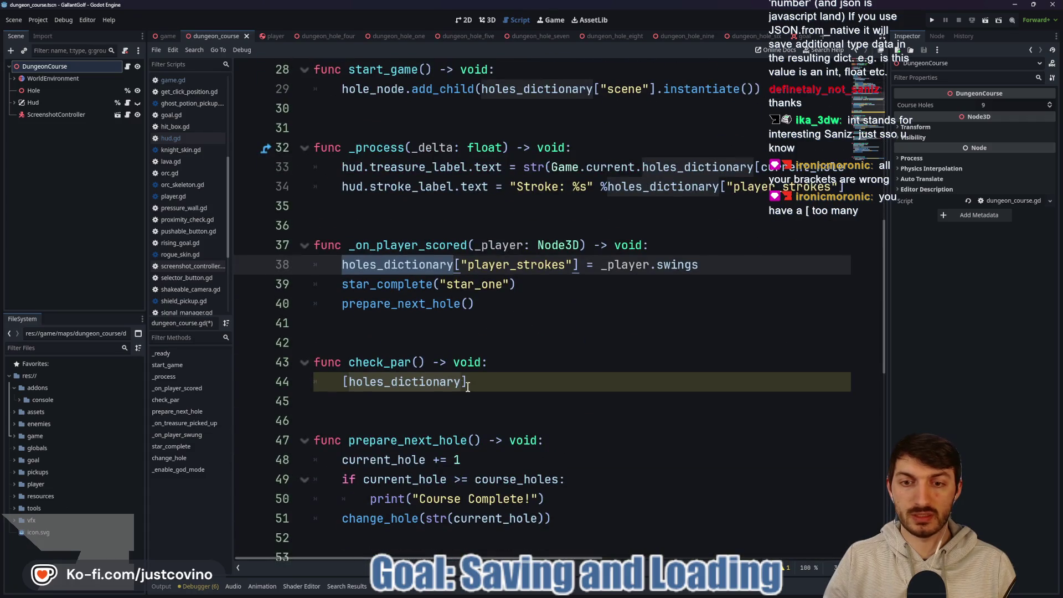
click(474, 381)
text([")
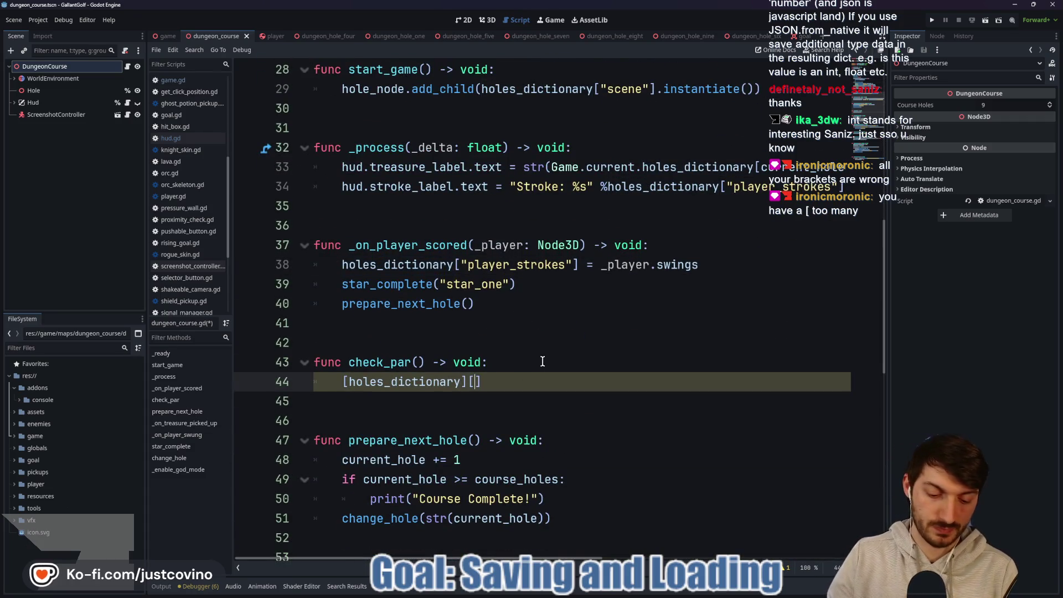
text(par)
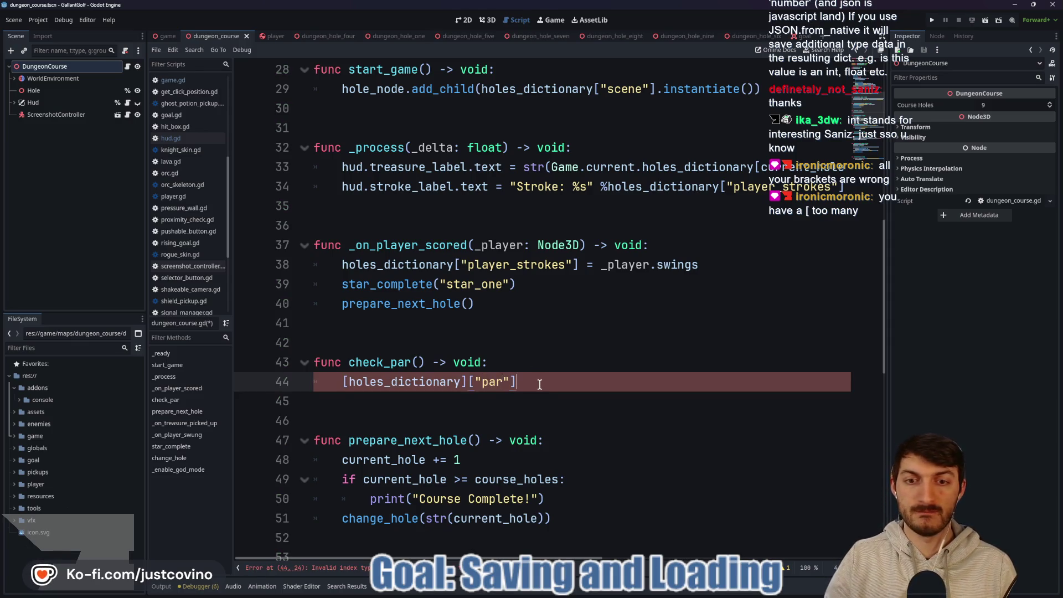
Make the body line a return statement and change check_par's return type to bool.
key(Home)
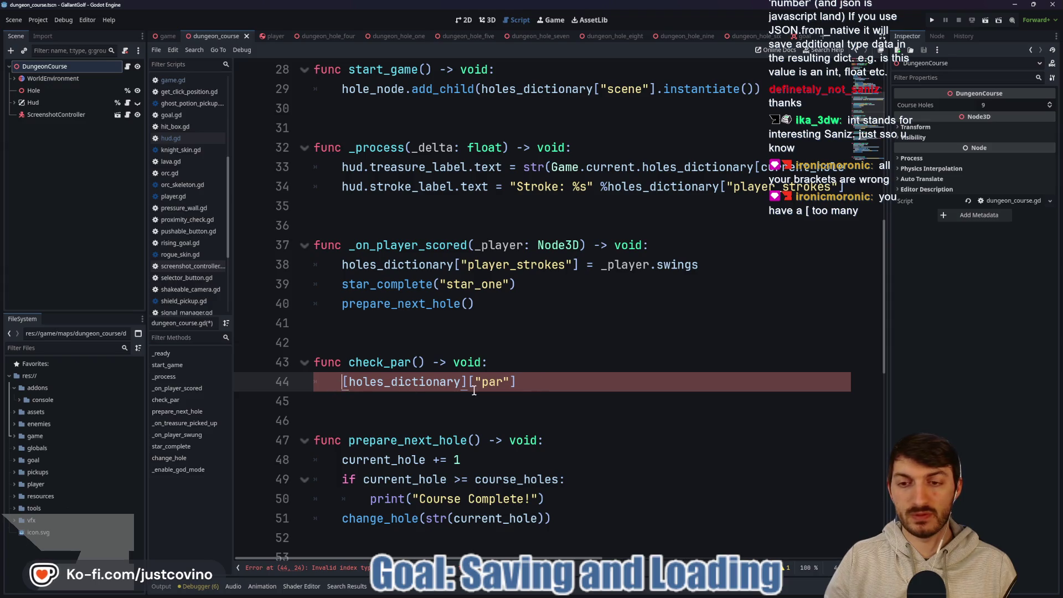
text(return)
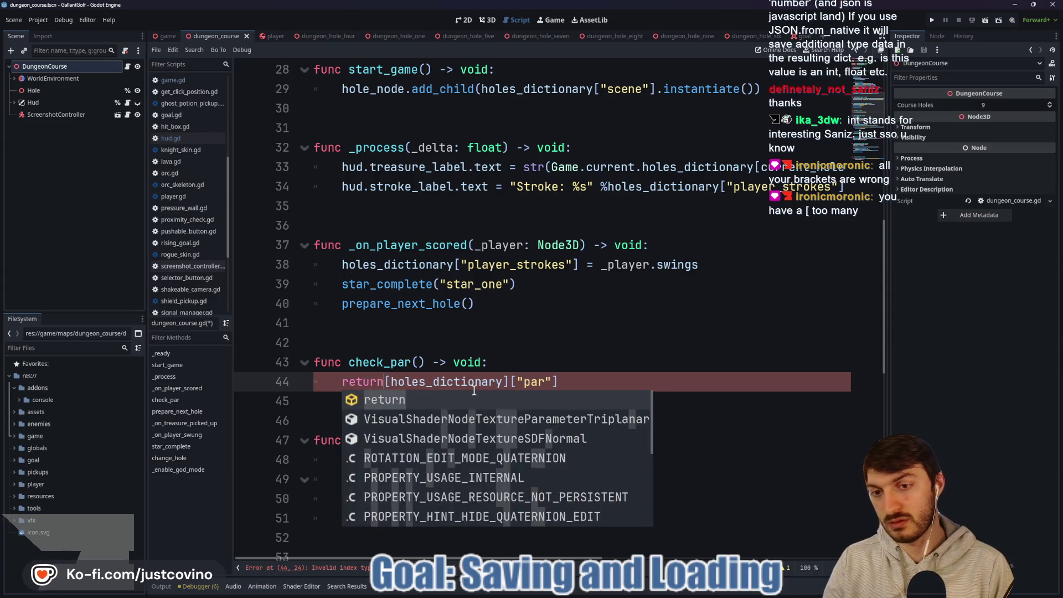
double_click(468, 358)
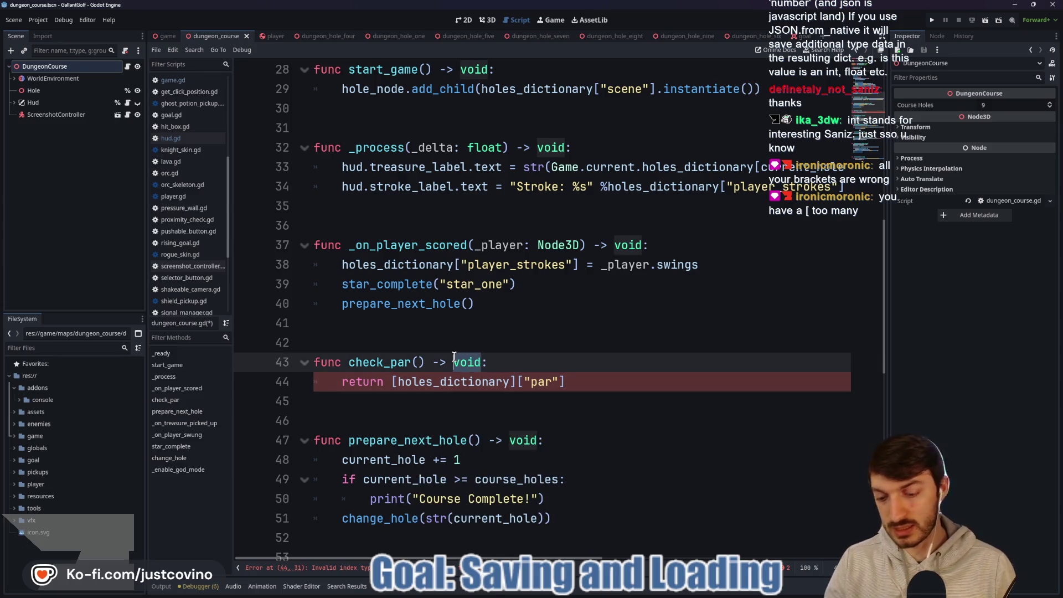
text(bool)
key(Escape)
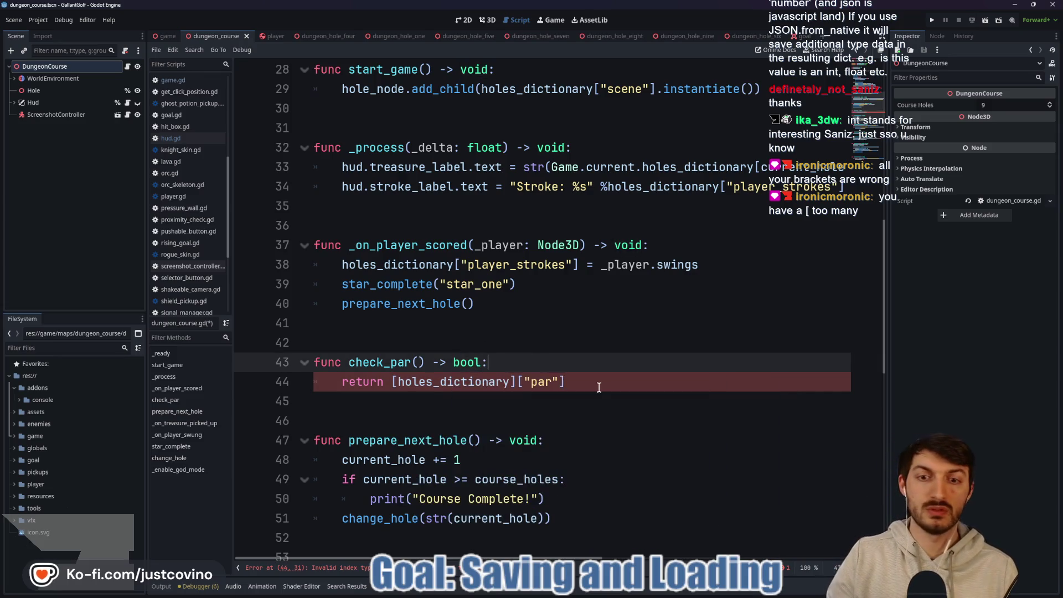
click(599, 386)
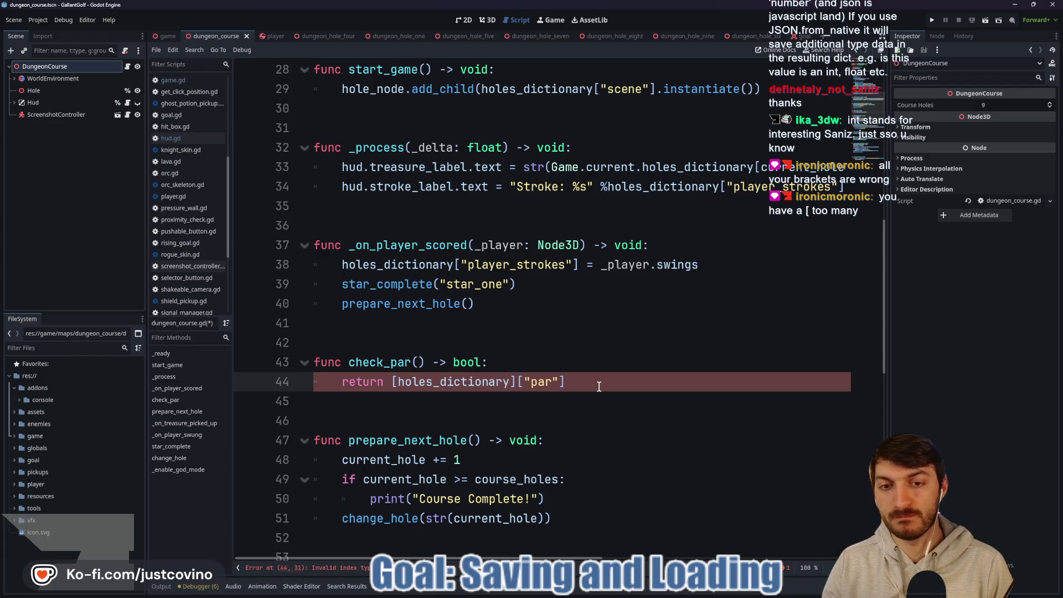
text( ==)
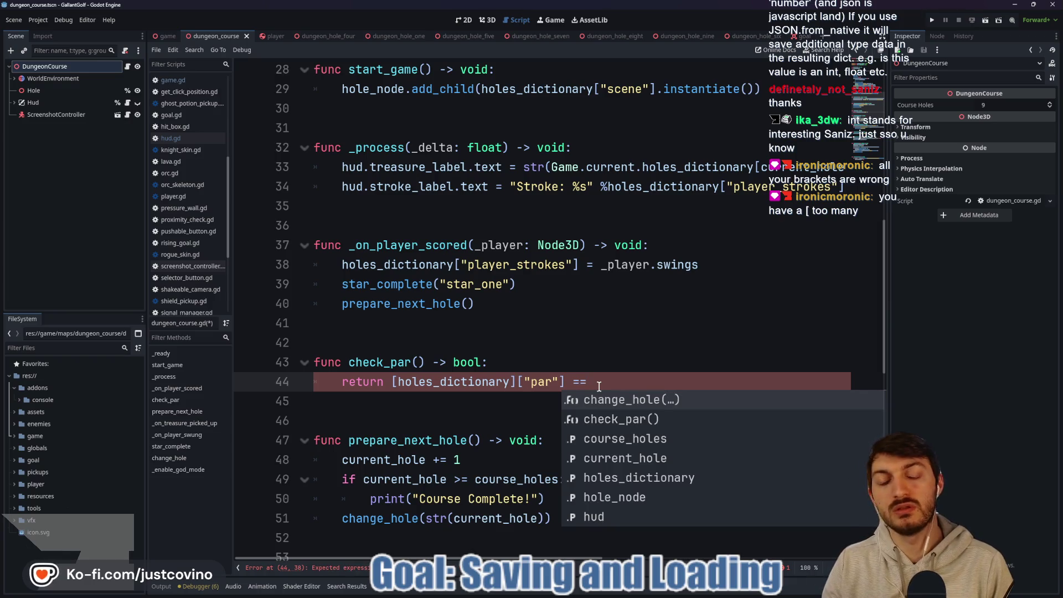
key(BackSpace)
key(BackSpace)
key(BackSpace)
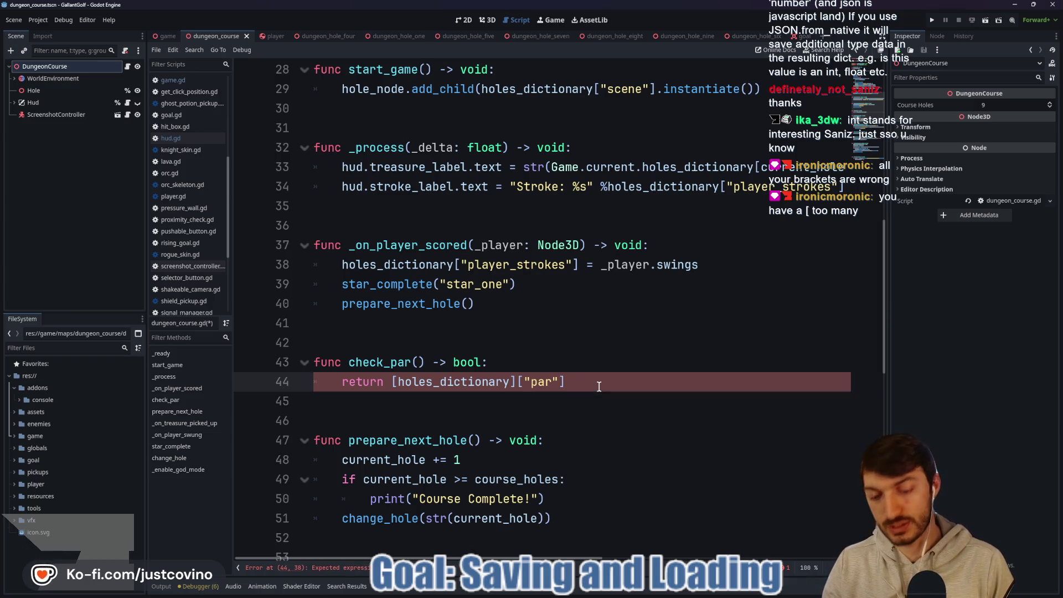
Compare par <= holes_dictionary["player_strokes"] in the return, fix the brackets, and save.
text(<= hole)
key(Return)
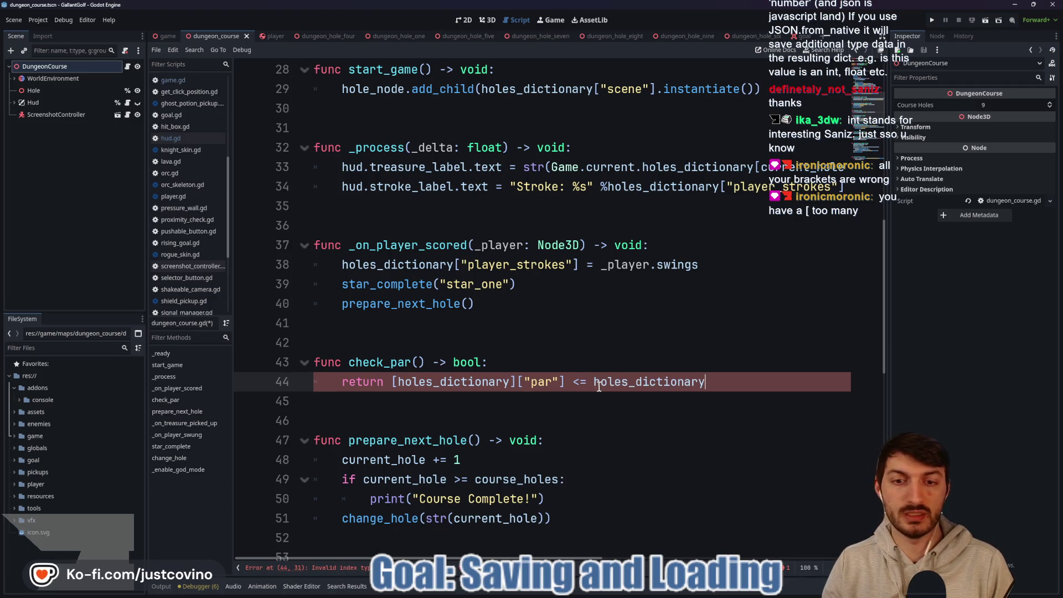
text([)
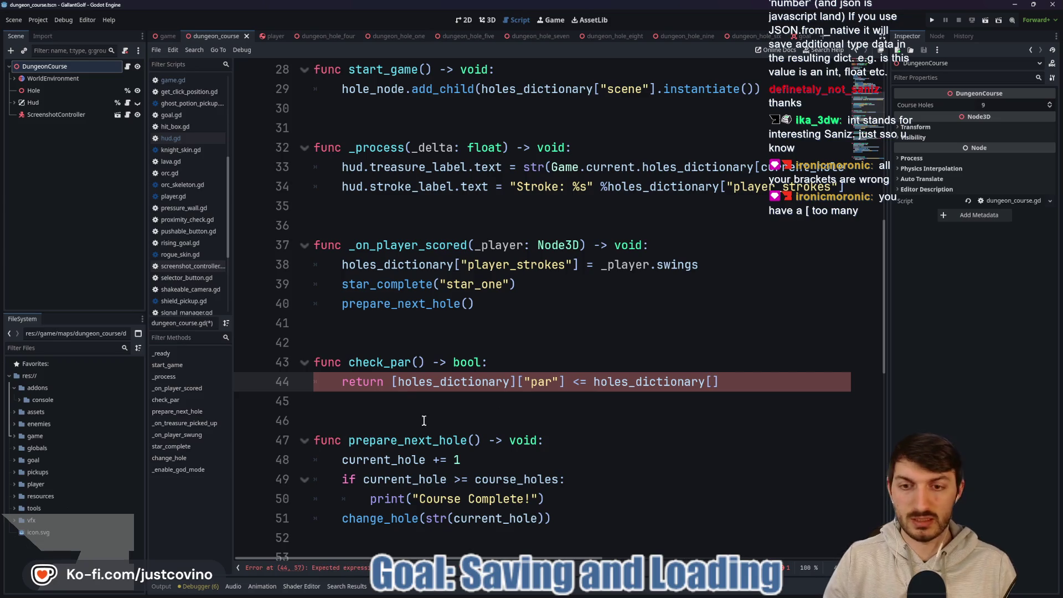
key(BackSpace)
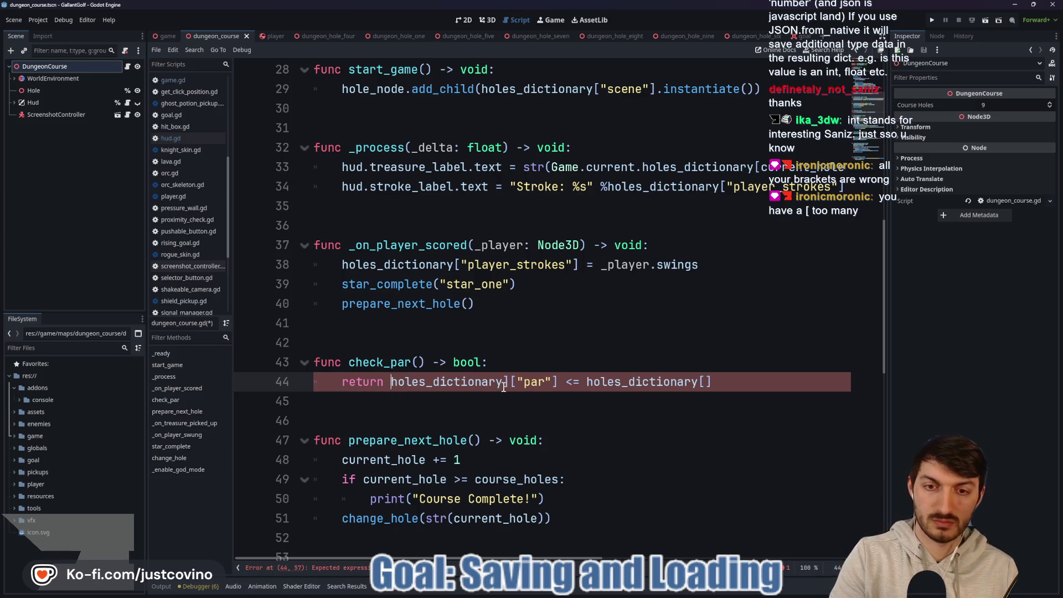
key(BackSpace)
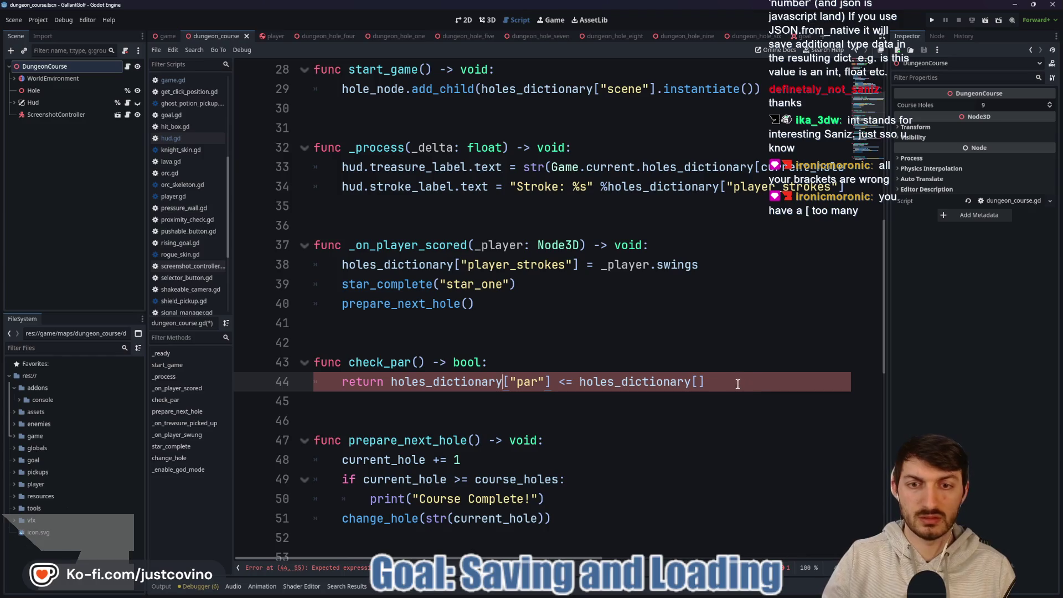
click(735, 383)
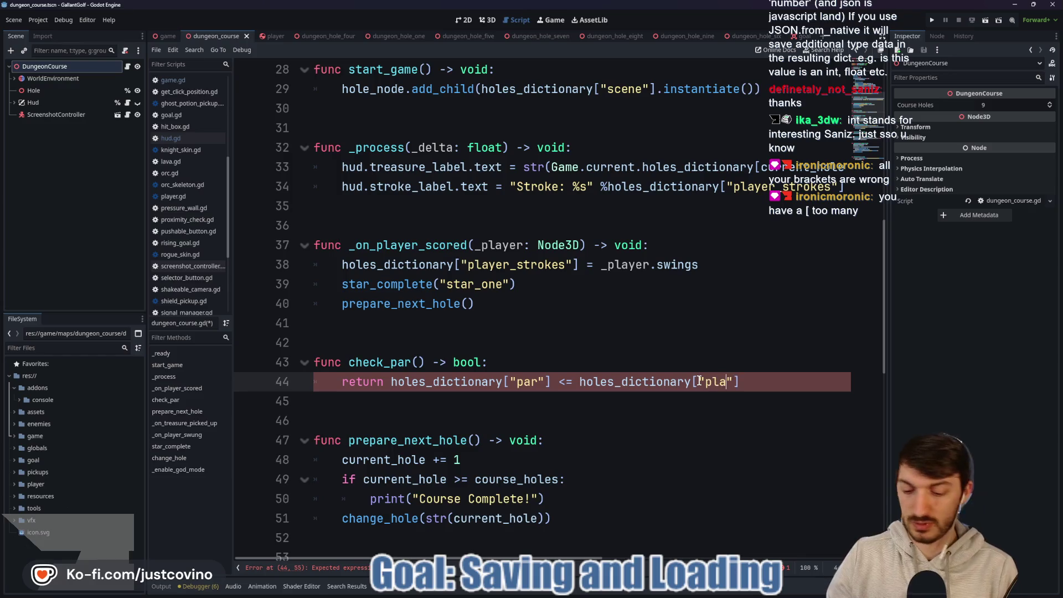
text(yer_strokes)
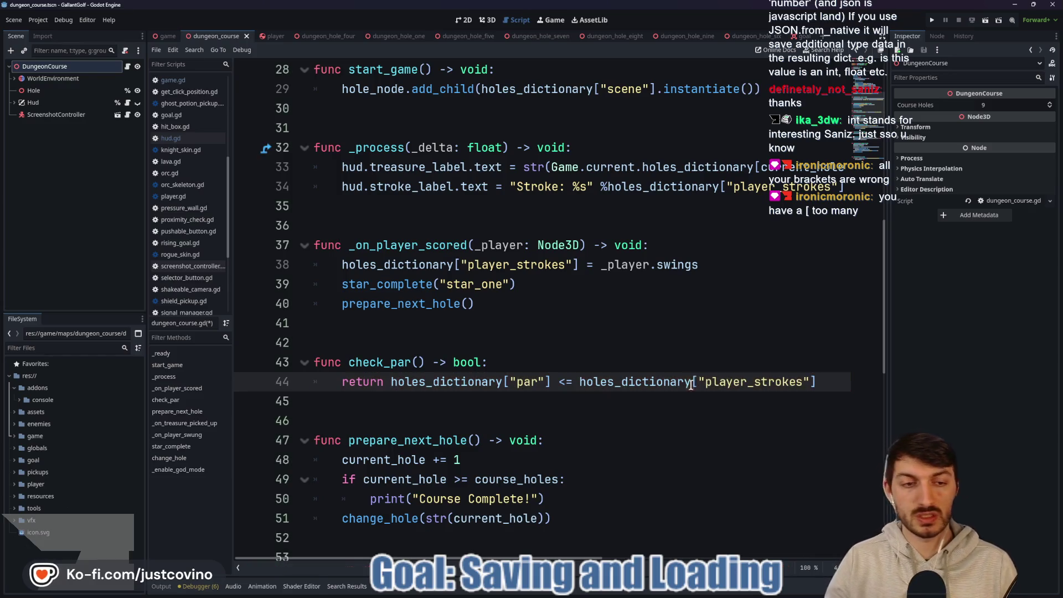
click(651, 400)
key(ctrl+s)
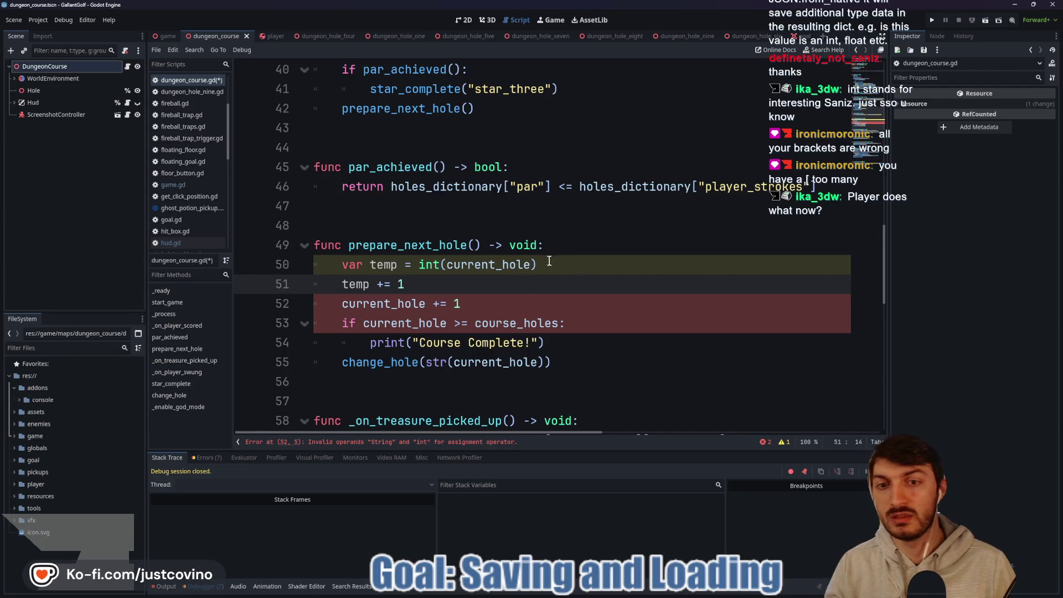
Make line 52 assign str(temp) and use temp instead of current_hole in line 53's condition.
drag(476, 305, 435, 302)
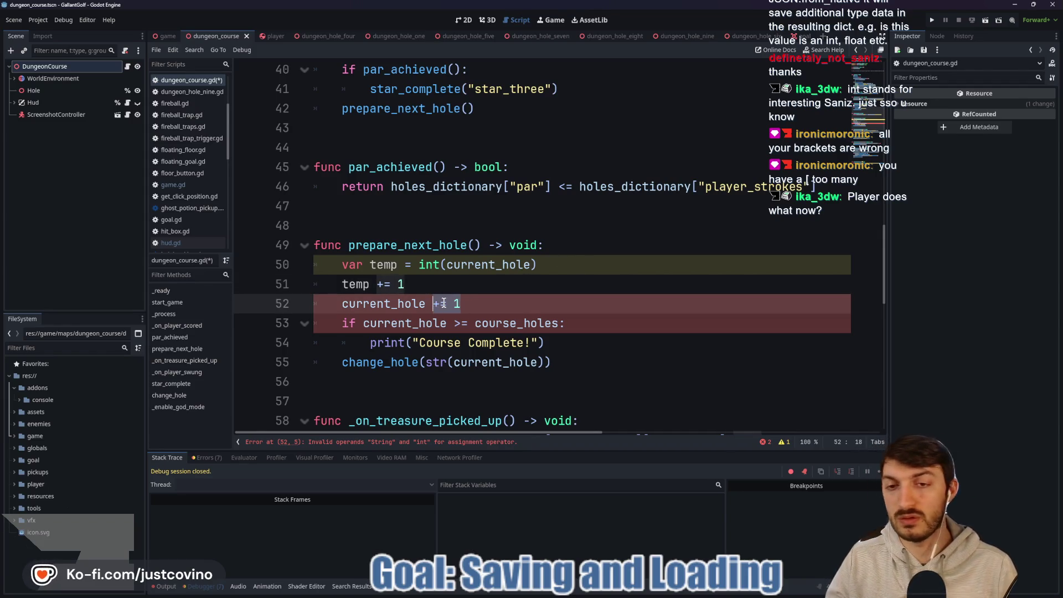
text(= s)
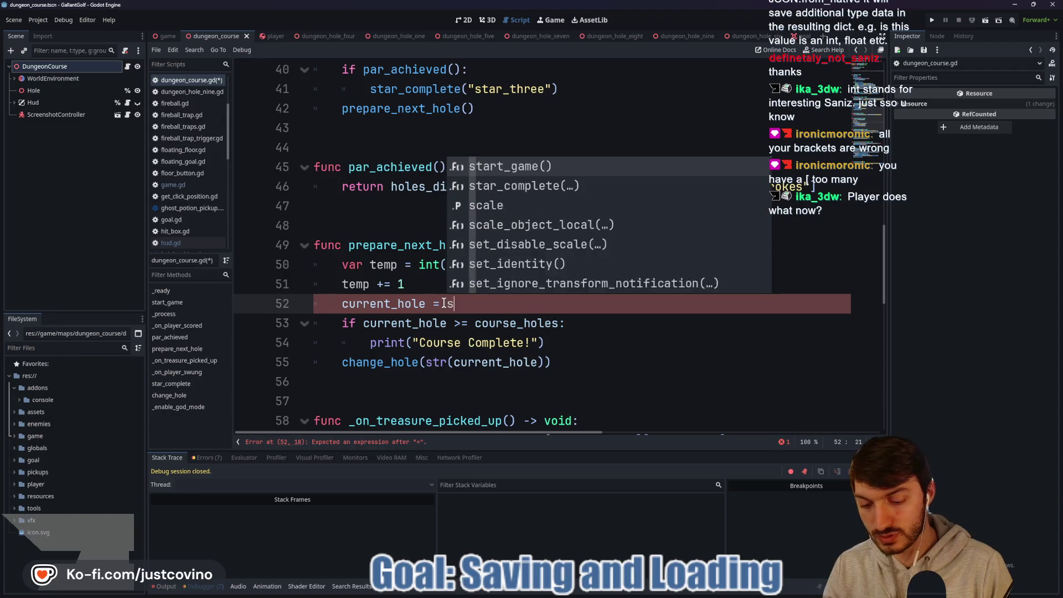
text(tr(temp)
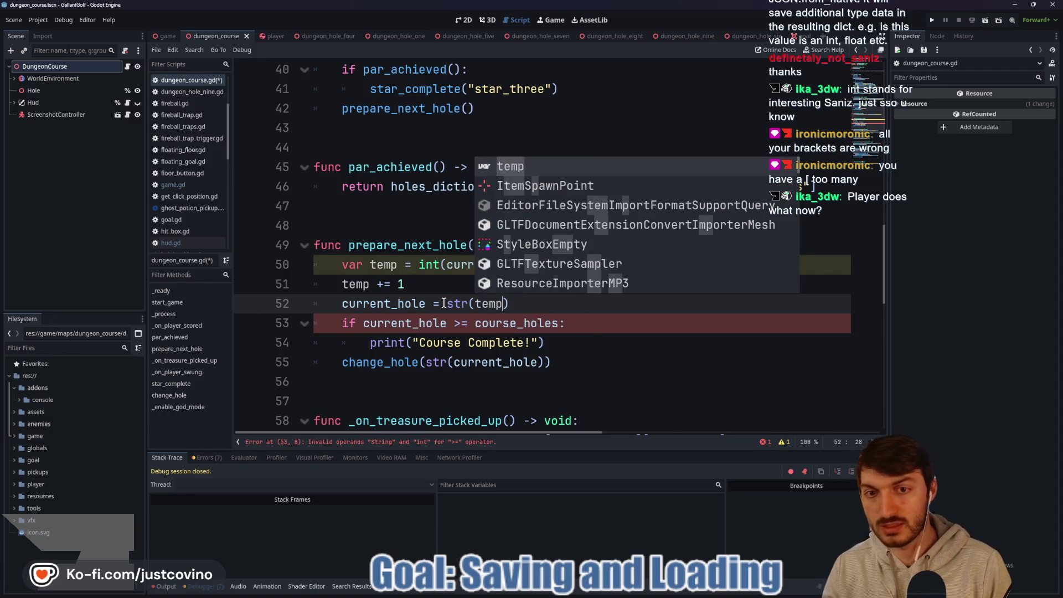
click(545, 307)
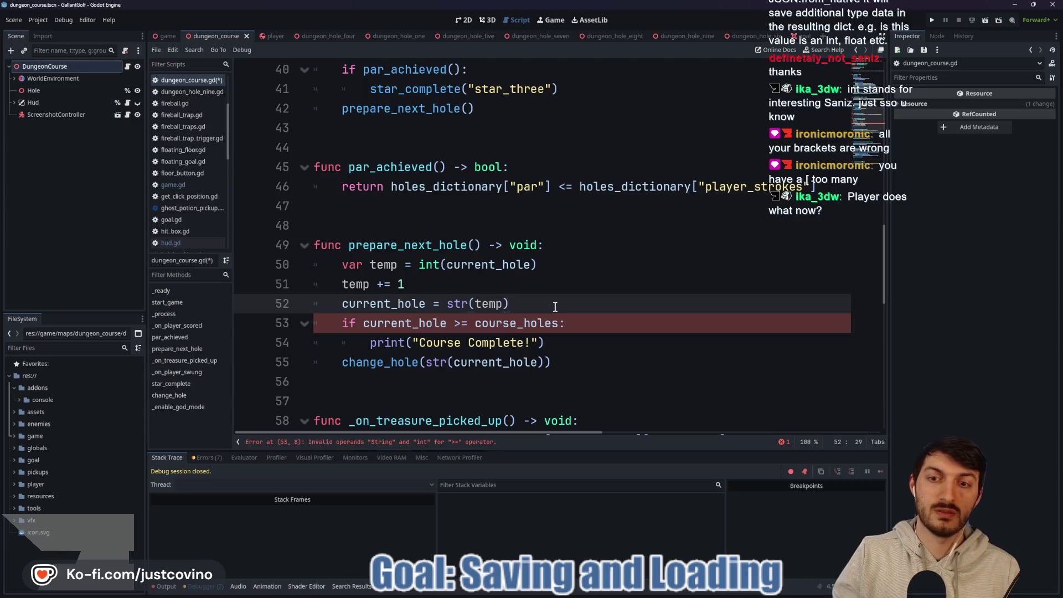
click(442, 324)
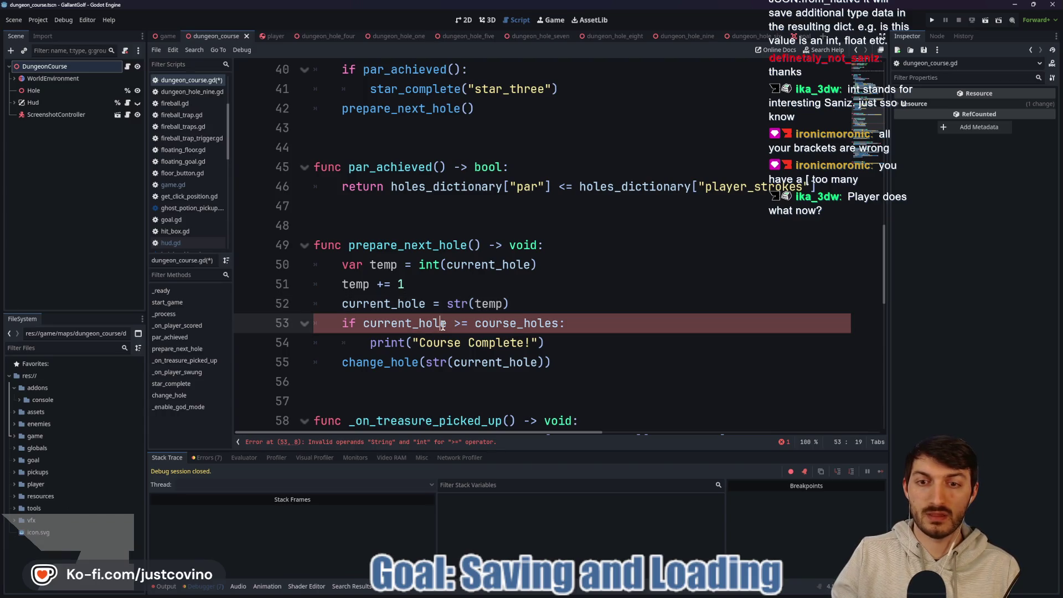
click(364, 323)
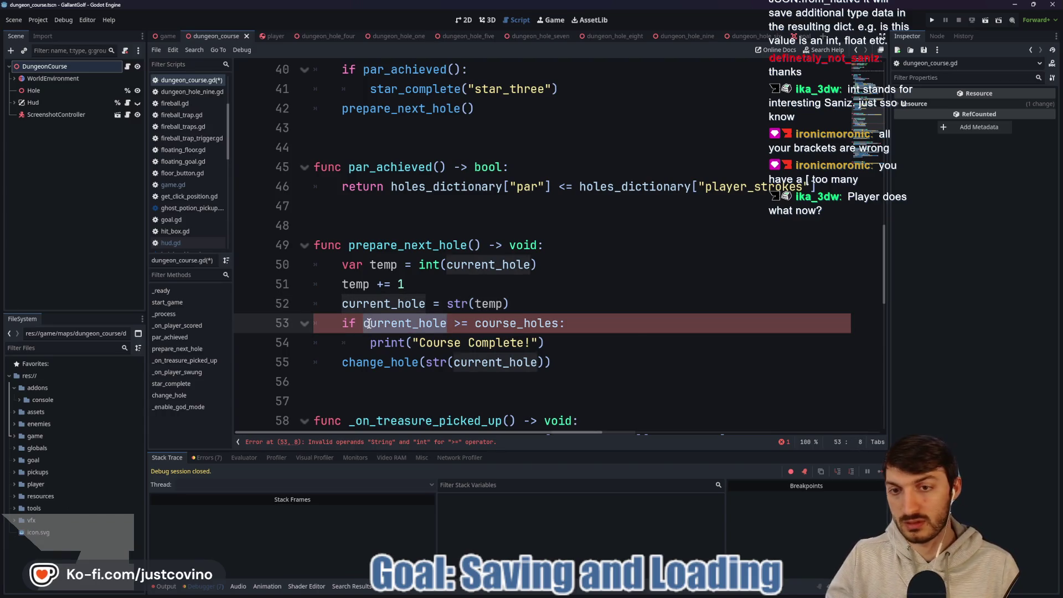
double_click(367, 324)
text(temp)
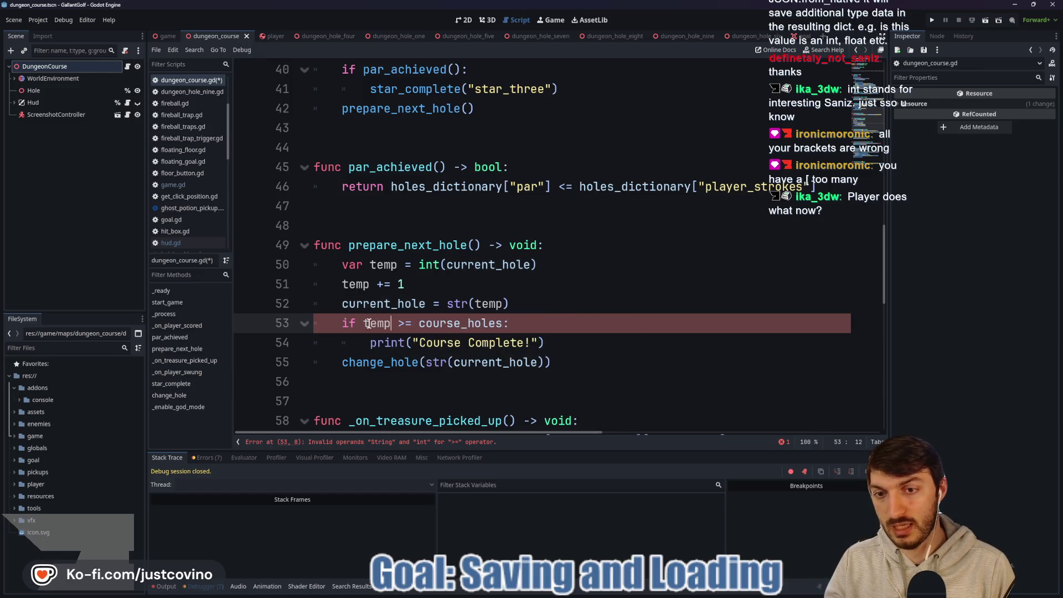
click(521, 321)
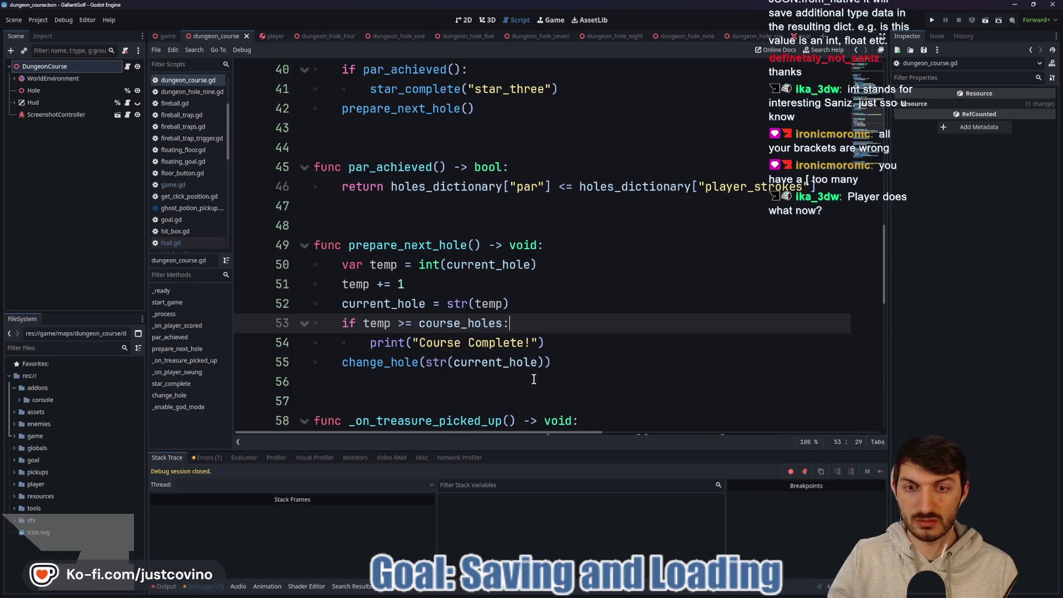
Remove the str() wrapper from the change_hole call on line 55.
drag(454, 363, 427, 364)
key(BackSpace)
click(515, 363)
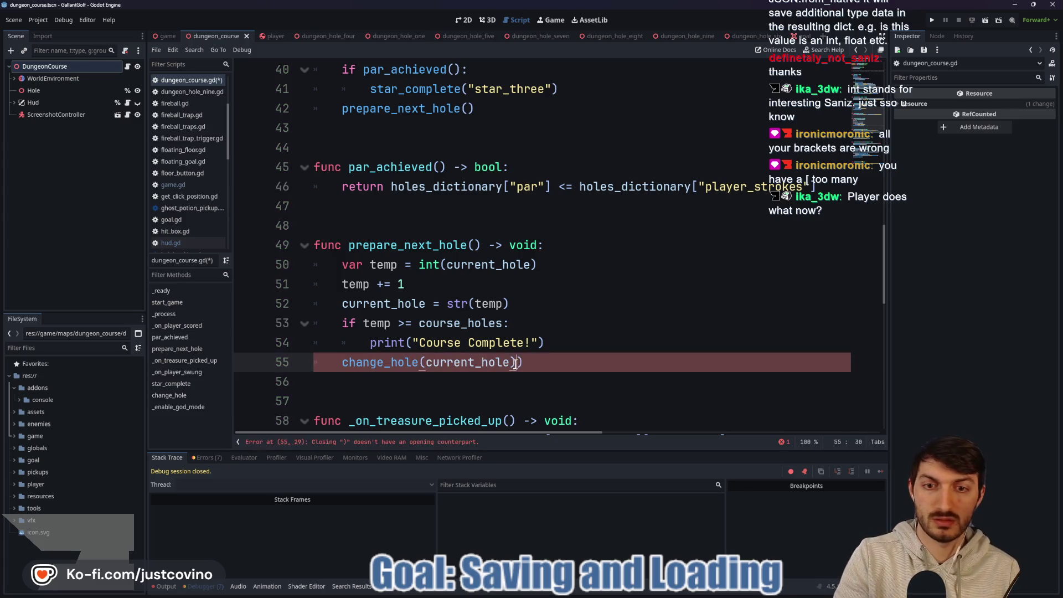
click(561, 364)
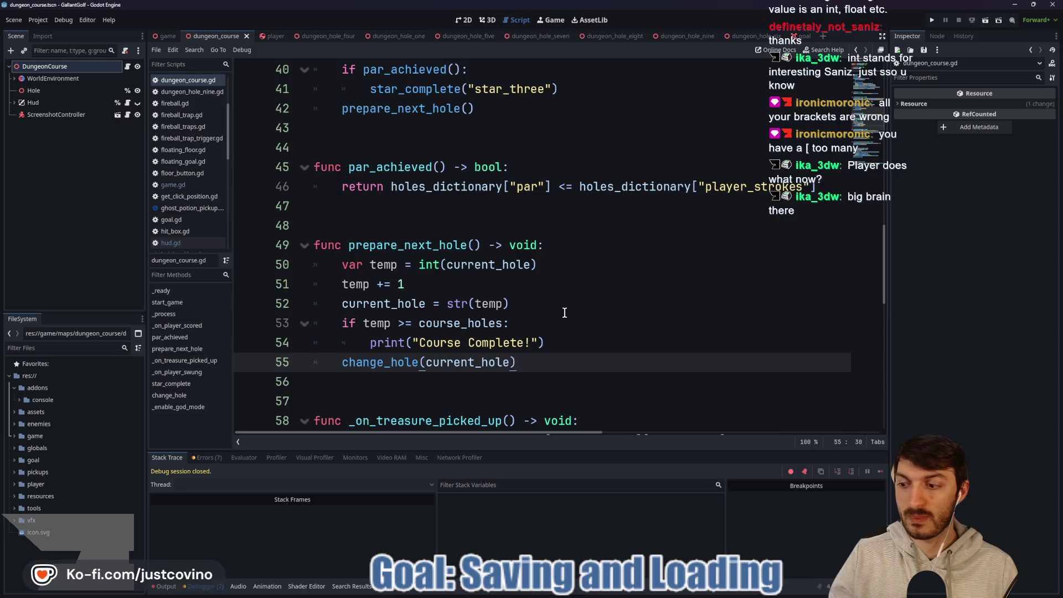
Rename temp to temp_int on lines 50 through 53 of prepare_next_hole.
click(397, 265)
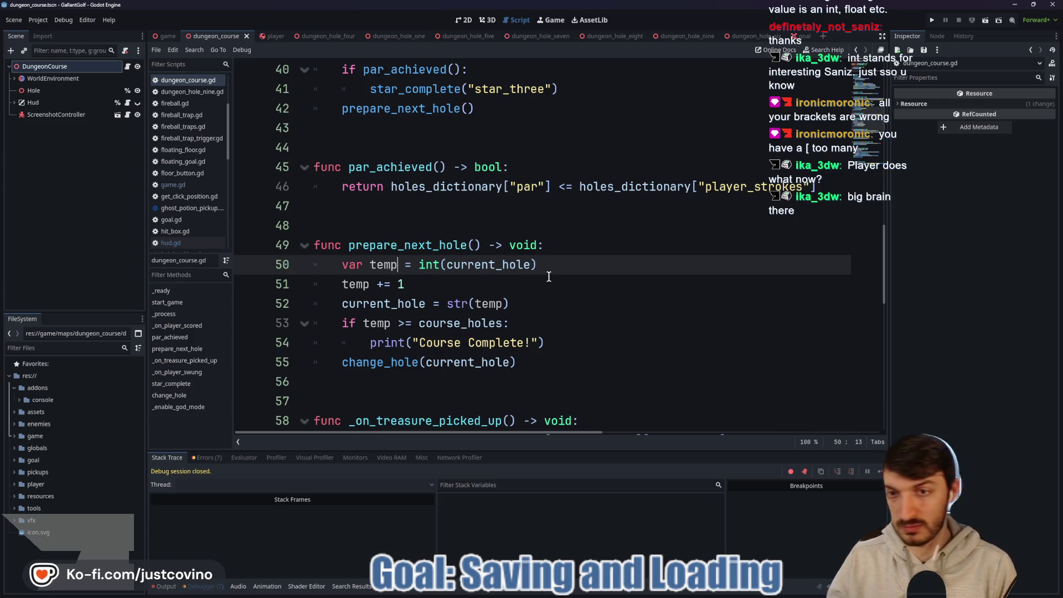
text(_int)
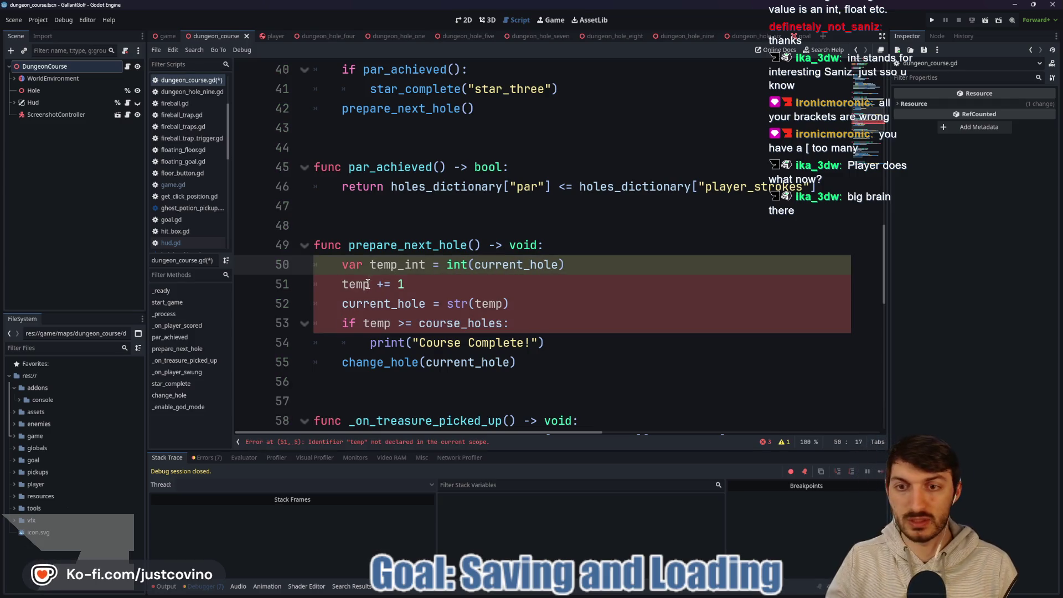
click(368, 284)
alt+click(502, 303)
text(_int)
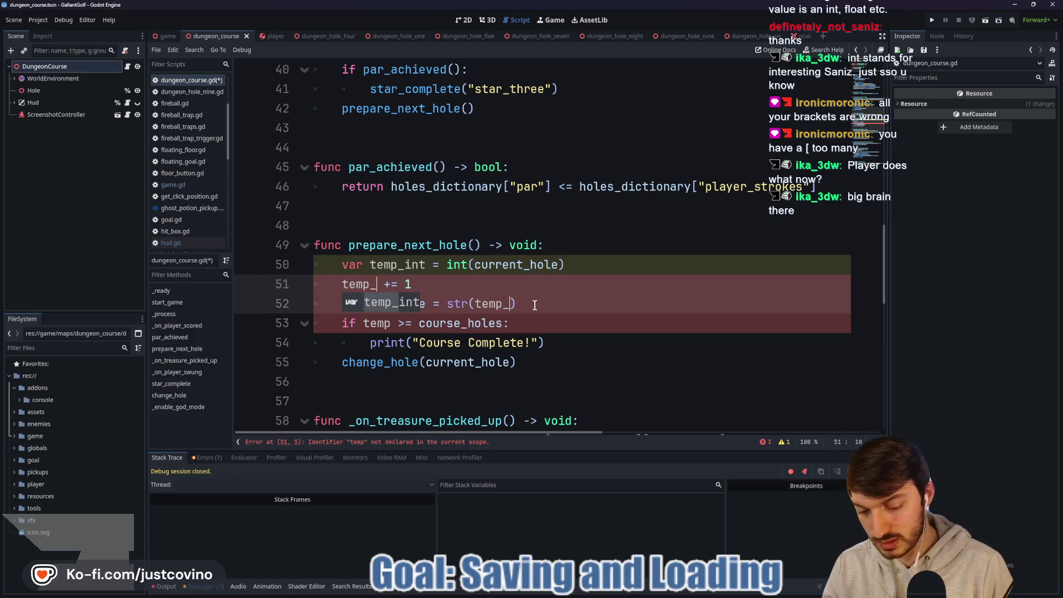
click(393, 323)
text(_int)
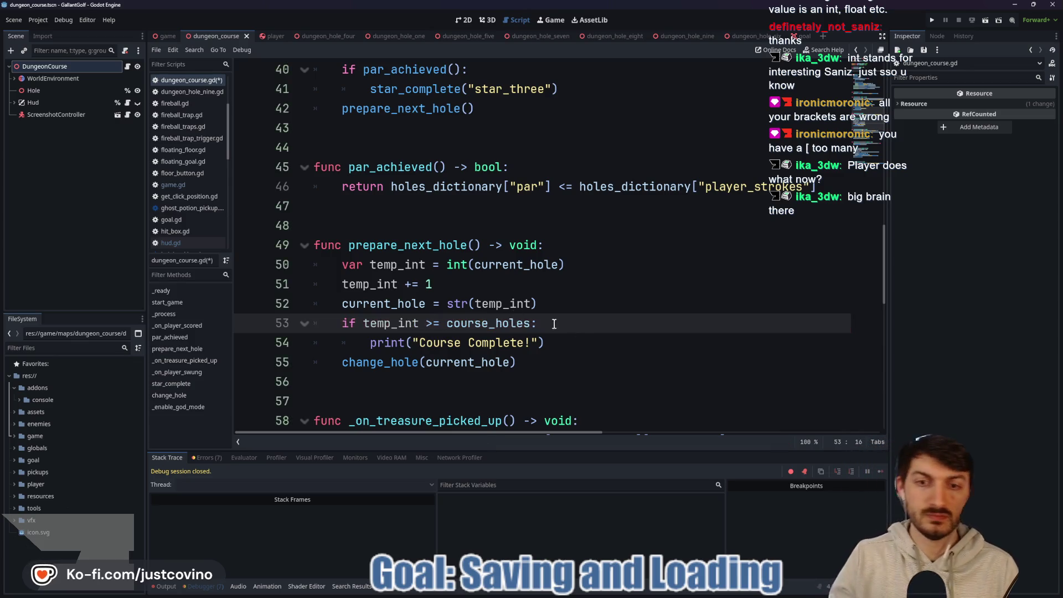
drag(585, 343, 575, 324)
double_click(487, 323)
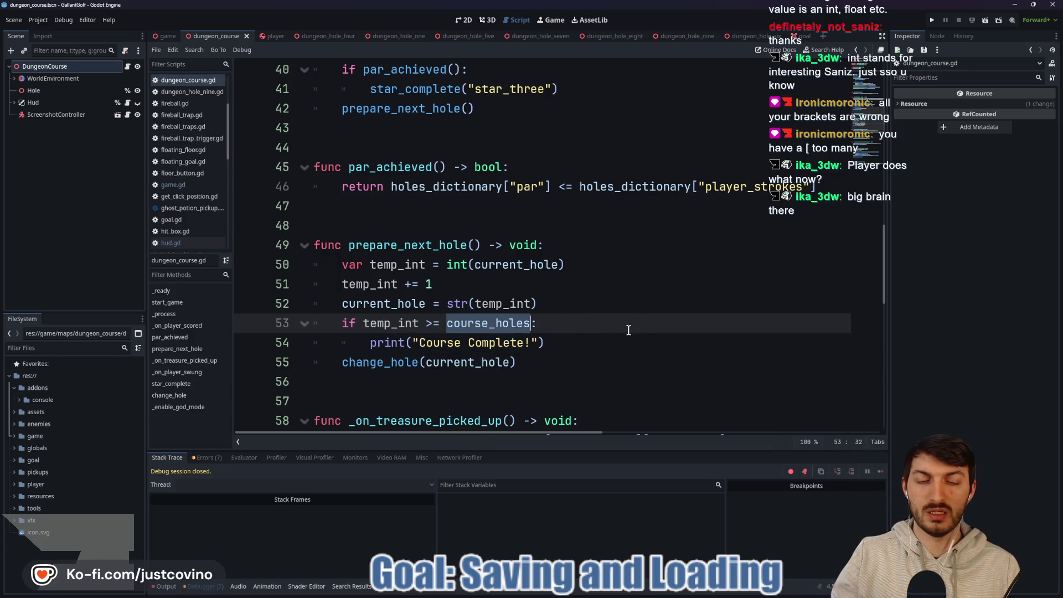
Save the dungeon course scene and scripts, then run the project with F5.
scroll(625, 327, up, 10)
scroll(624, 327, up, 1)
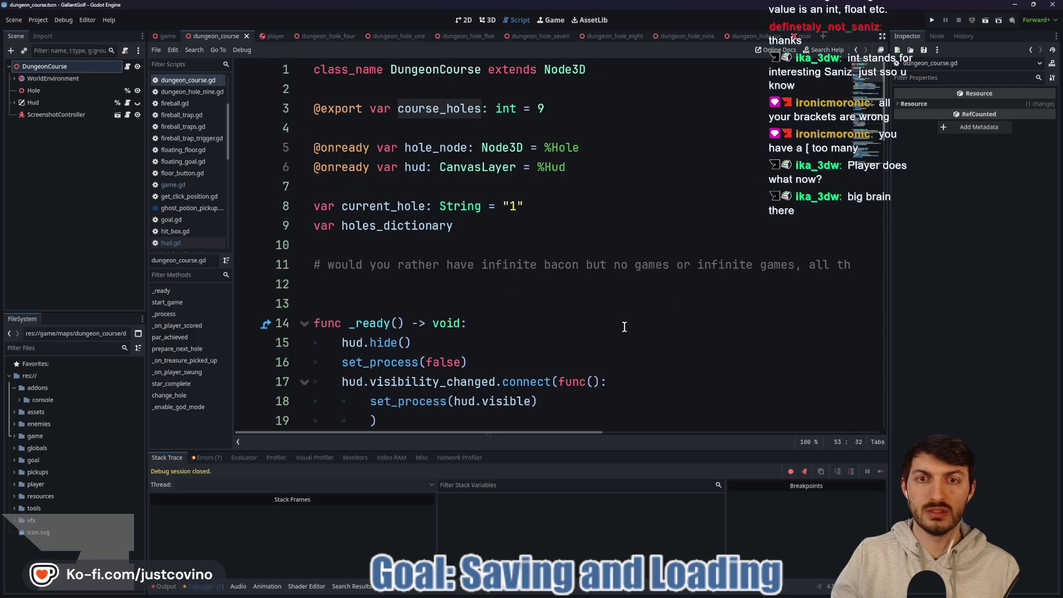
scroll(618, 326, down, 9)
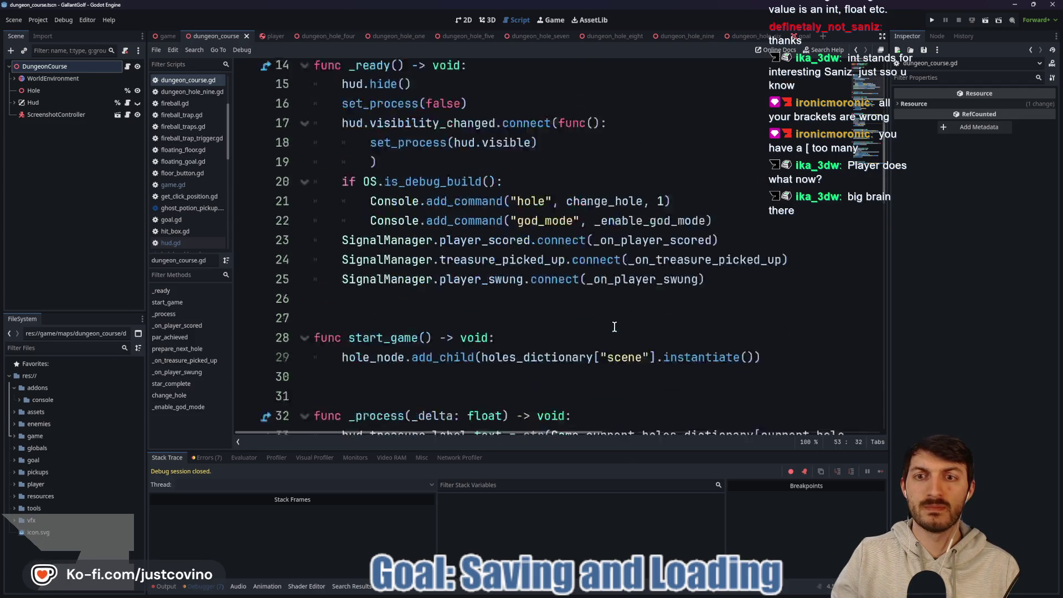
click(572, 335)
key(ctrl+s)
scroll(592, 335, down, 14)
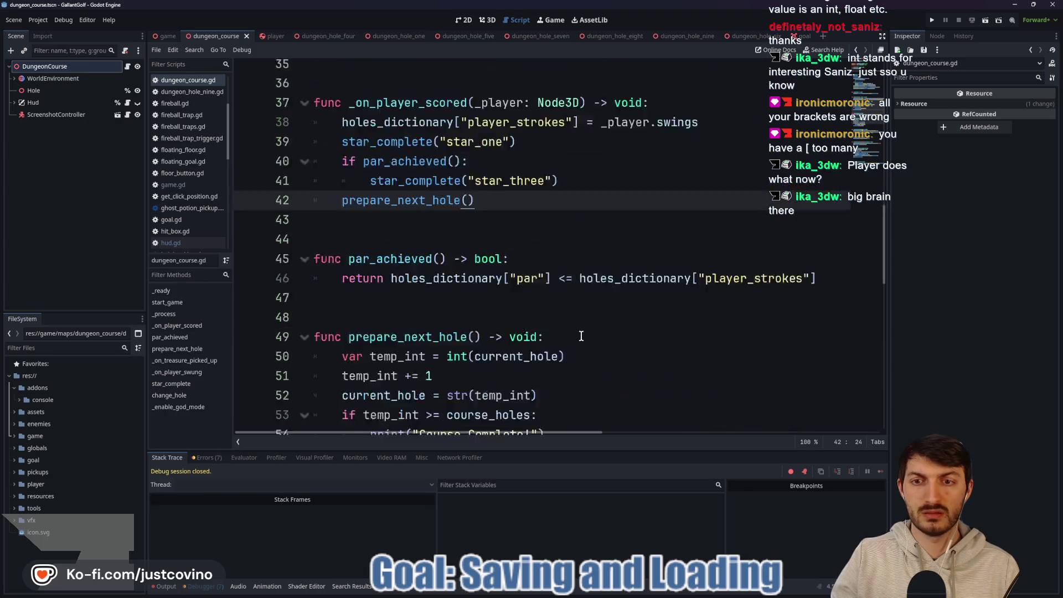
key(F5)
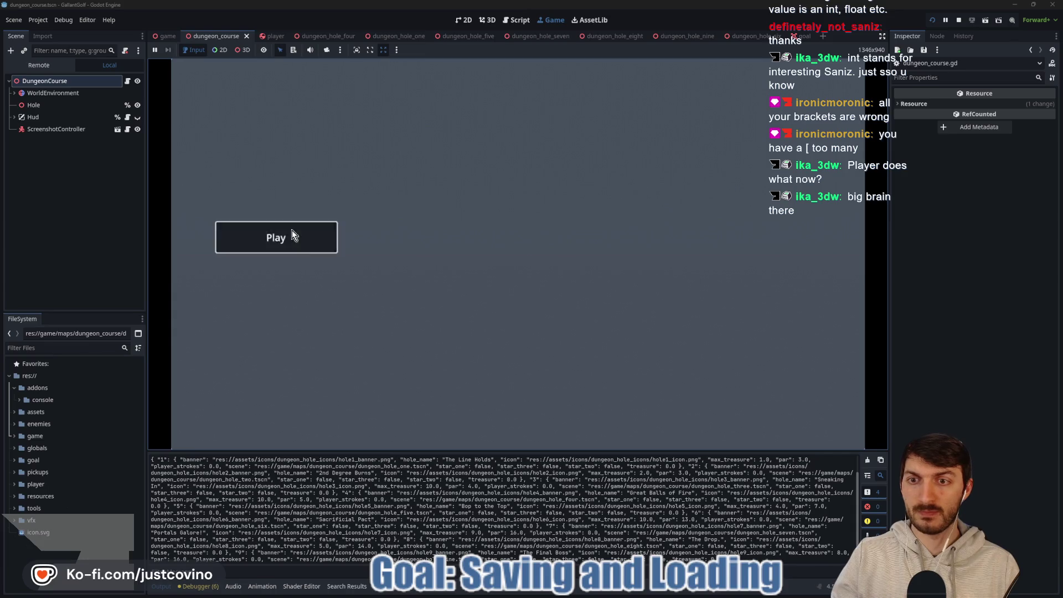
Start a hole from the main menu, then wrap line 79's holes_dictionary["scene"] in load().
click(291, 232)
click(720, 299)
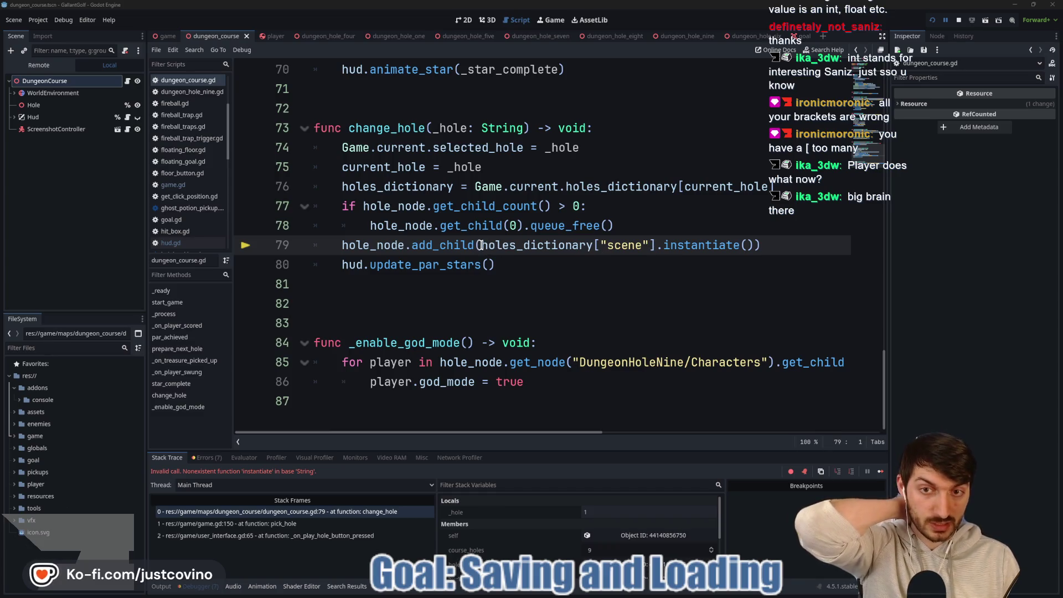
drag(481, 245, 659, 245)
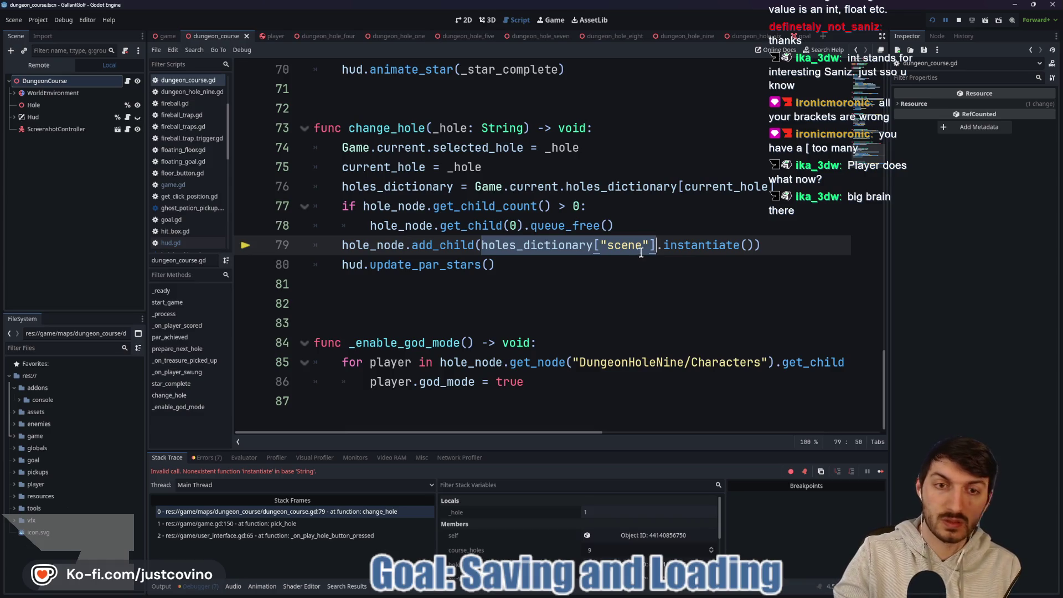
text(()
text(load)
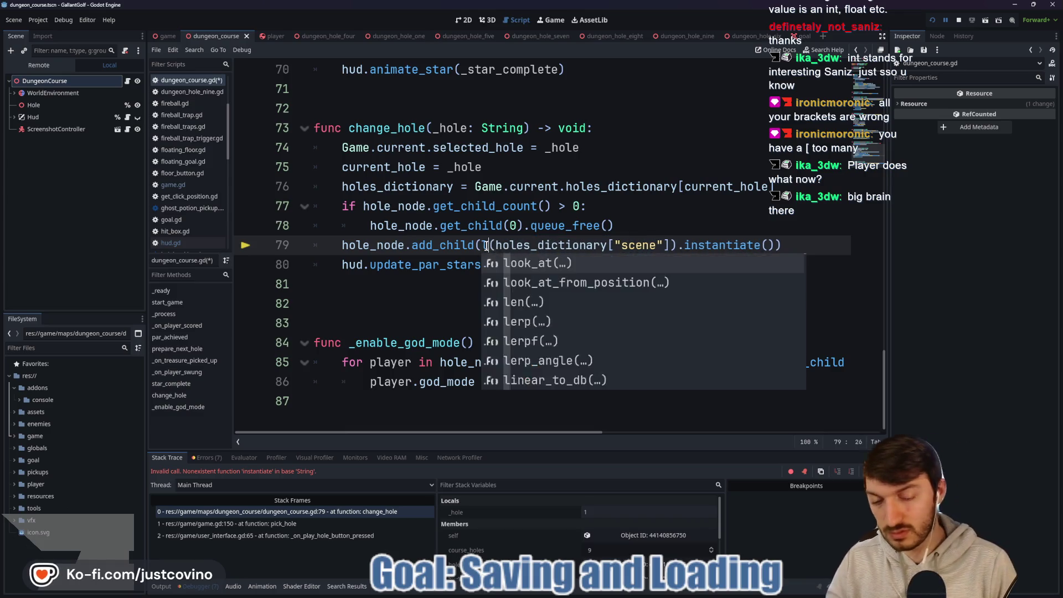
Save the course script and restart the game to test the fix.
click(448, 264)
key(ctrl+s)
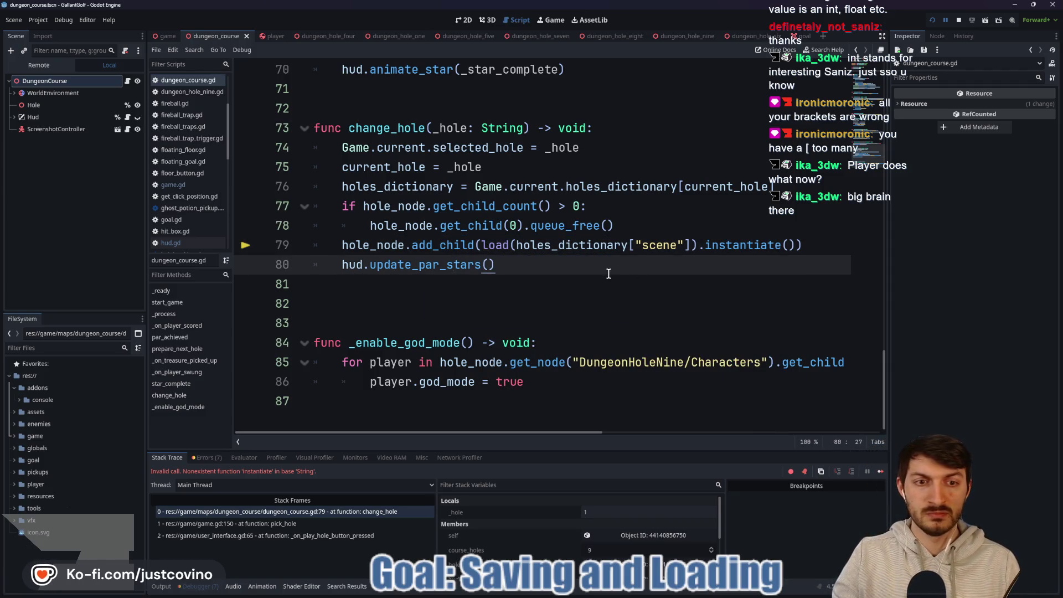
click(932, 20)
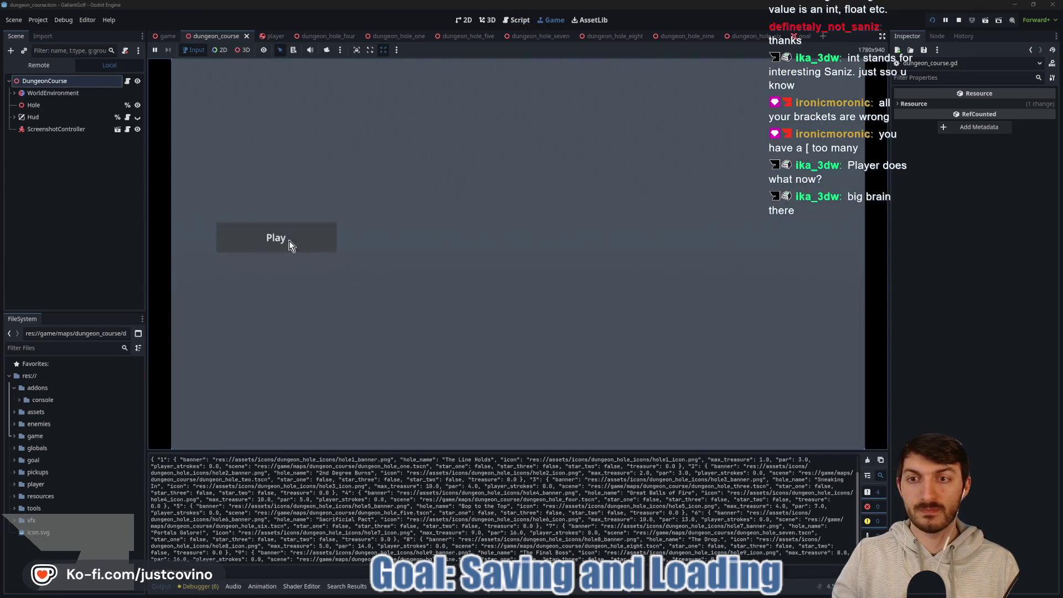
Delete the int( wrappers around Game.current.selected_hole on hud.gd lines 45–48.
click(289, 243)
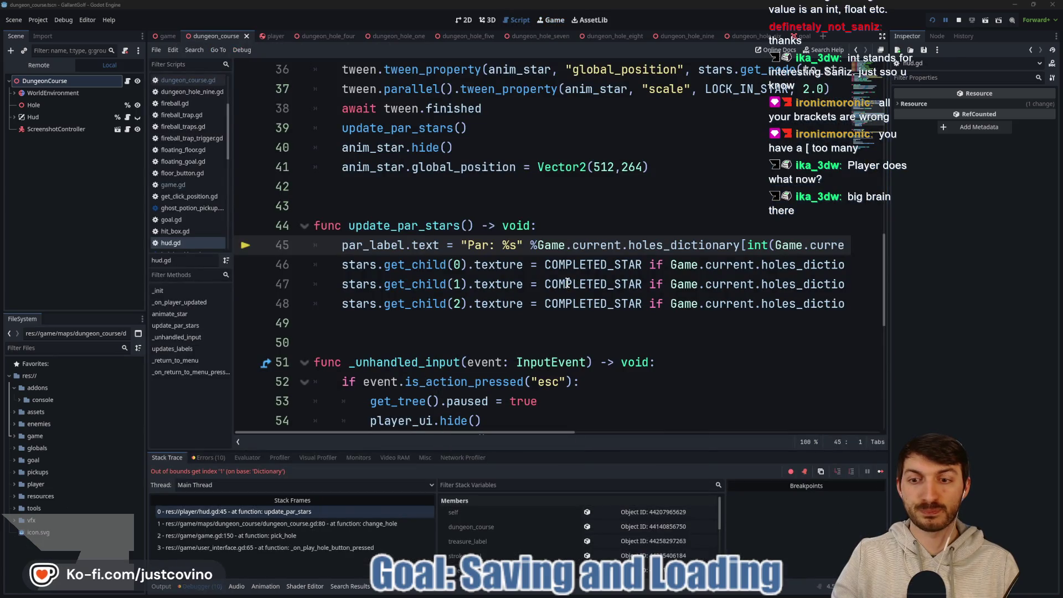
drag(526, 433, 662, 432)
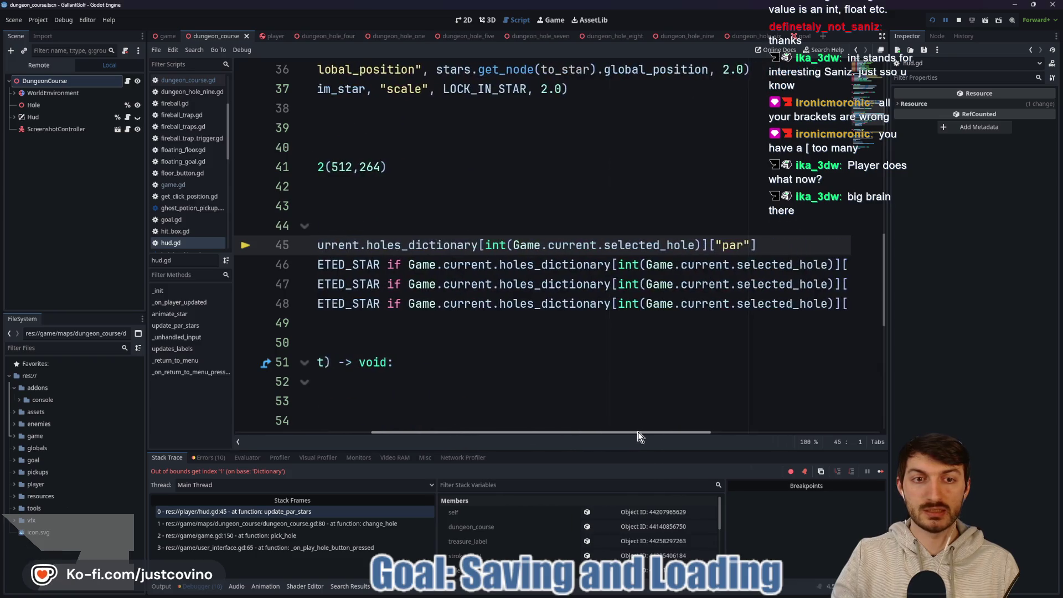
click(505, 247)
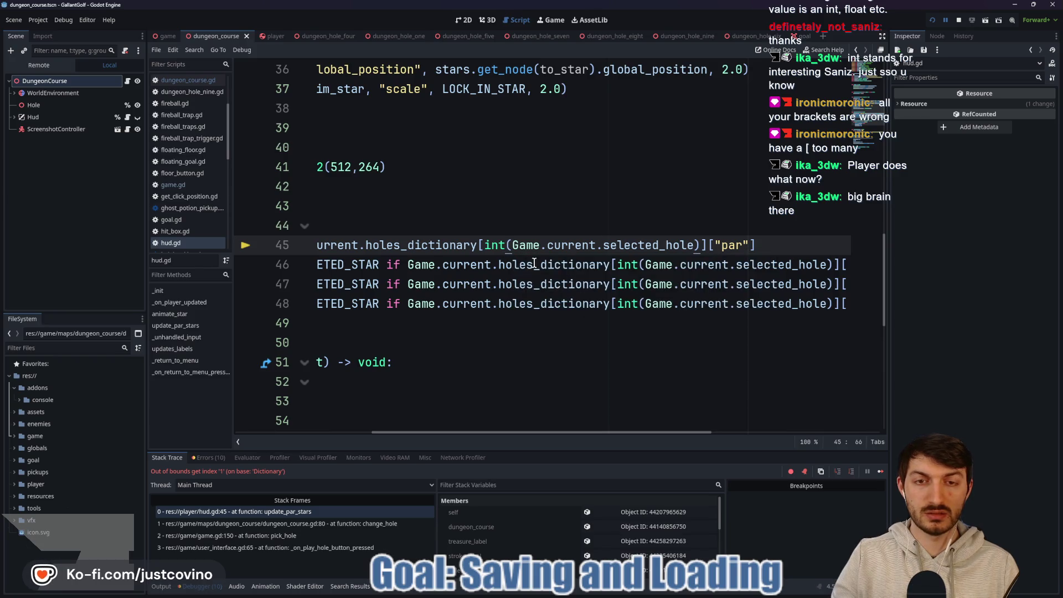
double_click(505, 245)
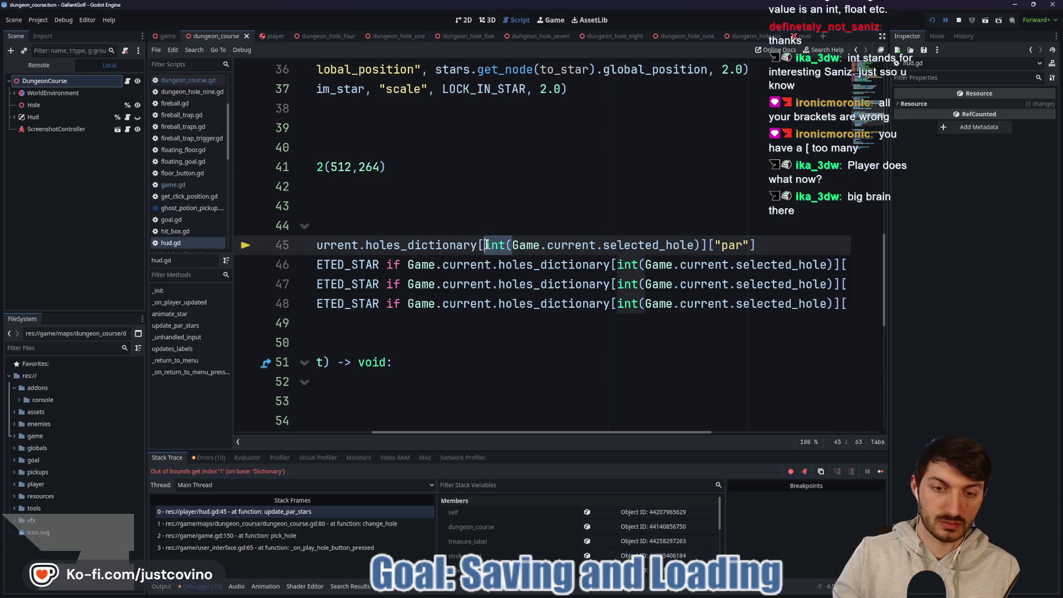
key(Delete)
key(Delete)
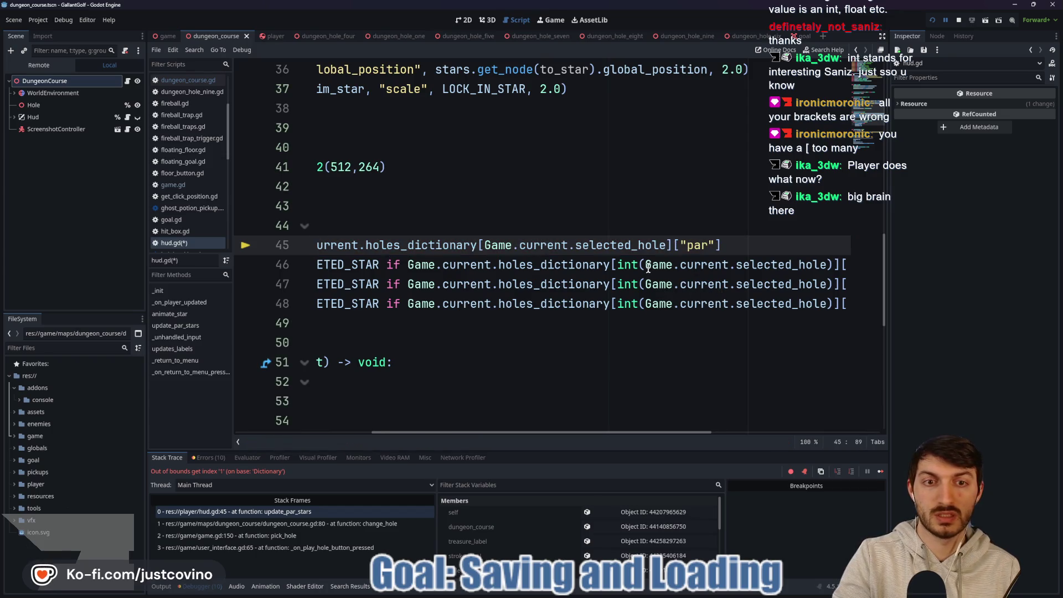
double_click(620, 265)
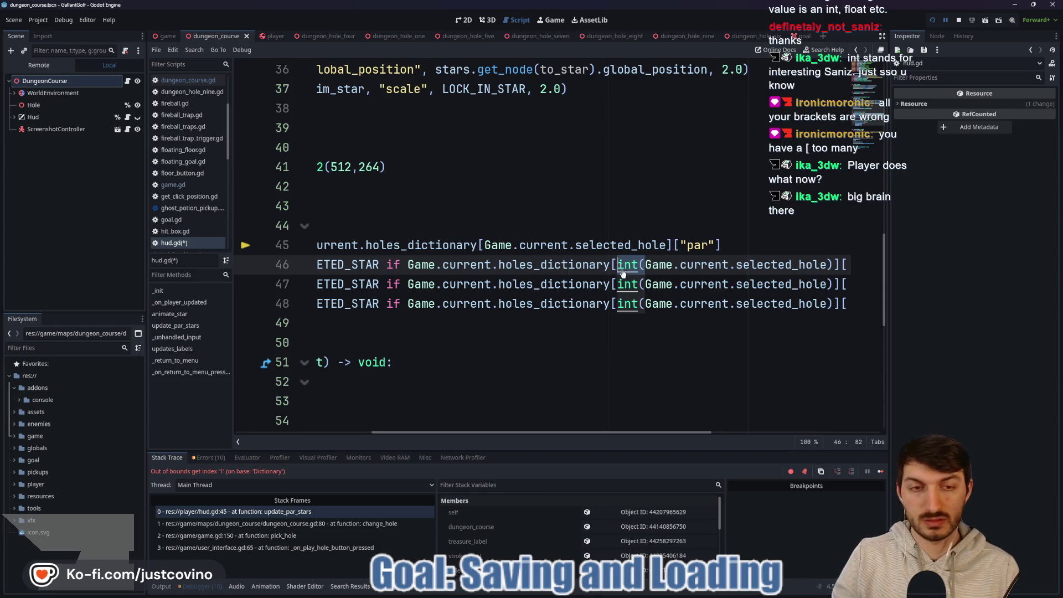
key(ctrl+d)
key(ctrl+d)
key(Delete)
key(Delete)
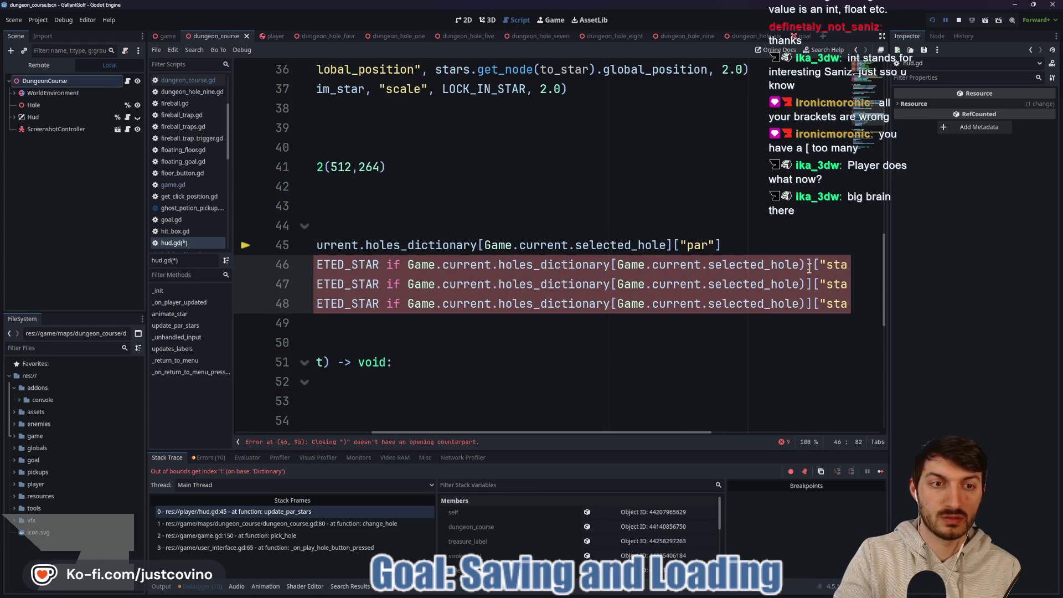
Remove the leftover closing brackets on lines 46–48 and save hud.gd.
click(807, 265)
key(BackSpace)
click(807, 284)
key(BackSpace)
click(807, 303)
key(BackSpace)
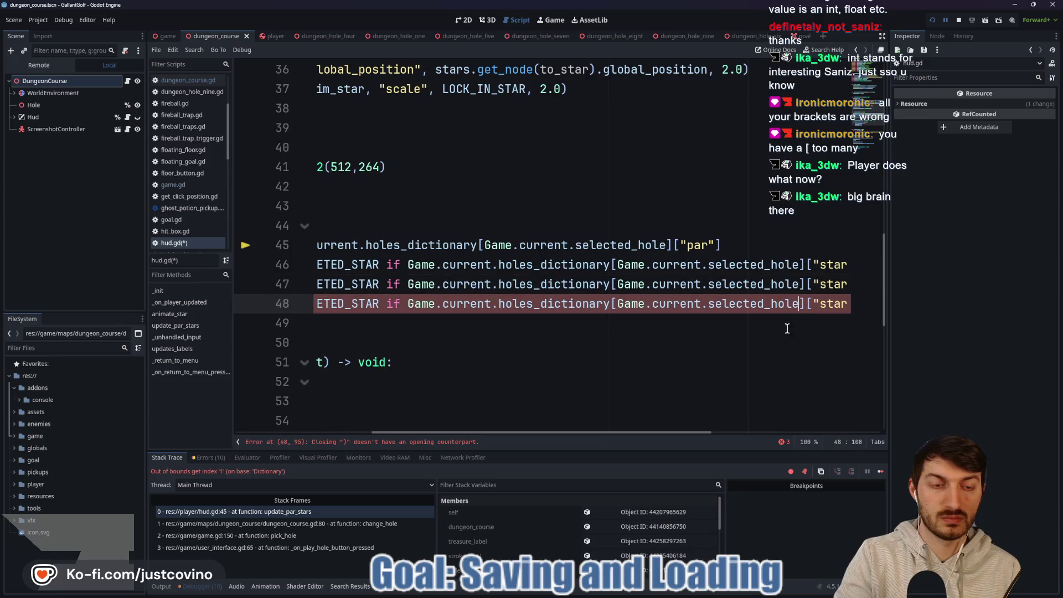
click(589, 303)
key(ctrl+s)
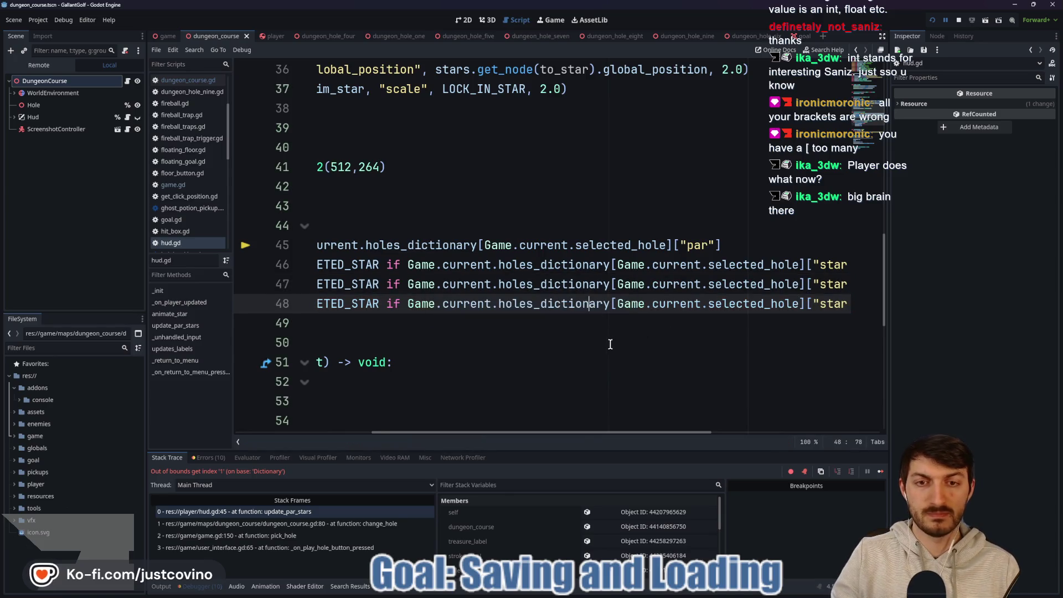
drag(570, 430, 360, 440)
click(486, 322)
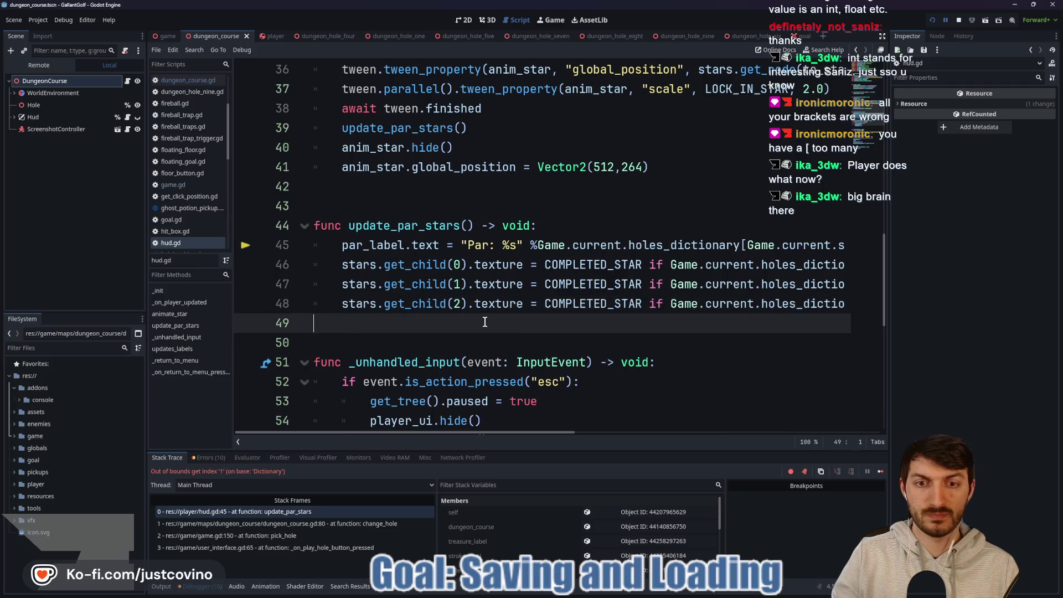
Restart the game, play The Line Holds with three shots until a star appears, then stop it.
click(932, 21)
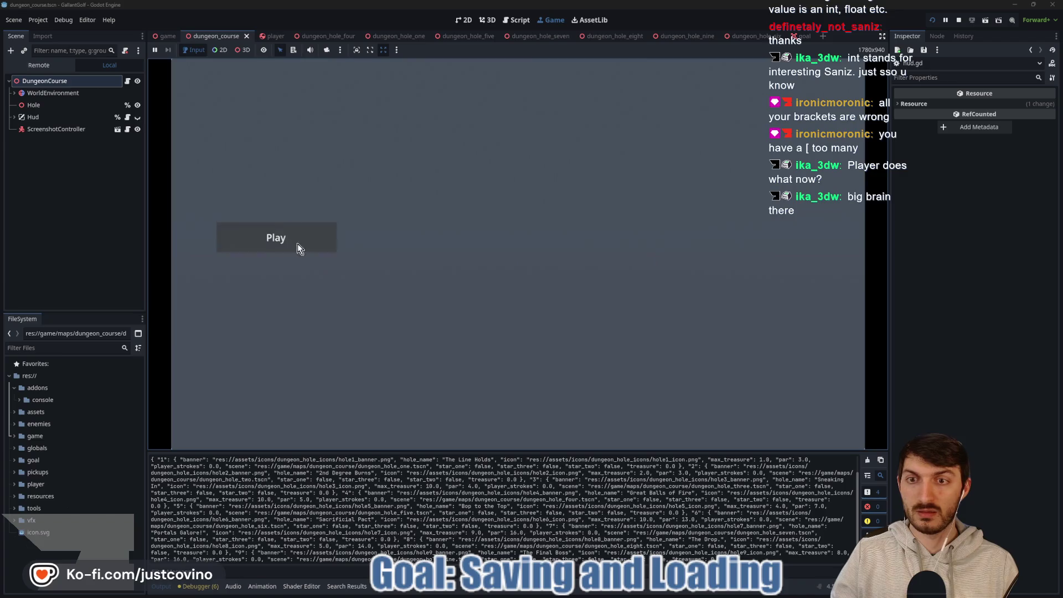
click(297, 244)
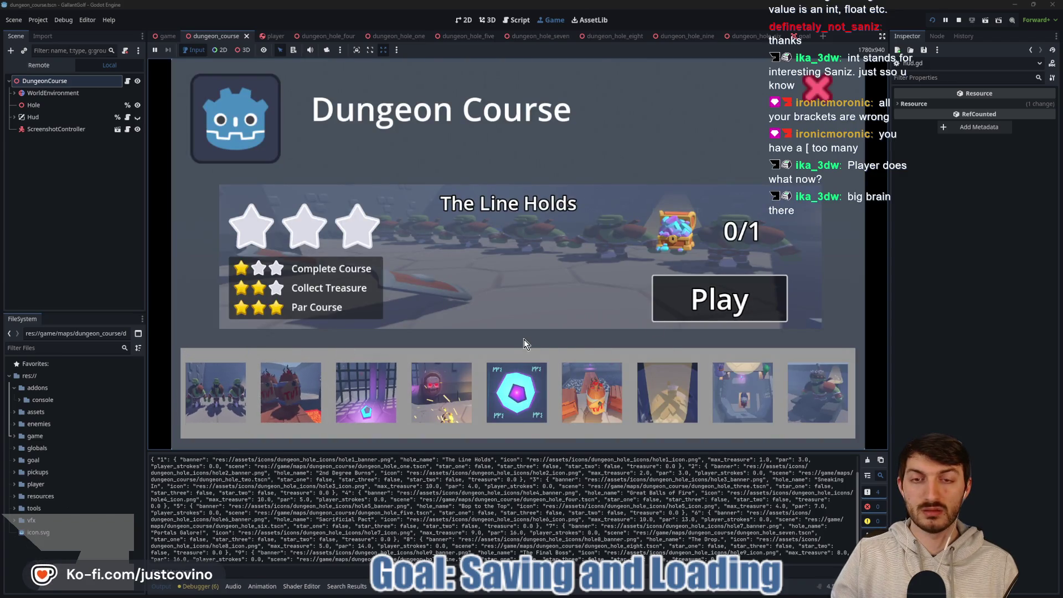
key(Return)
drag(517, 252, 524, 436)
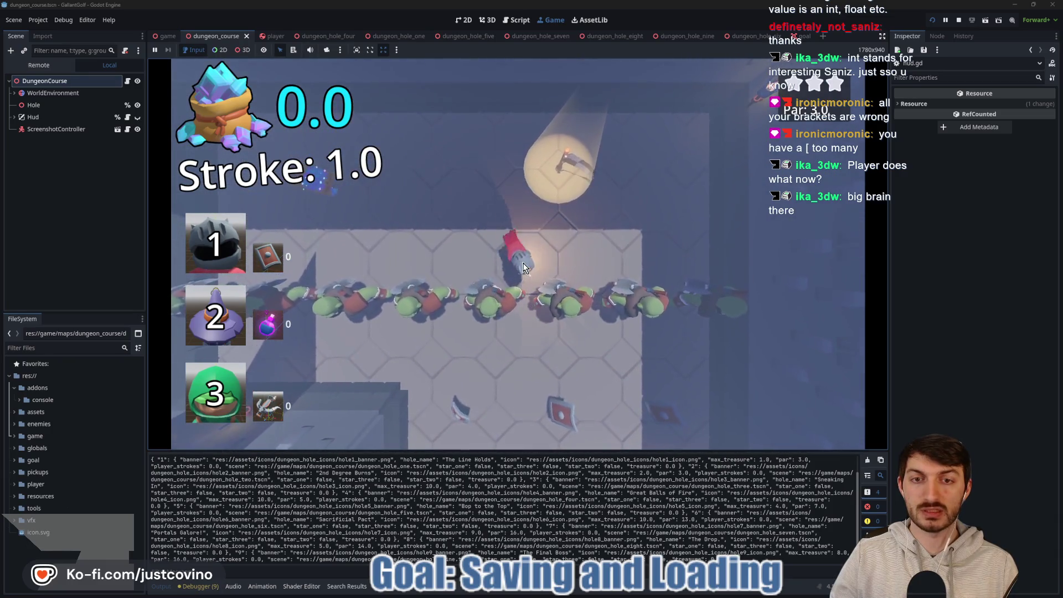
mouse_move(525, 268)
mouse_down()
mouse_move(446, 367)
mouse_move(463, 392)
mouse_move(626, 329)
mouse_move(606, 311)
mouse_move(627, 316)
mouse_up()
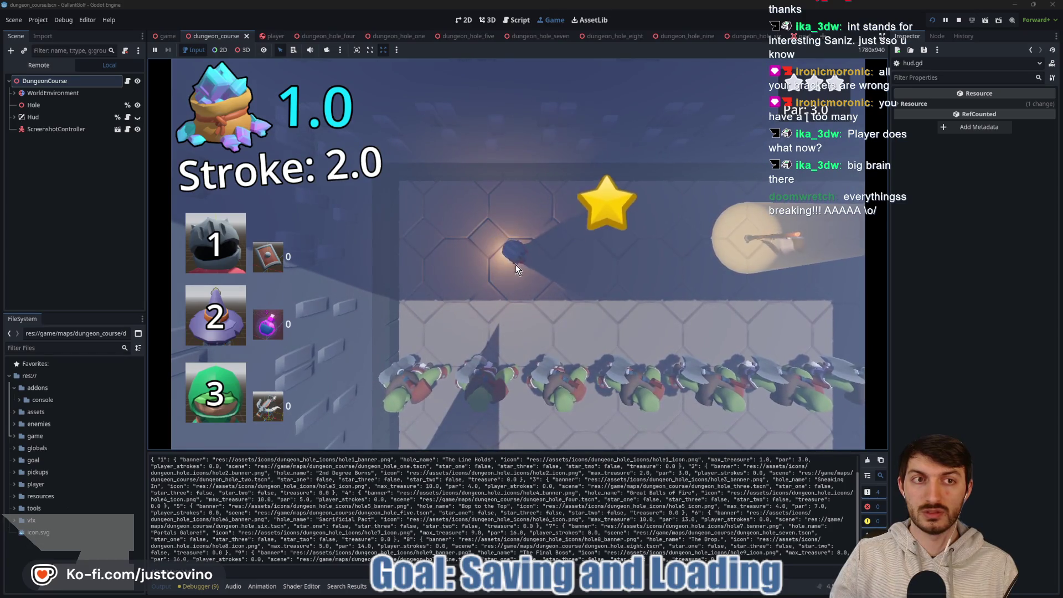
drag(514, 258, 322, 273)
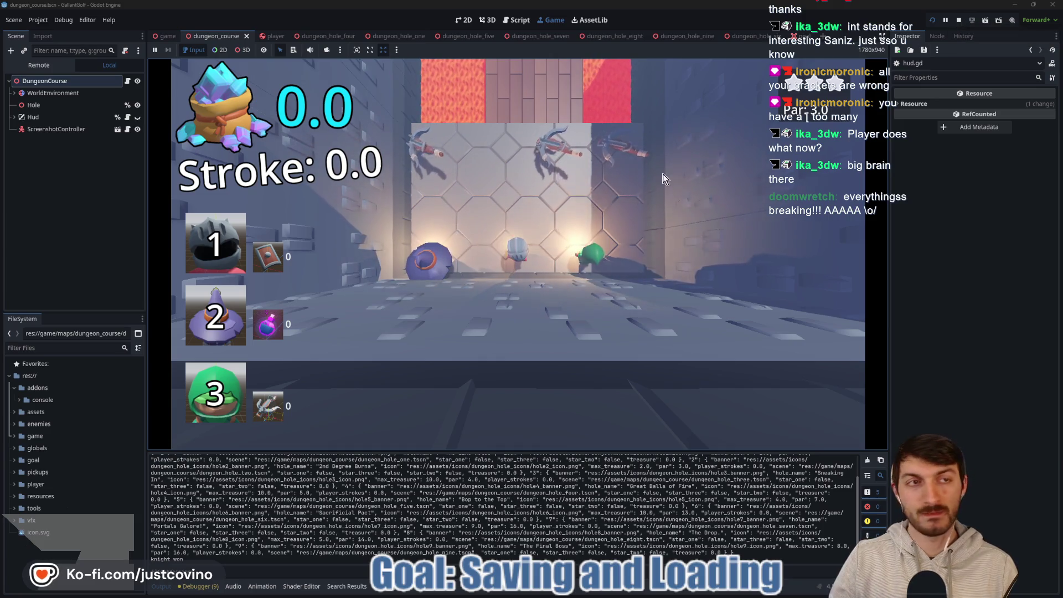
click(960, 18)
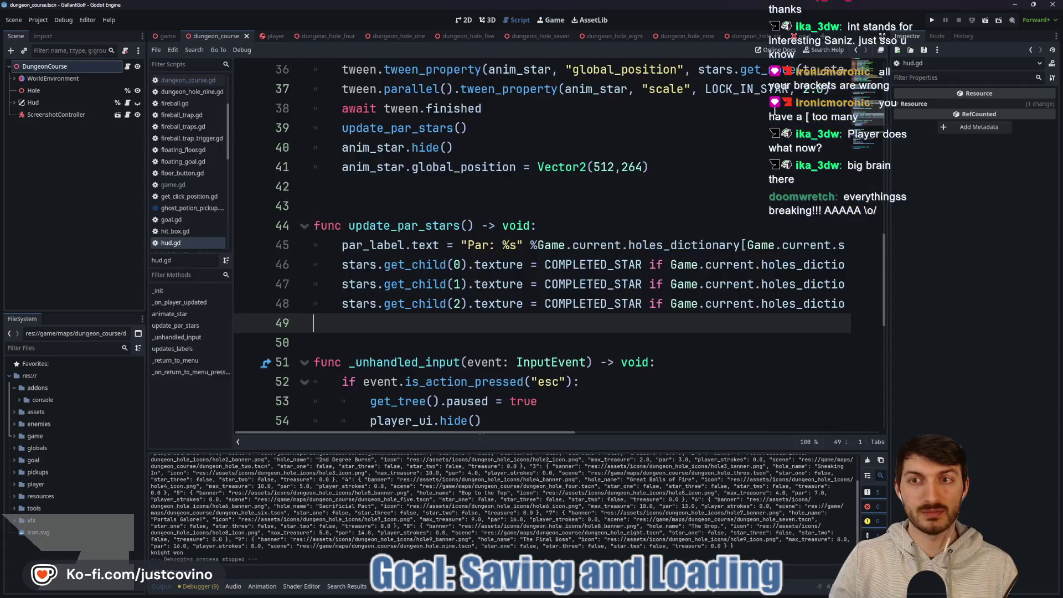
Clear the output log and scroll through hud.gd.
click(867, 462)
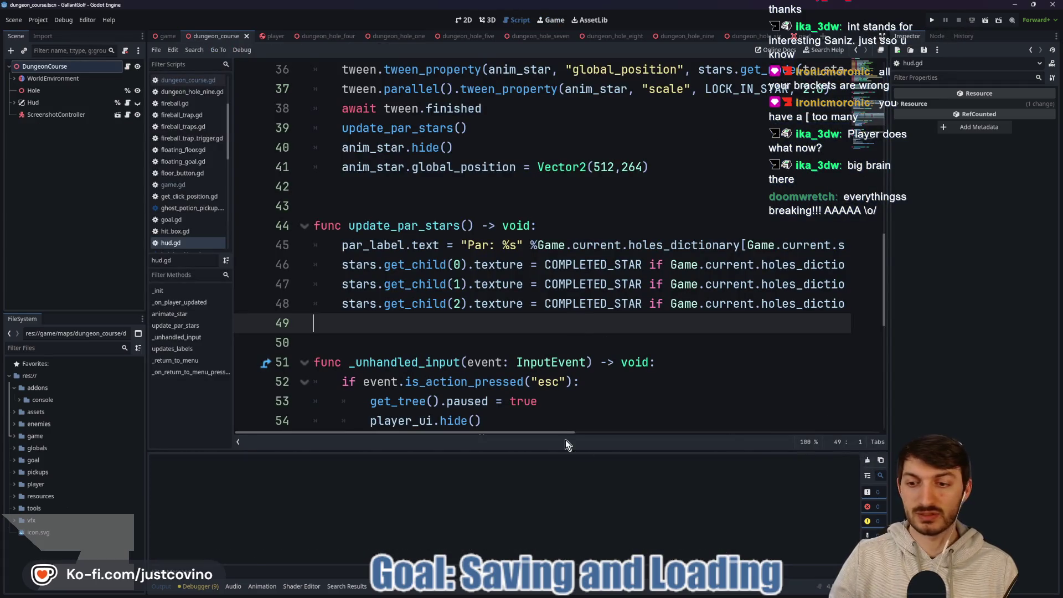
scroll(480, 332, up, 2)
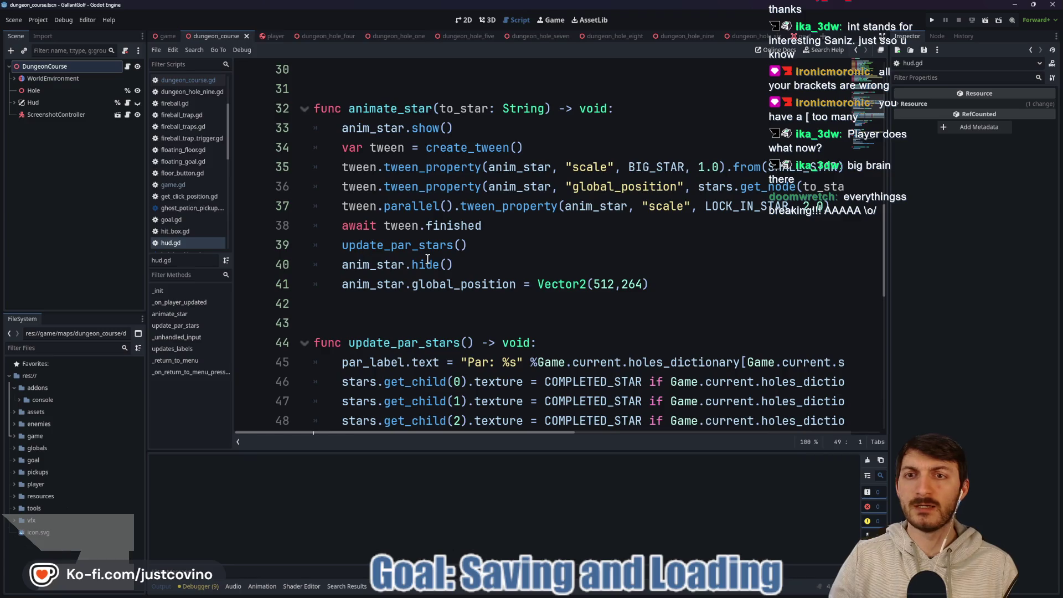
scroll(448, 279, down, 5)
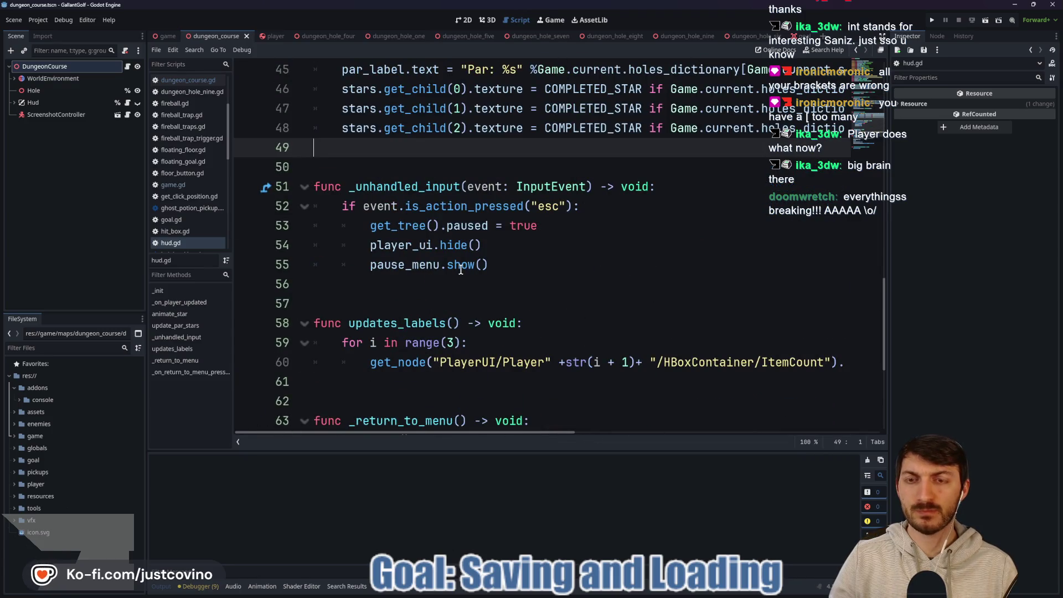
scroll(476, 302, up, 10)
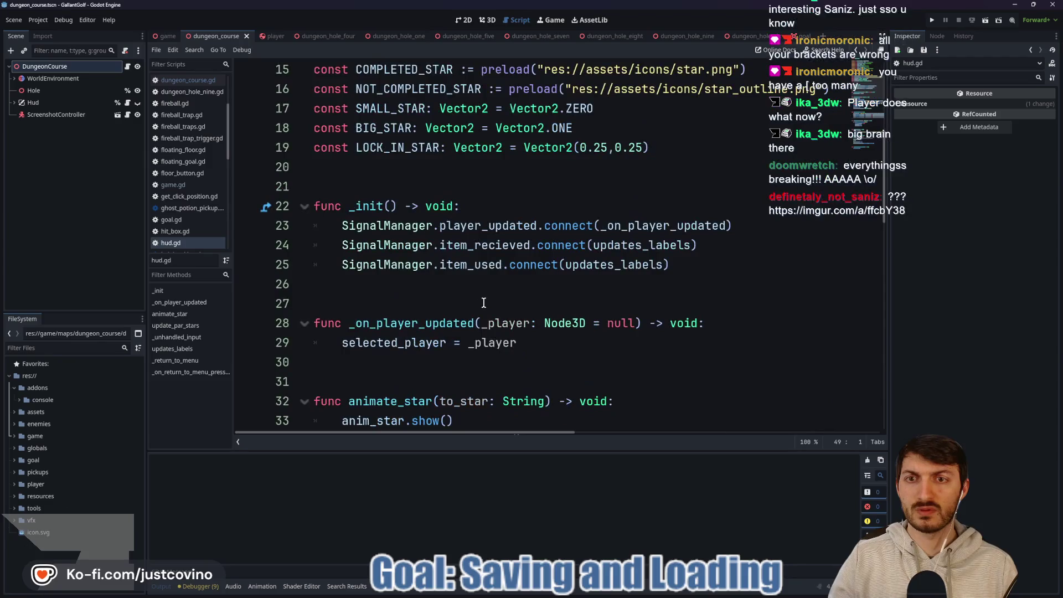
click(439, 278)
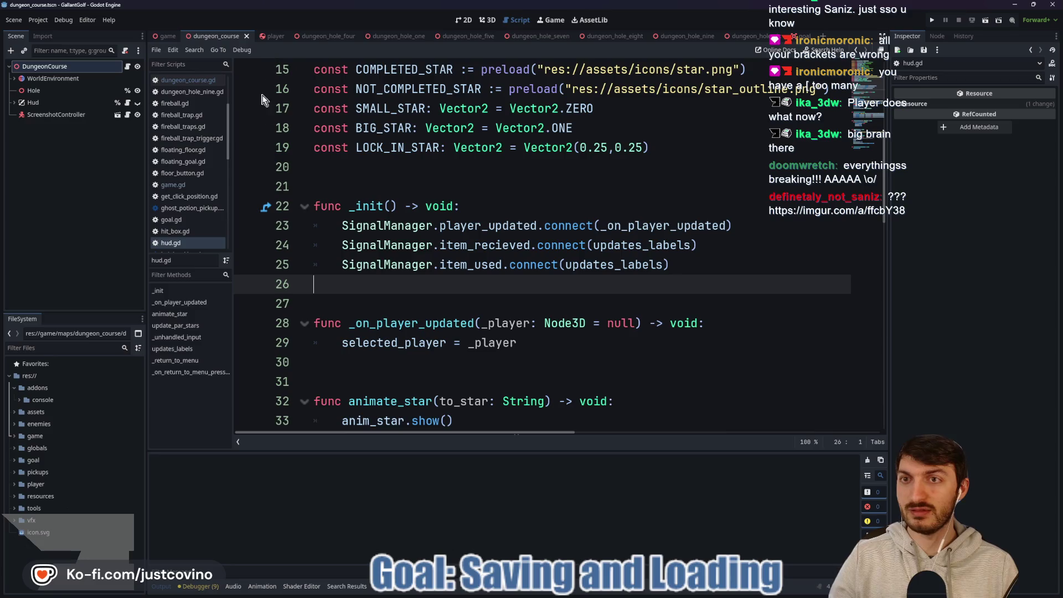
In game.gd, delete the print(loaded_dictionary) debug line from load_game and save.
click(165, 36)
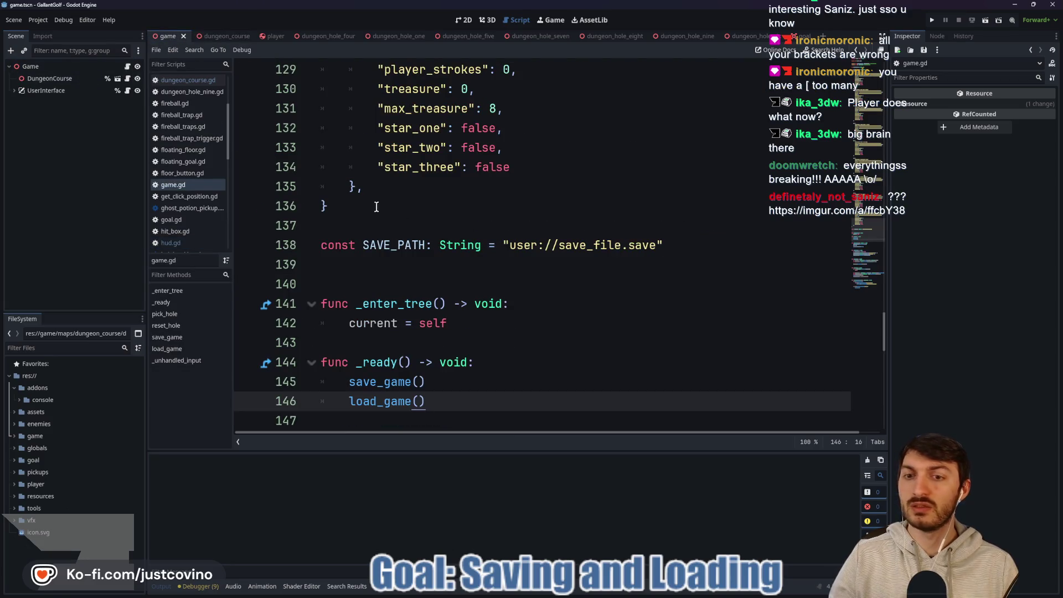
scroll(531, 274, down, 7)
scroll(636, 263, down, 5)
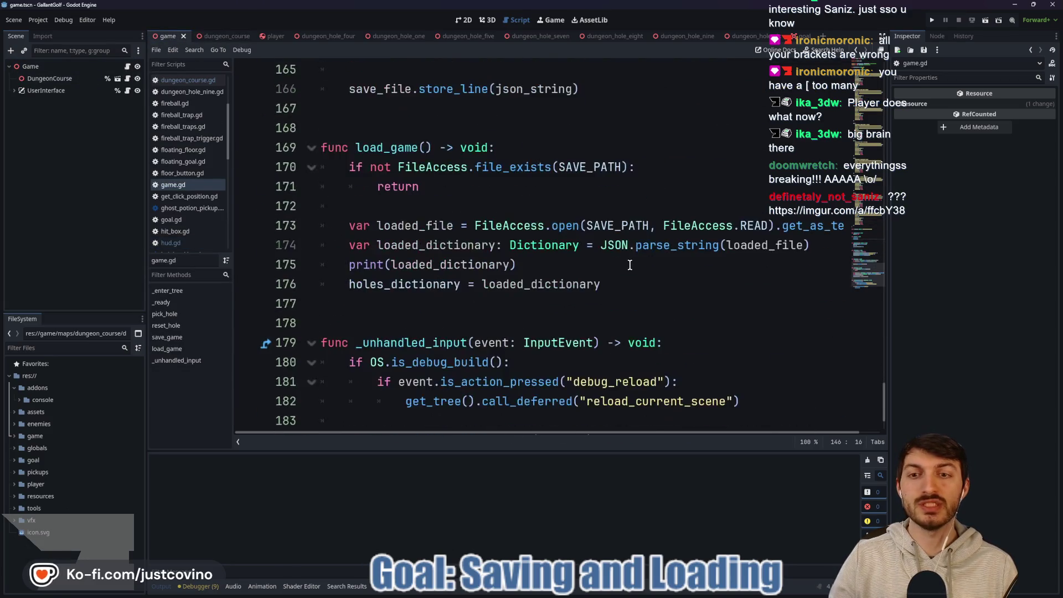
drag(610, 265, 312, 265)
key(BackSpace)
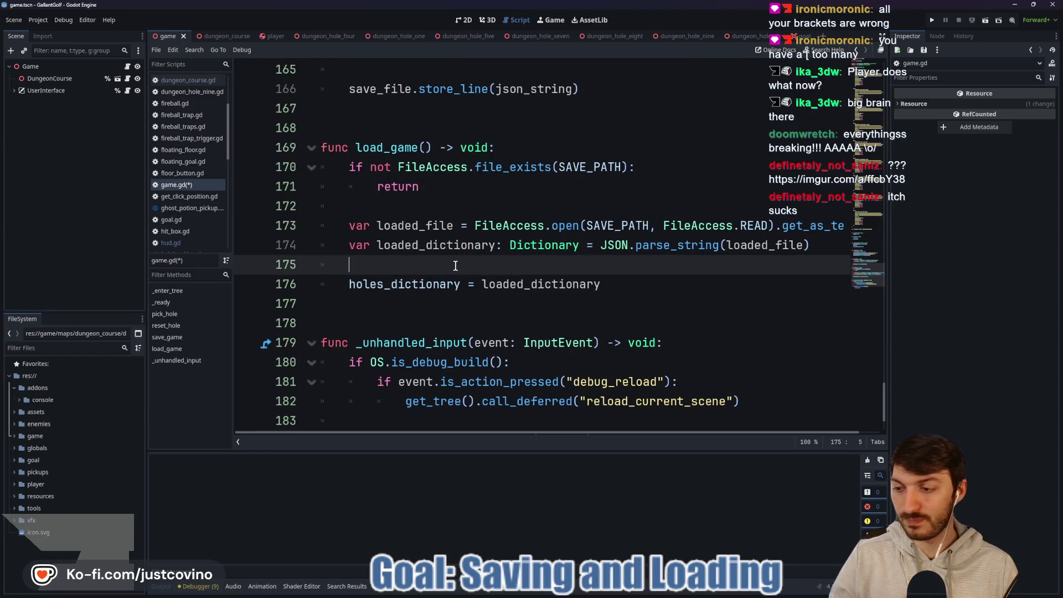
key(ctrl+s)
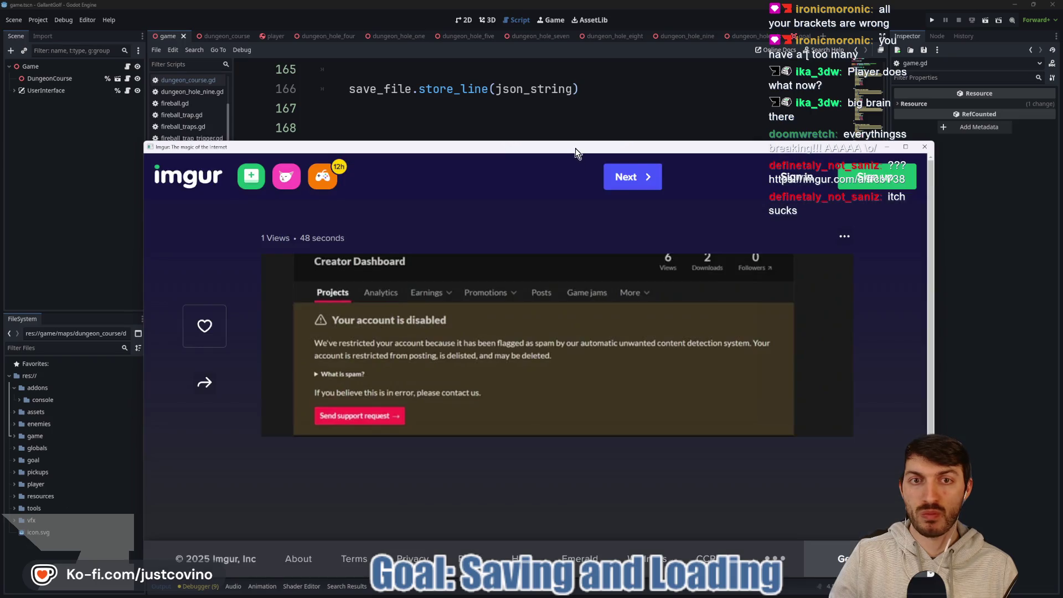
Bring the Imgur window into view, scroll to the top of the screenshot, then close it.
drag(576, 147, 551, 86)
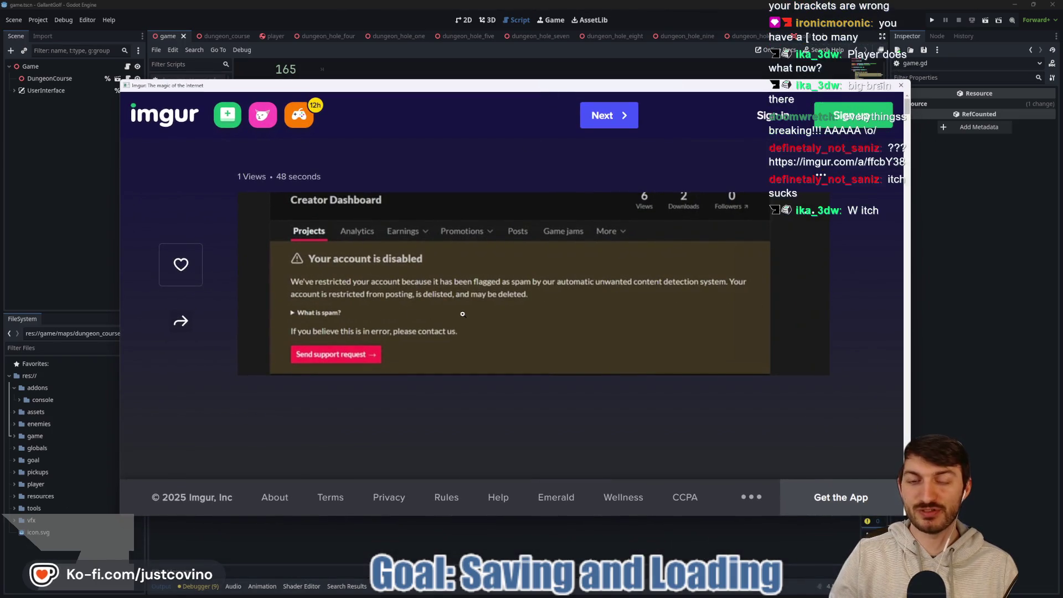
scroll(462, 313, up, 5)
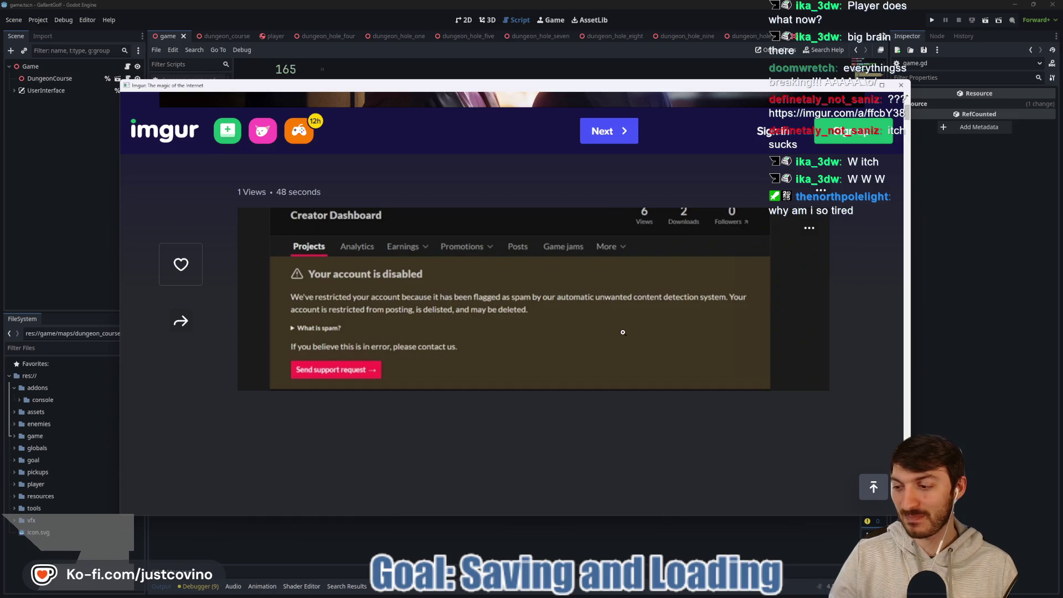
click(900, 85)
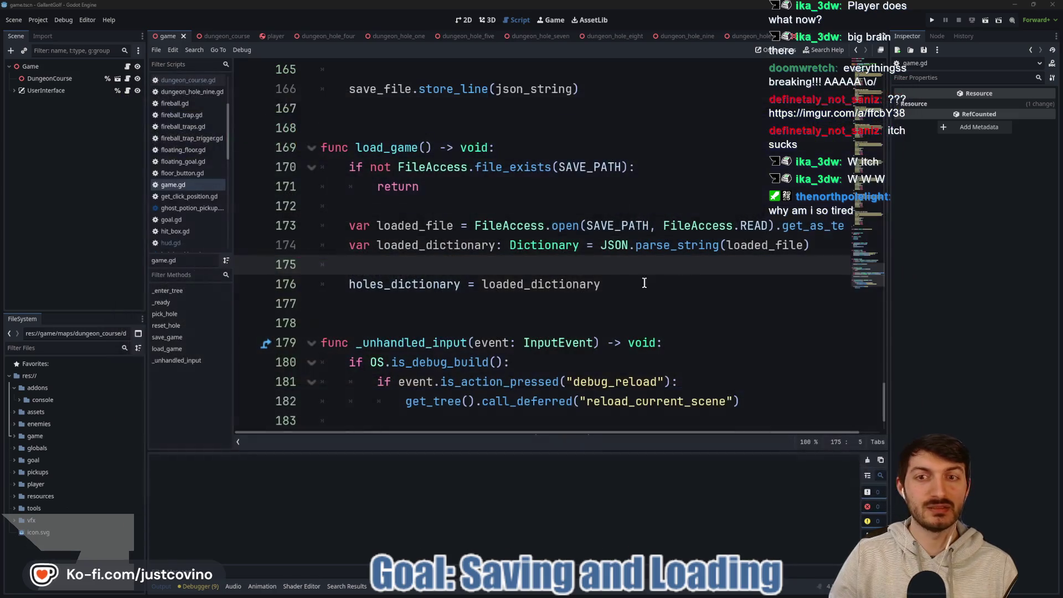
Review the lines around 171–175 in game.gd, then open dungeon_course.gd.
click(591, 285)
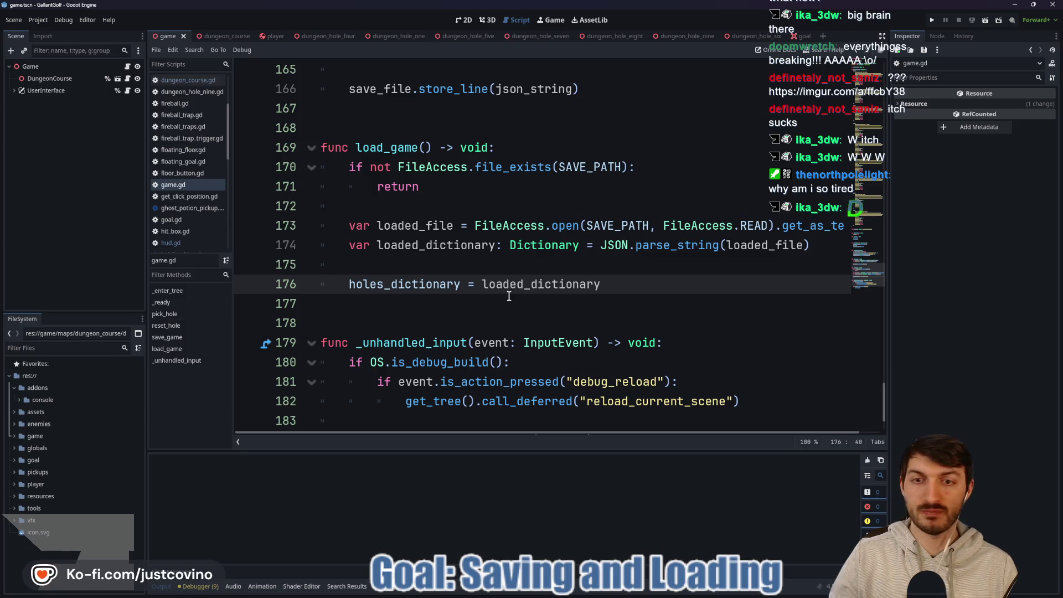
click(469, 265)
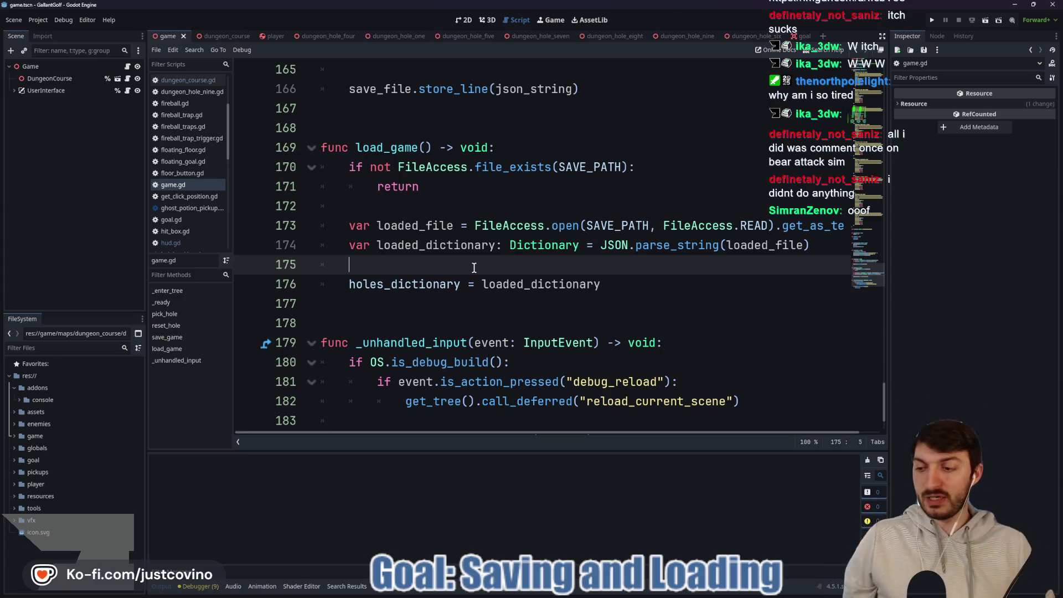
click(444, 186)
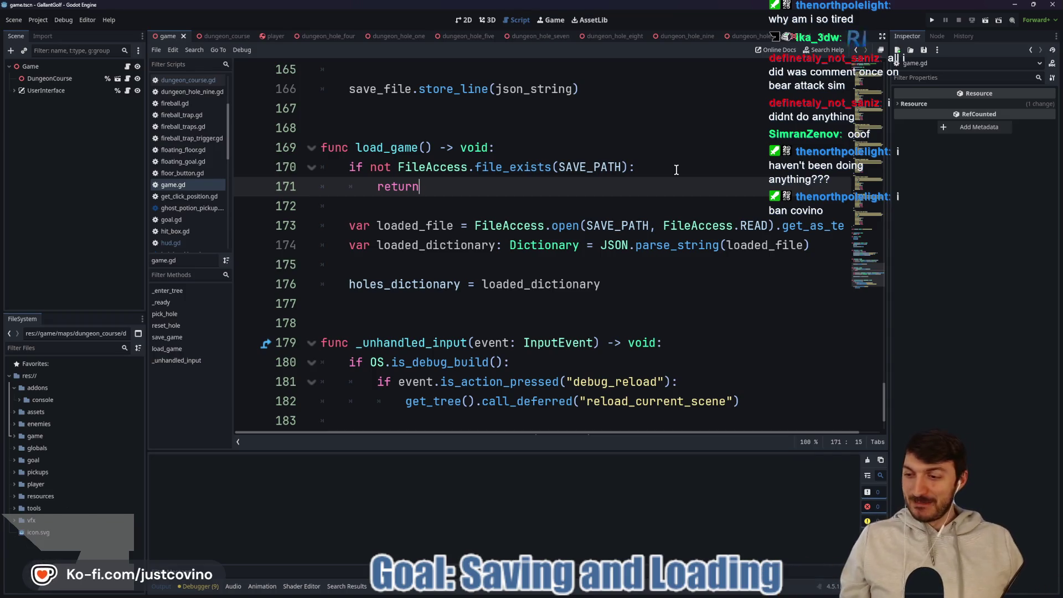
click(512, 198)
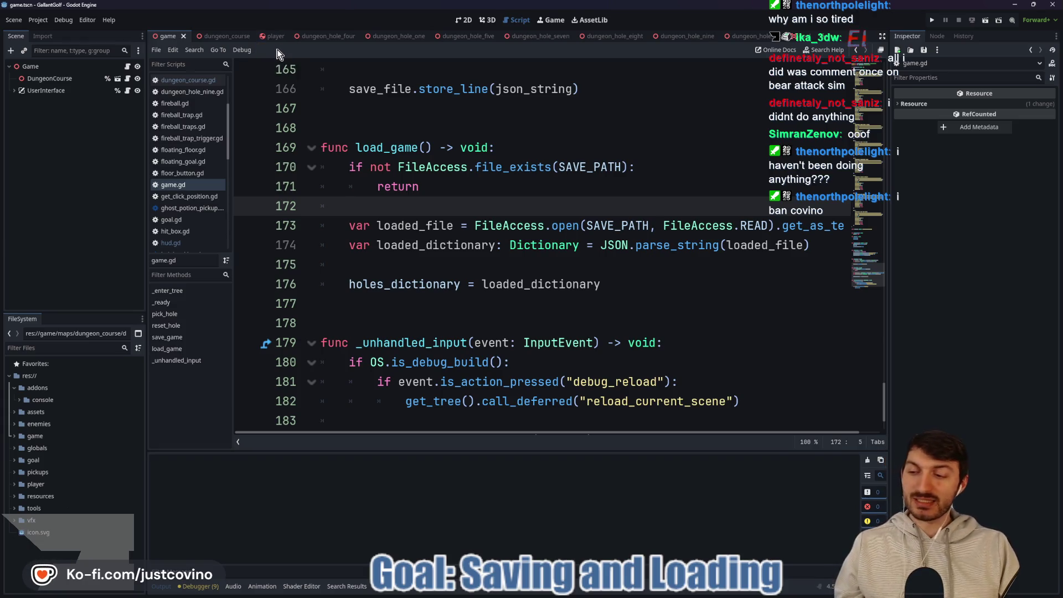
click(230, 37)
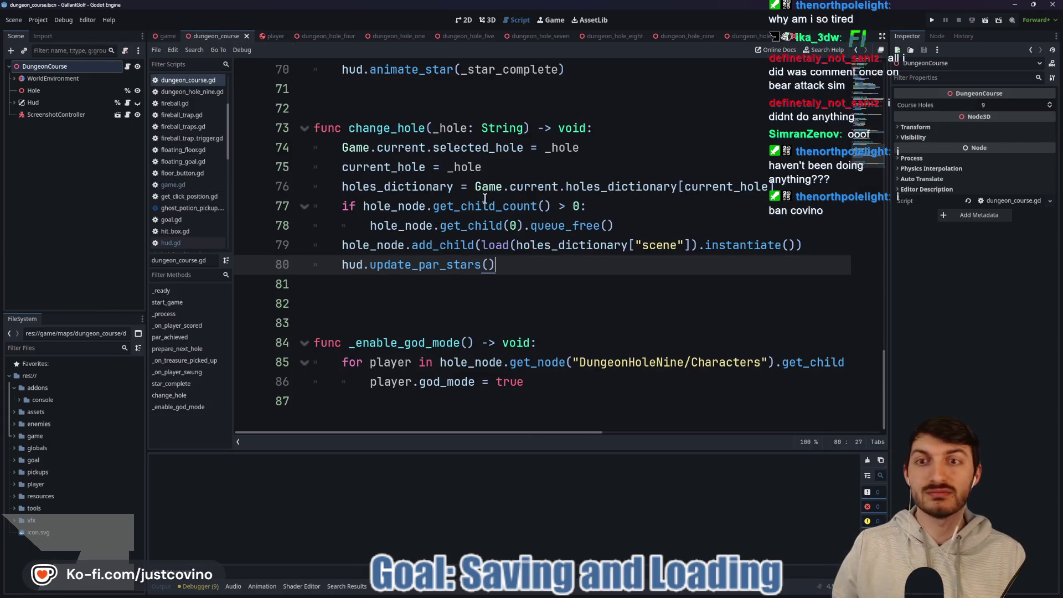
Add Game.current.save_game() after the star_three call in _on_player_scored and run the project.
scroll(484, 198, up, 5)
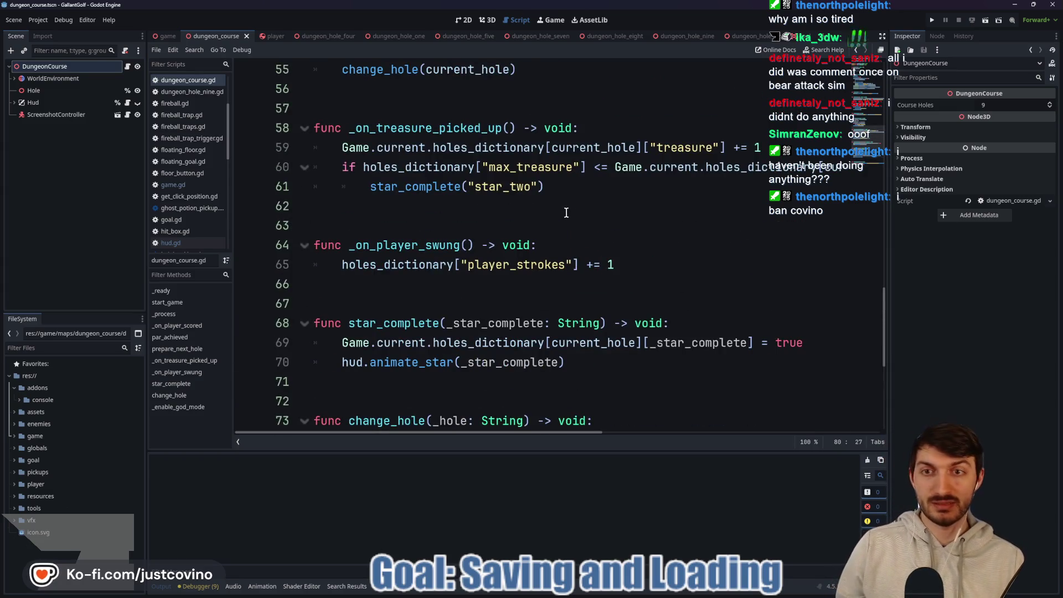
scroll(565, 213, up, 5)
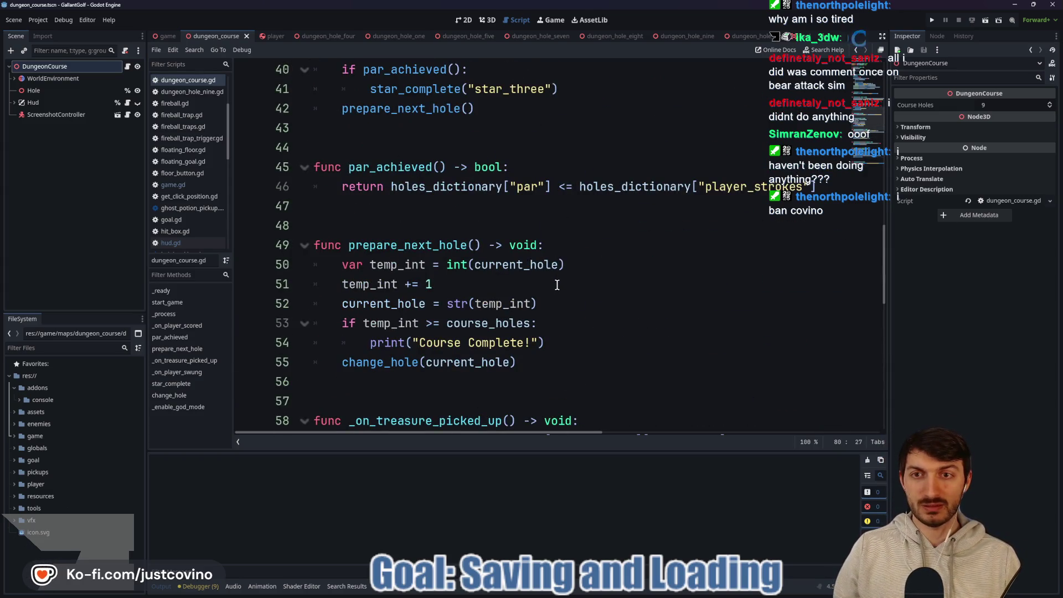
scroll(556, 284, up, 4)
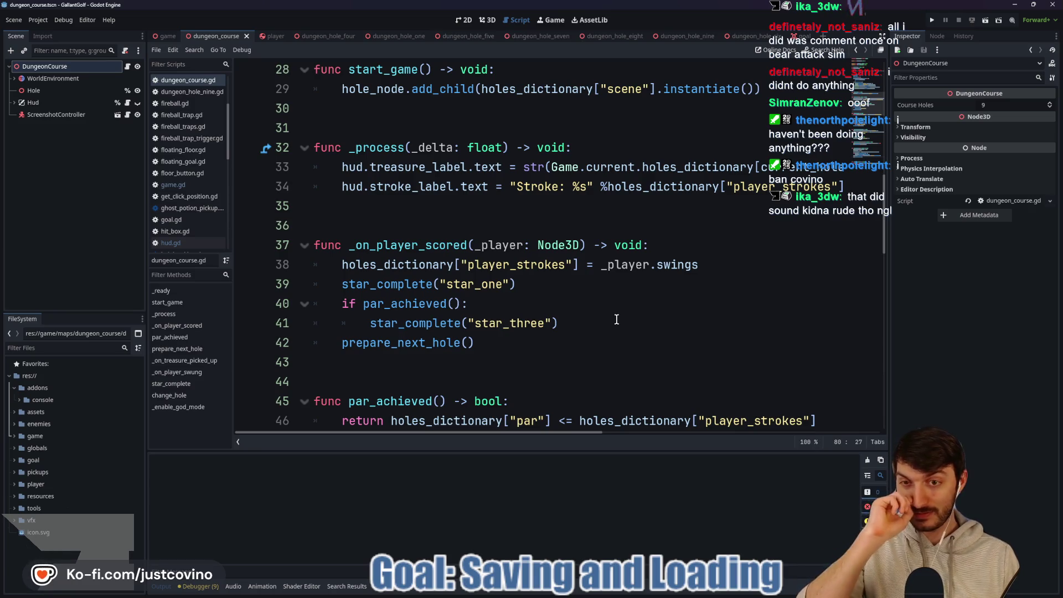
click(616, 319)
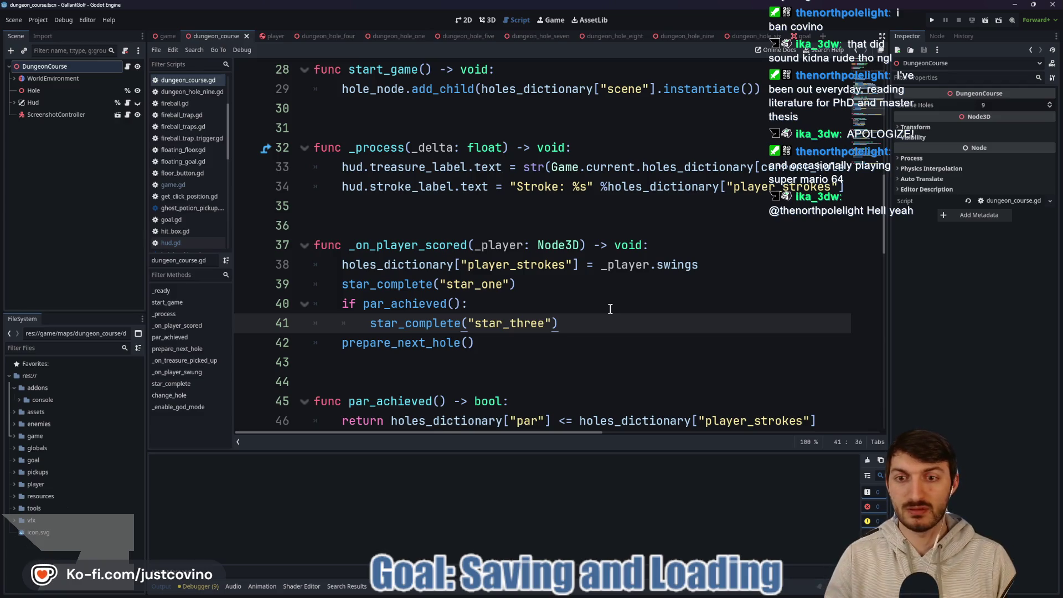
key(Return)
text(Game.current.sa)
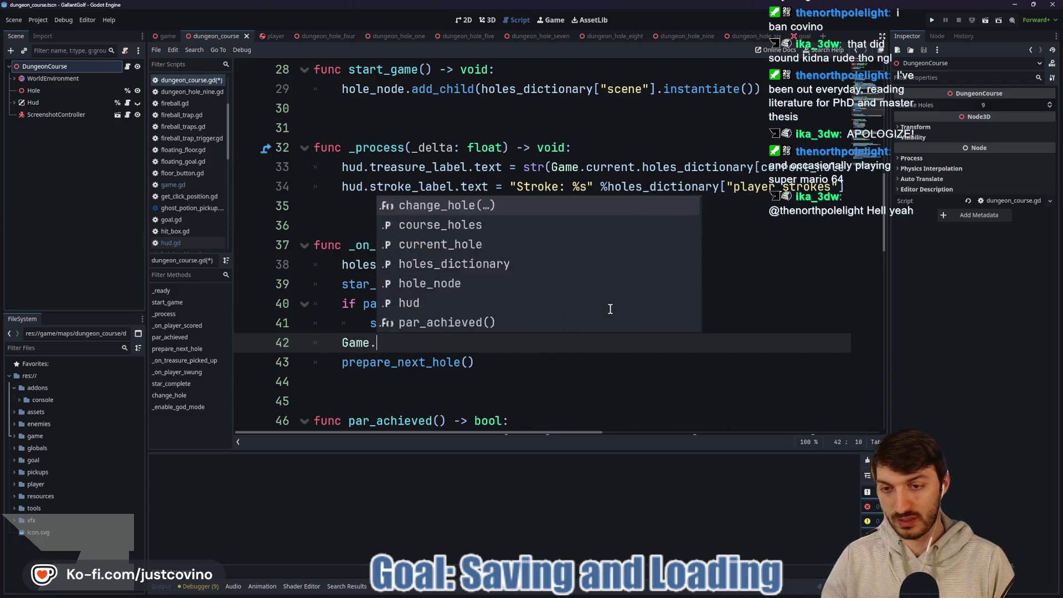
key(Return)
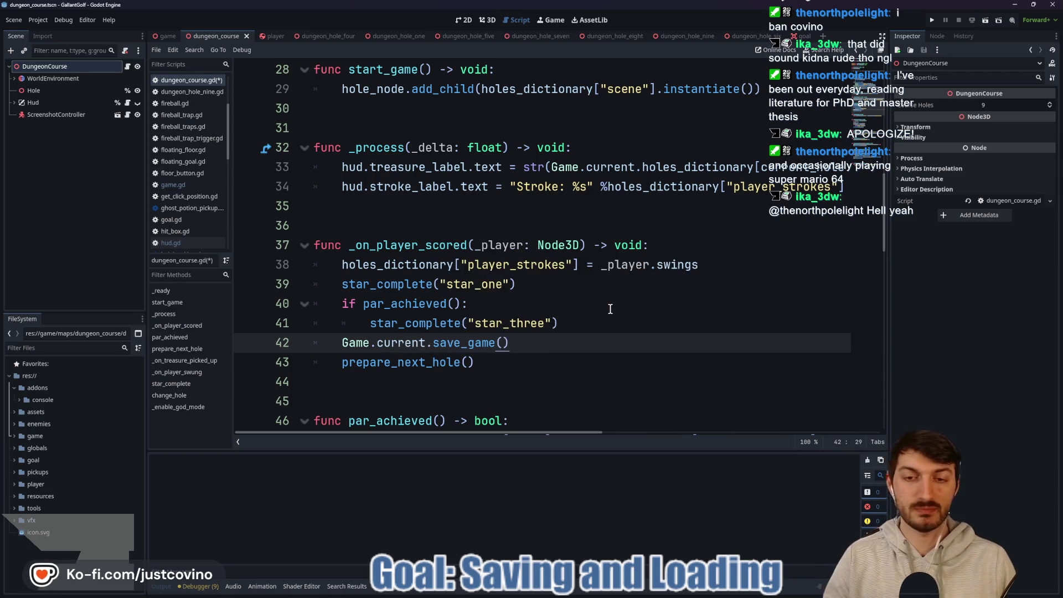
click(932, 21)
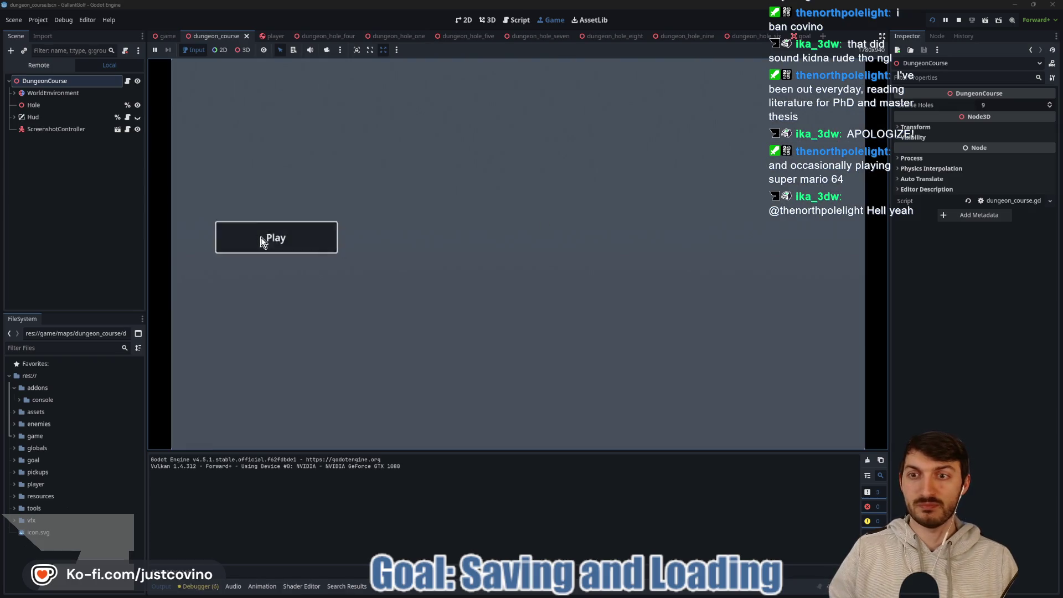
Play The Line Holds until the ball is scored, then return to the course menu.
click(265, 242)
click(614, 309)
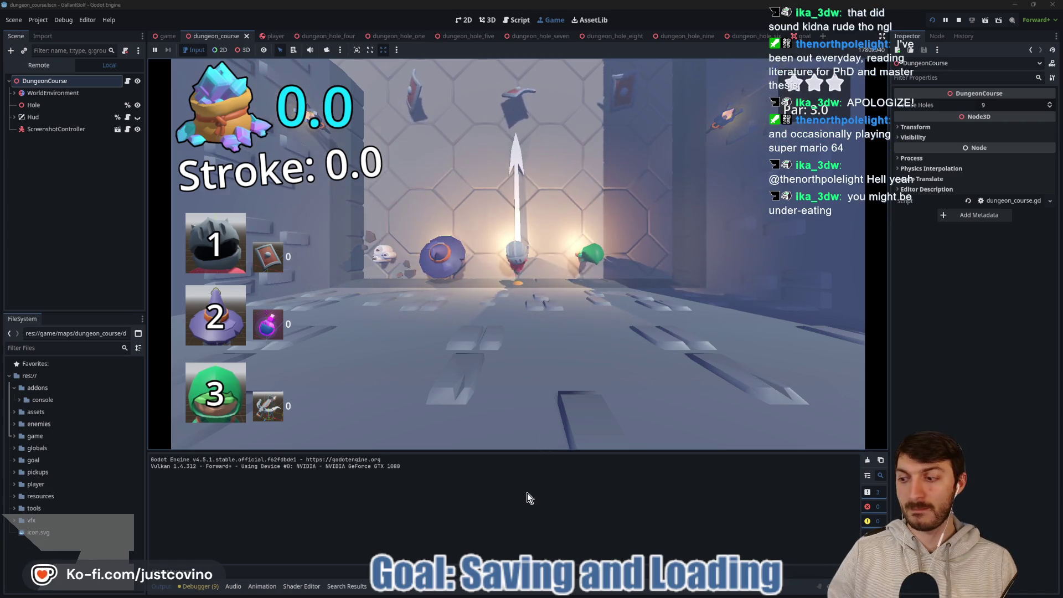
key(space)
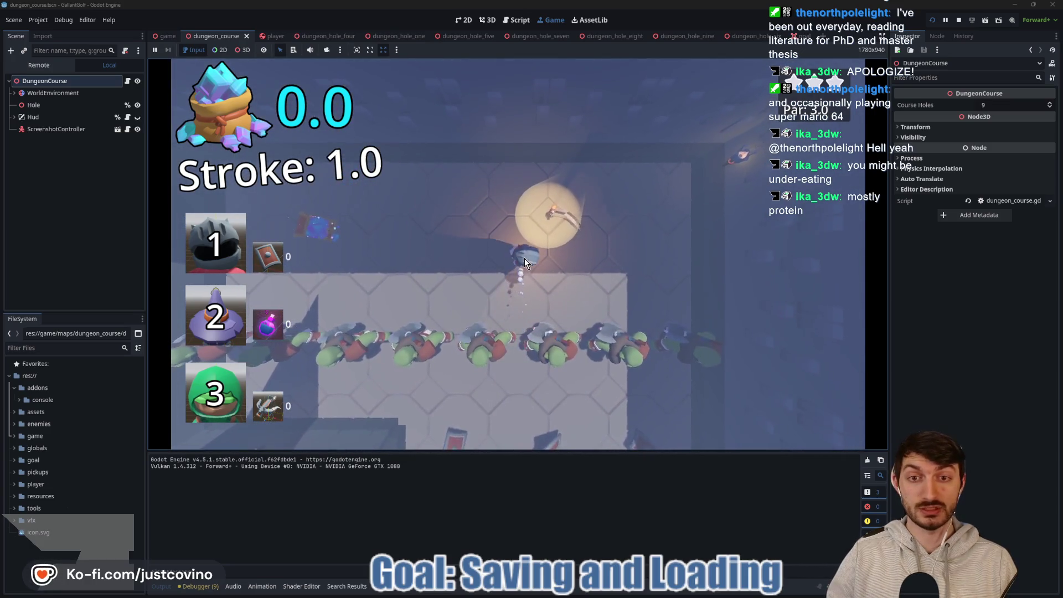
click(650, 271)
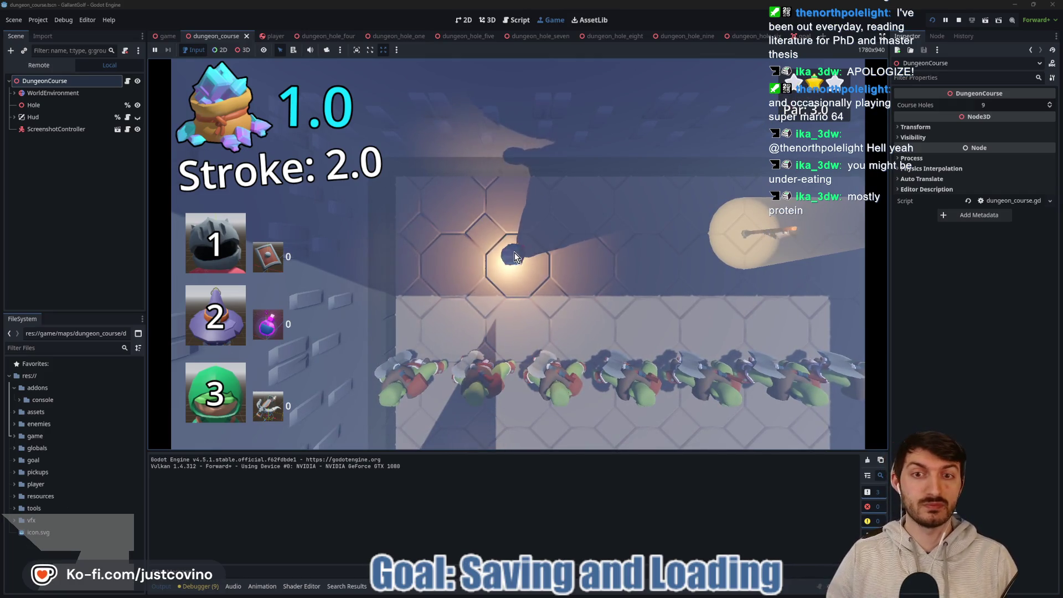
click(297, 272)
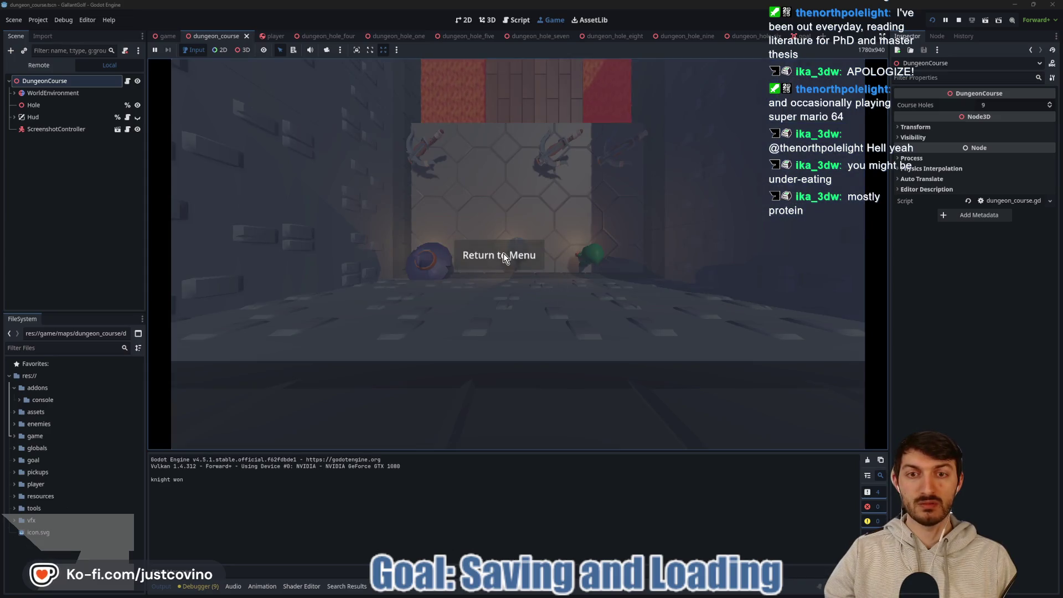
click(504, 254)
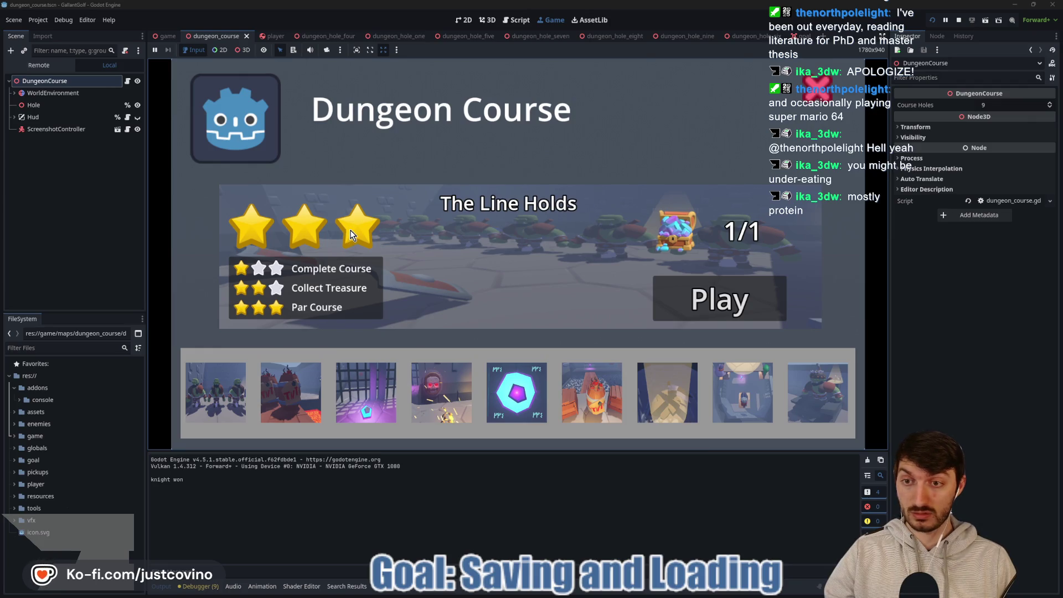
Stop and relaunch the game, open the course menu, then bring up save_file.save.
click(958, 20)
click(932, 25)
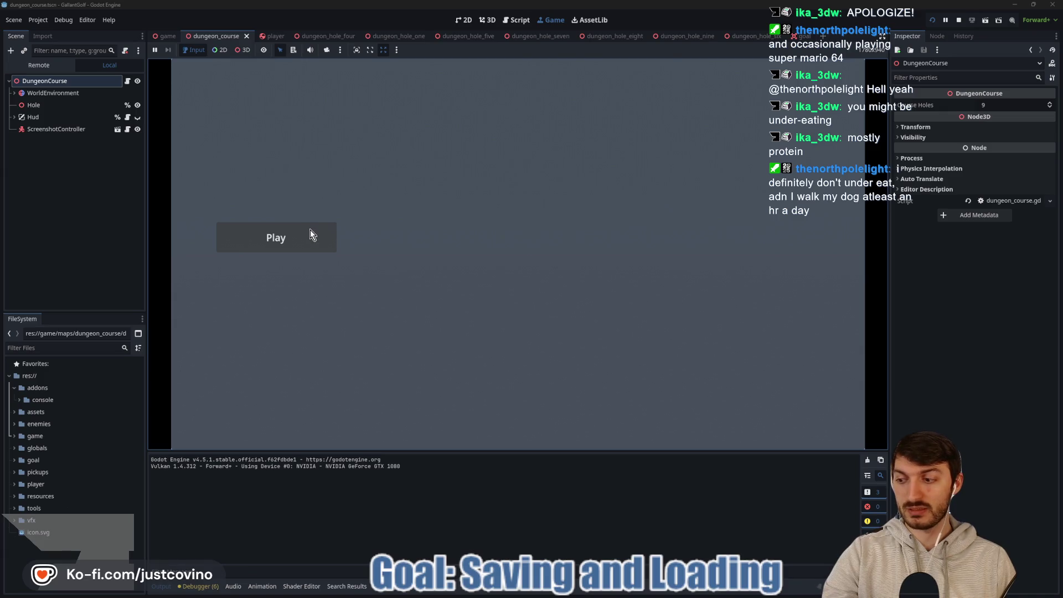
click(277, 237)
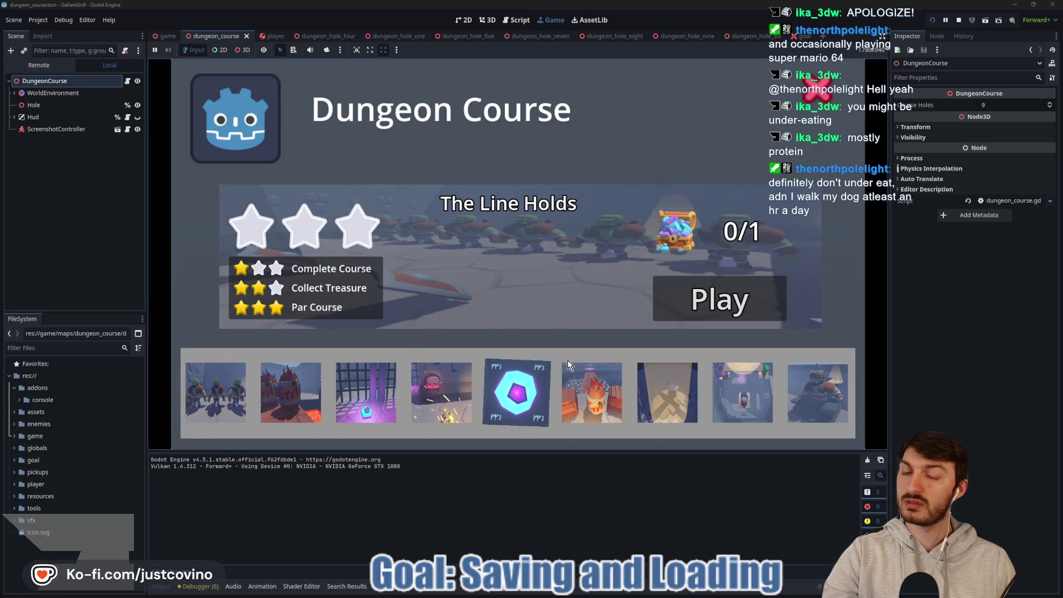
mouse_move(575, 592)
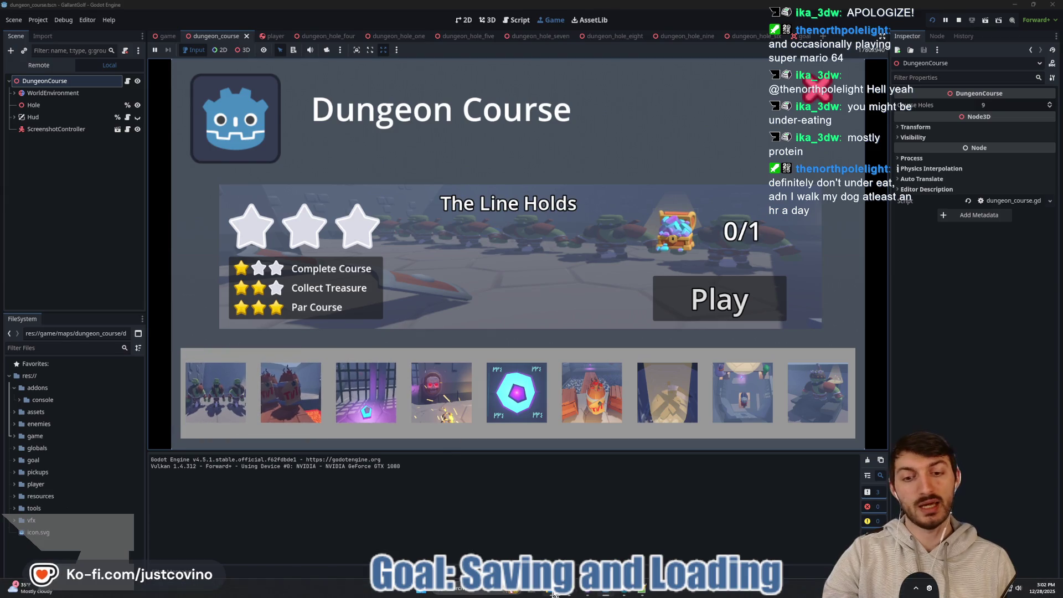
click(641, 589)
Reload save_file.save, confirm hole 1 shows all stars false and treasure 0, then stop the game.
click(558, 338)
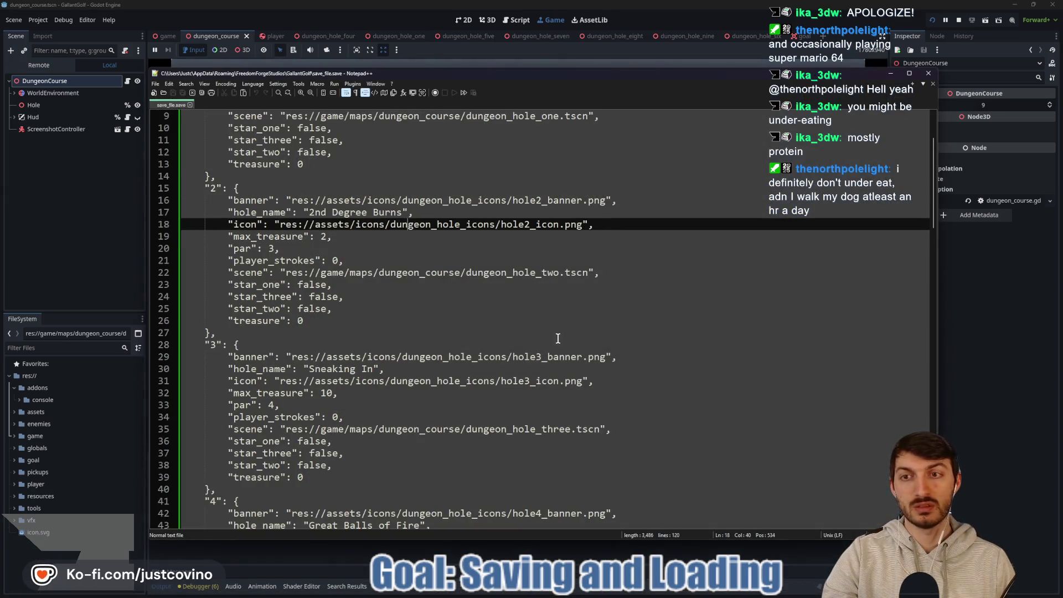
scroll(364, 284, up, 3)
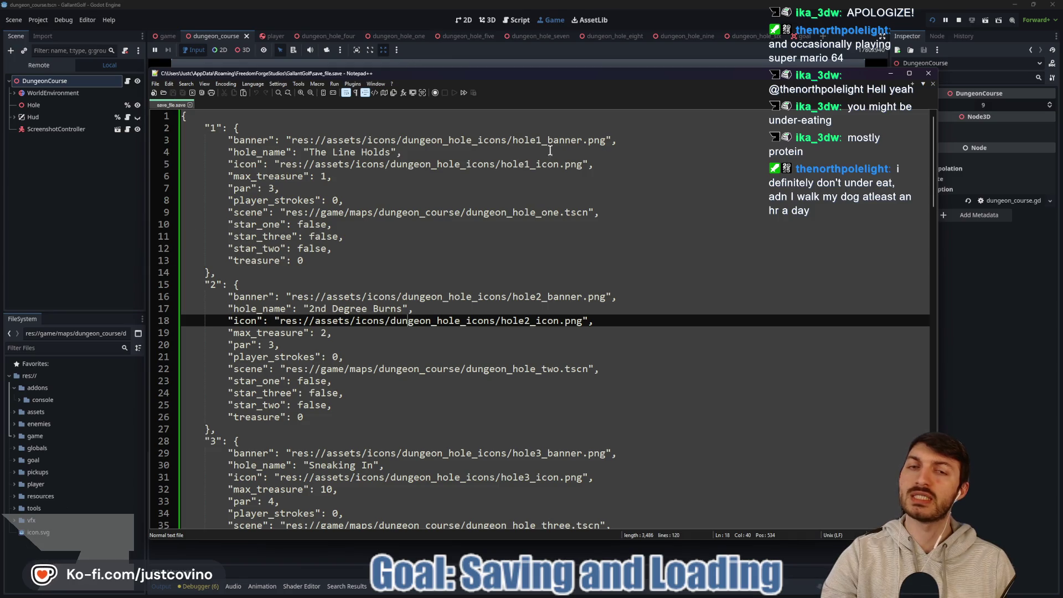
click(971, 247)
click(958, 20)
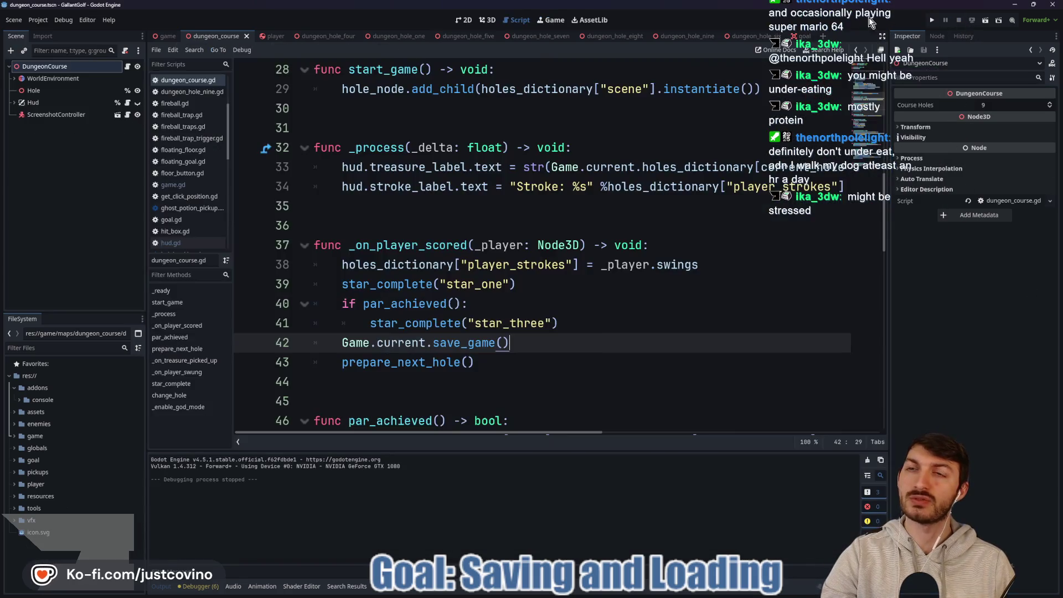
Remove save_game() from _ready in game.gd, leaving only load_game(), save, and run the project.
click(167, 349)
click(466, 241)
scroll(466, 240, up, 10)
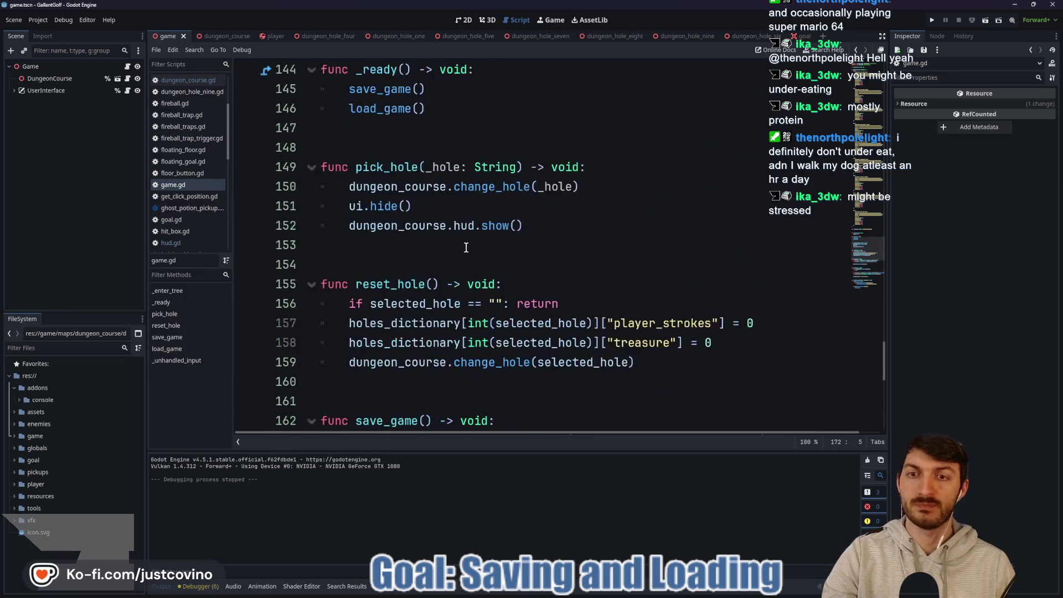
scroll(451, 239, down, 3)
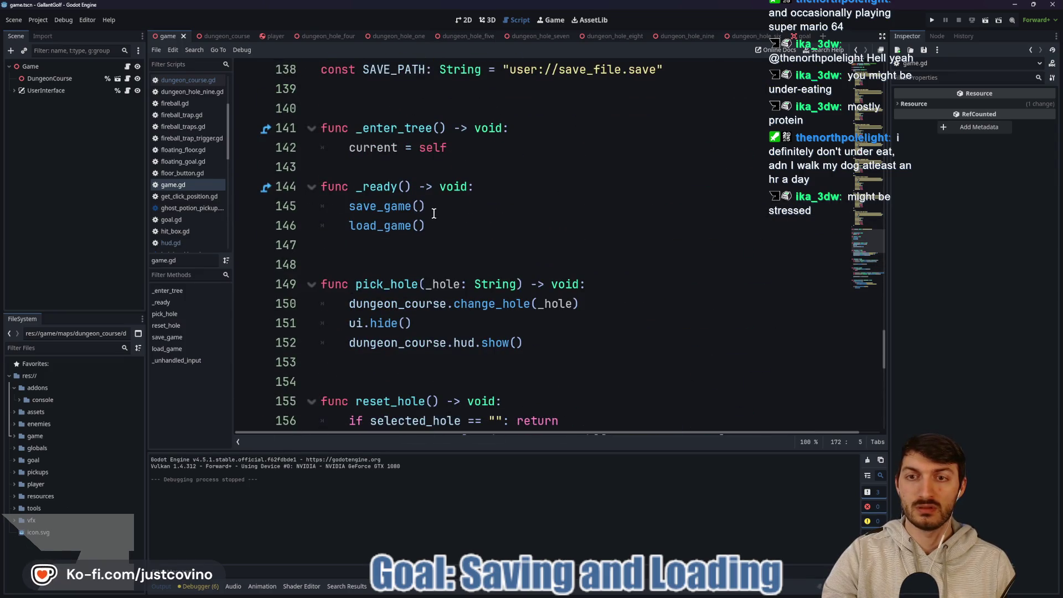
drag(431, 206, 286, 206)
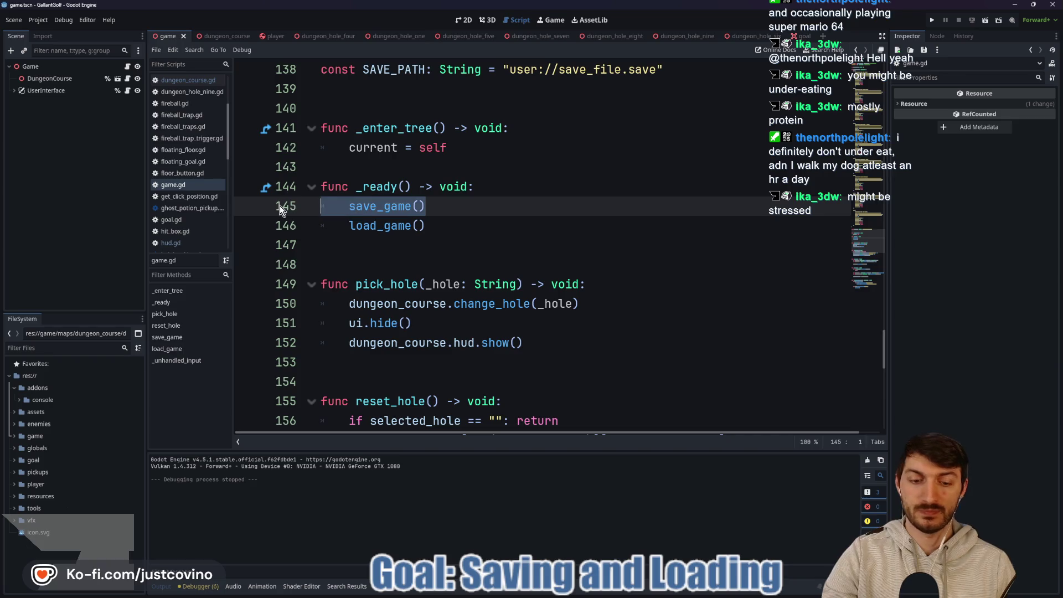
key(BackSpace)
key(BackSpace)
click(463, 205)
key(ctrl+s)
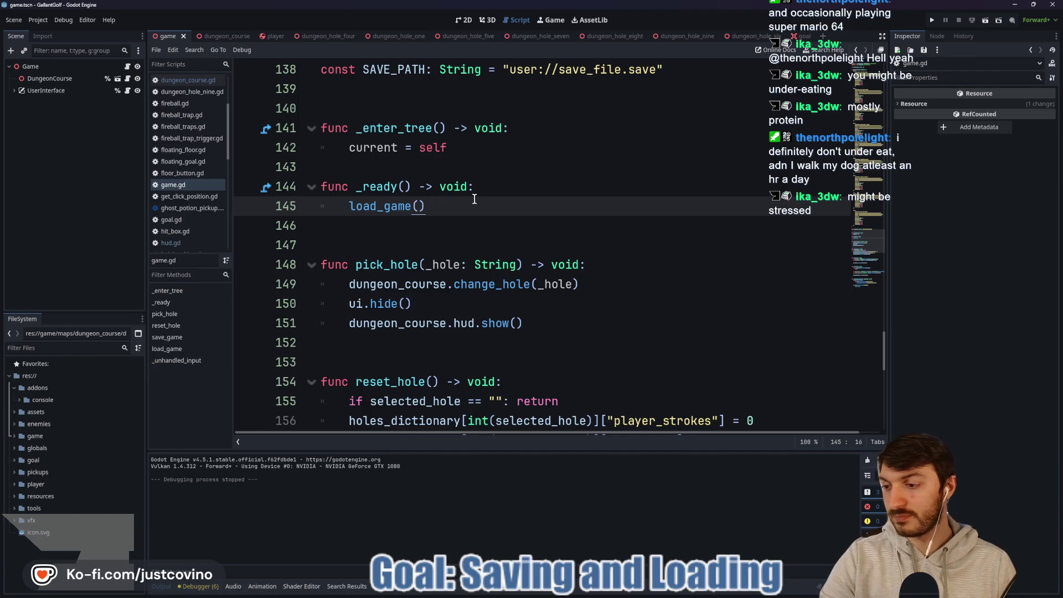
click(934, 20)
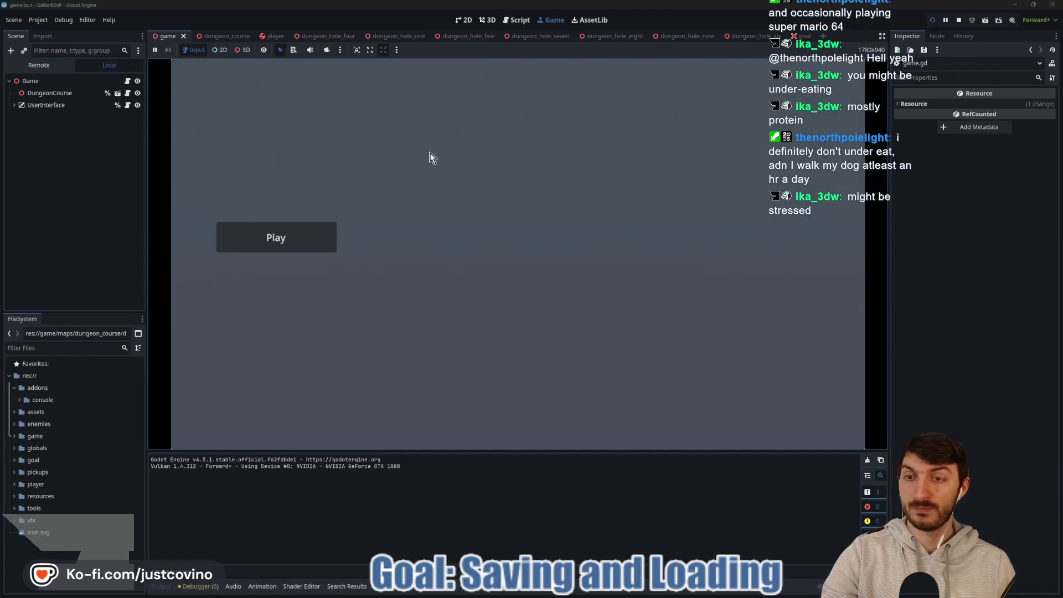
Play two shots on the first Dungeon Course hole, stop, relaunch, and reopen the level select.
click(277, 238)
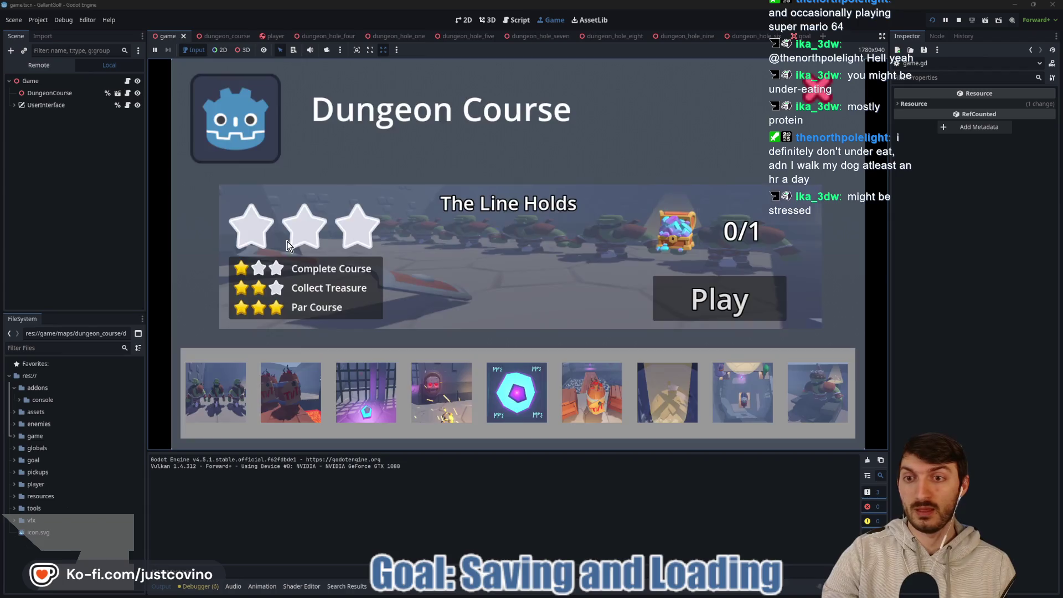
click(685, 284)
drag(573, 277, 516, 499)
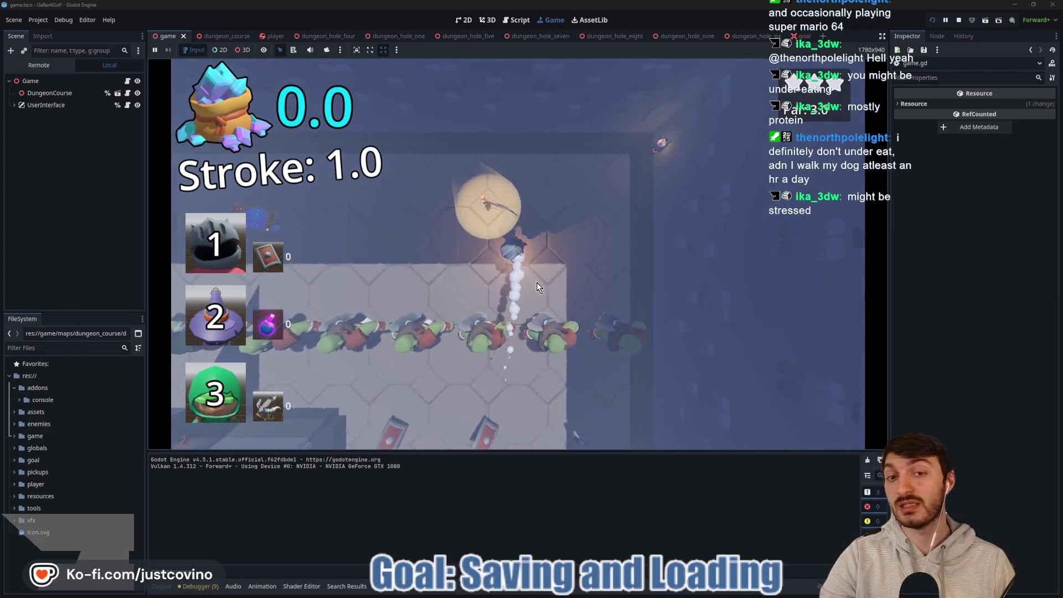
mouse_move(520, 270)
mouse_down()
mouse_move(736, 267)
mouse_move(732, 276)
mouse_up()
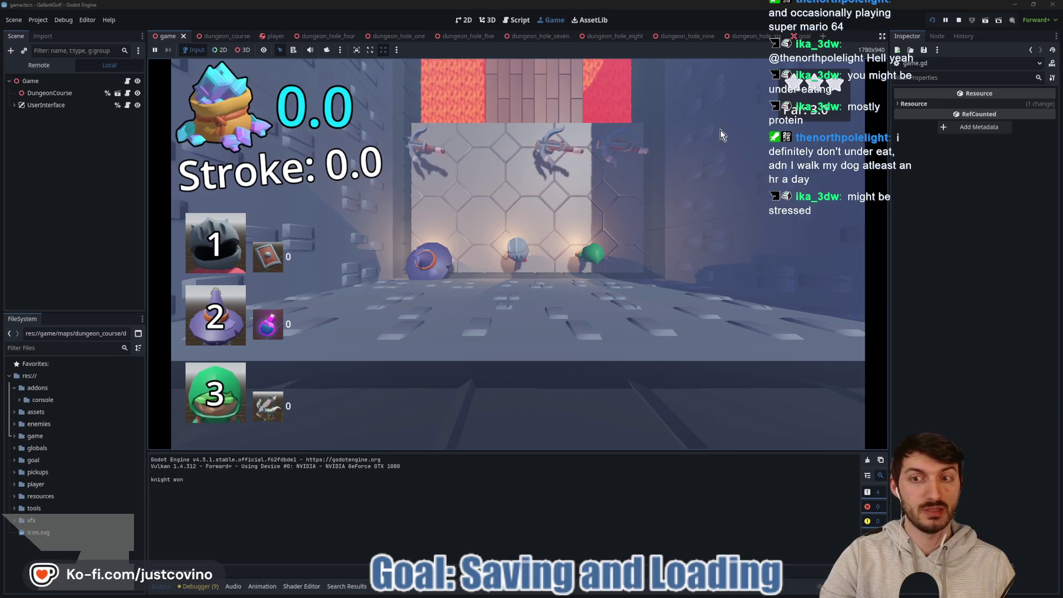
click(958, 21)
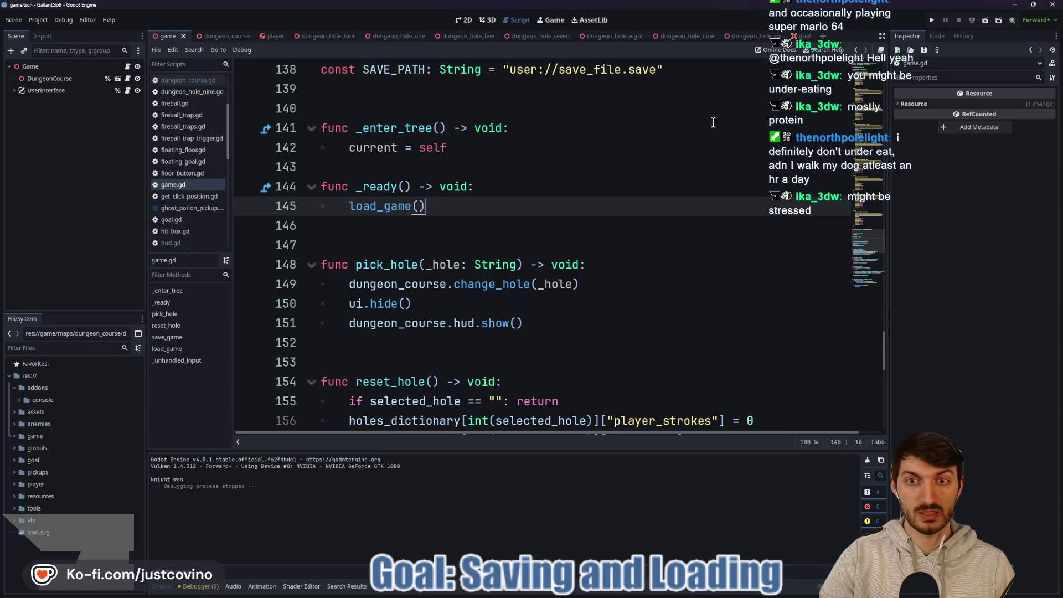
click(932, 18)
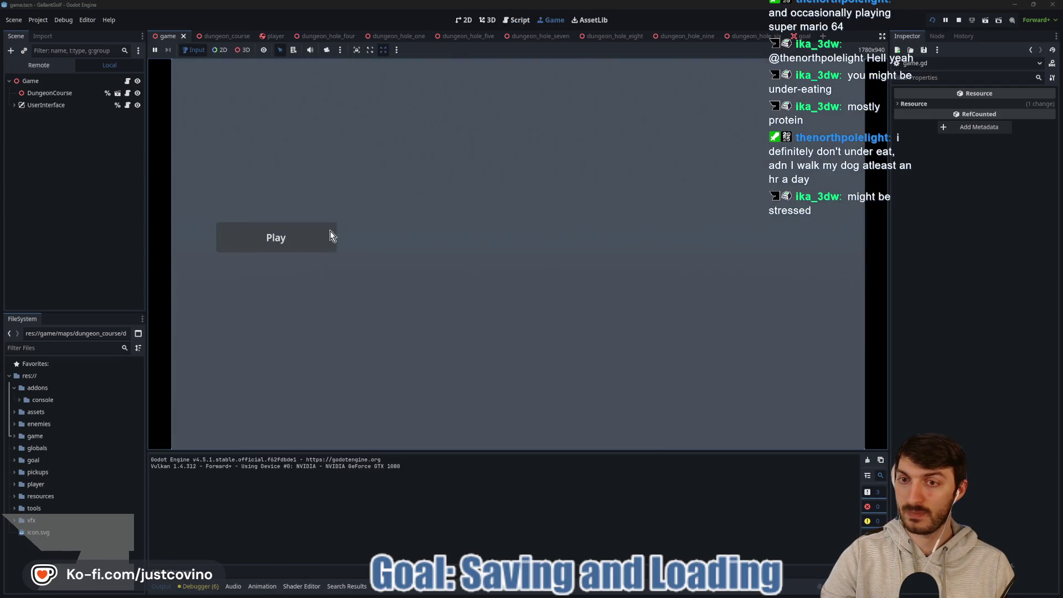
click(330, 235)
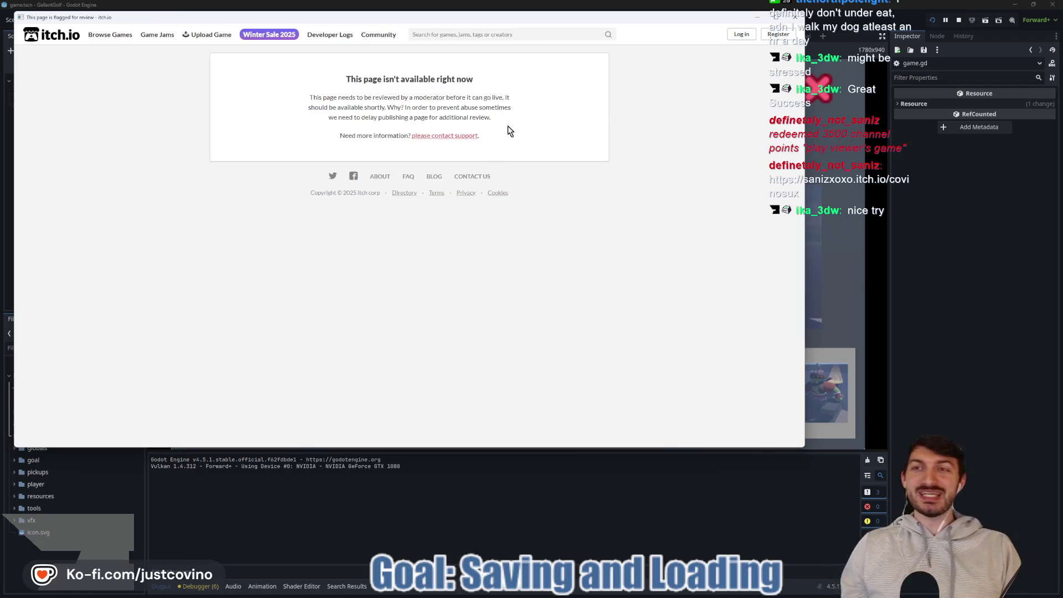
Read over the itch.io moderator-review notice, then close that browser window.
drag(642, 23, 686, 86)
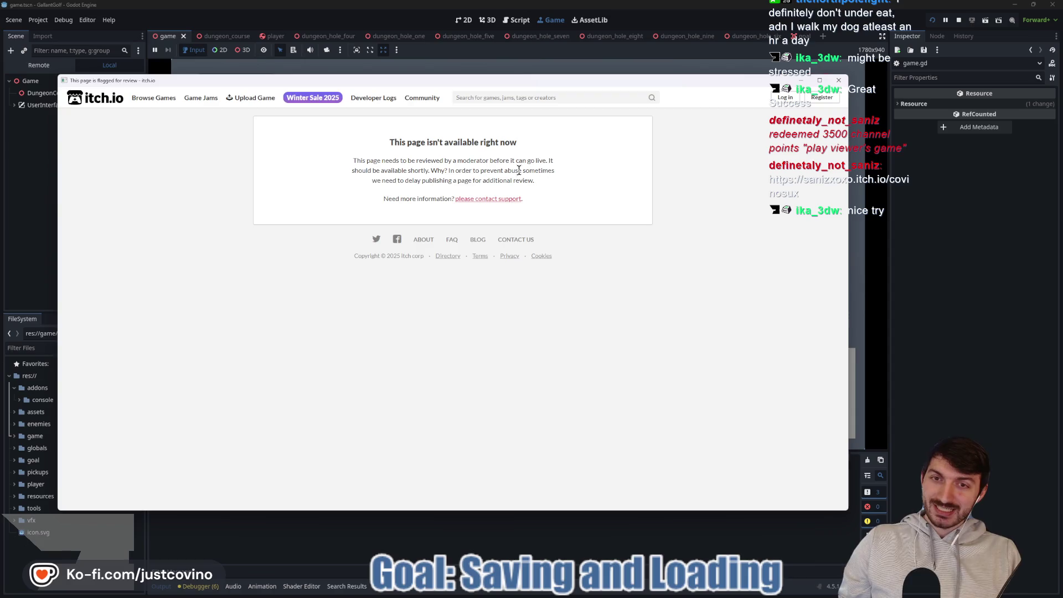
drag(579, 175, 378, 158)
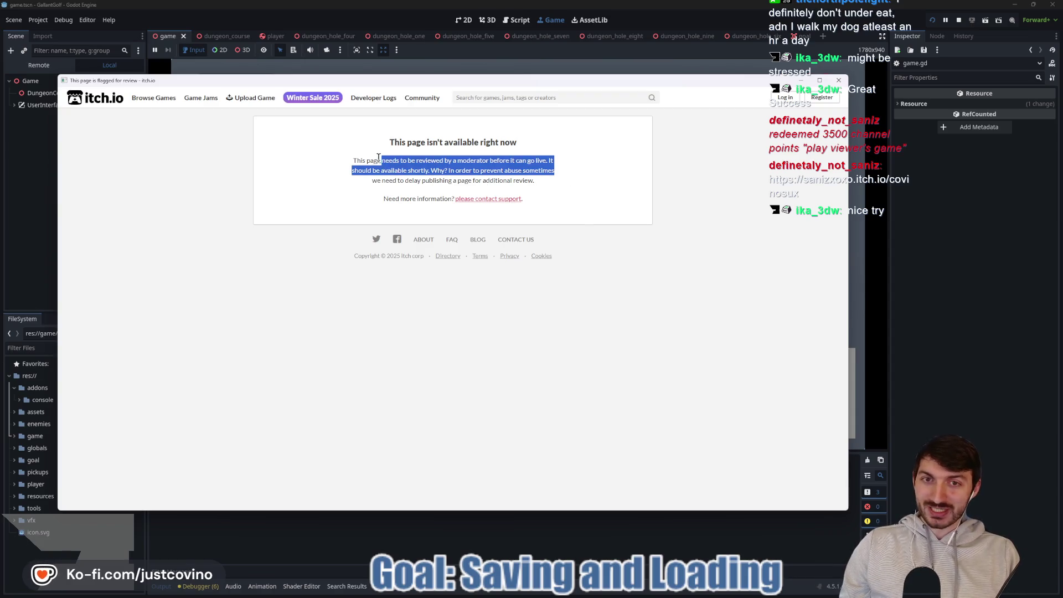
click(486, 179)
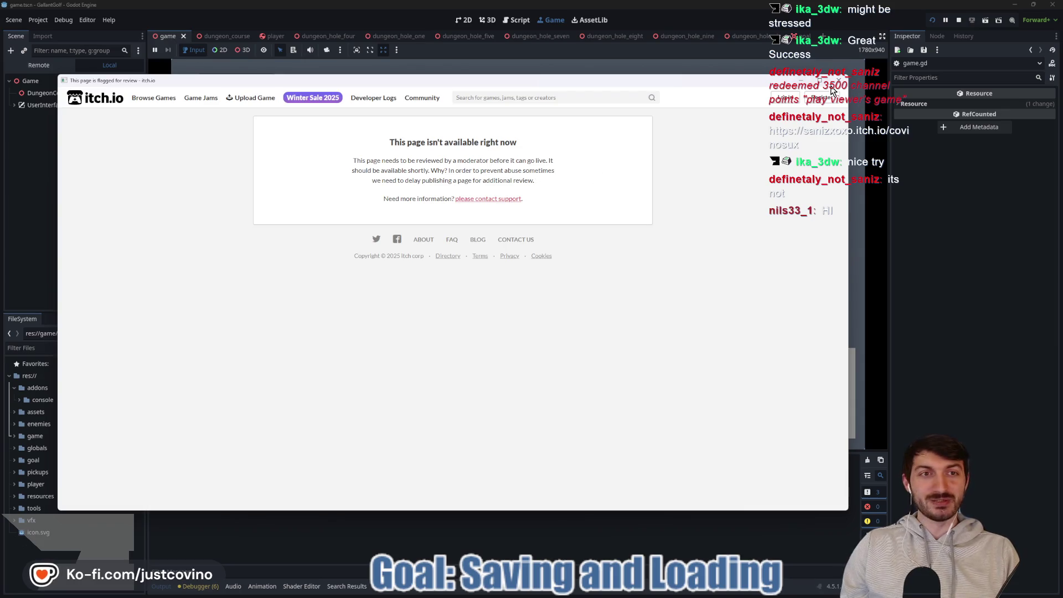
key(ctrl+w)
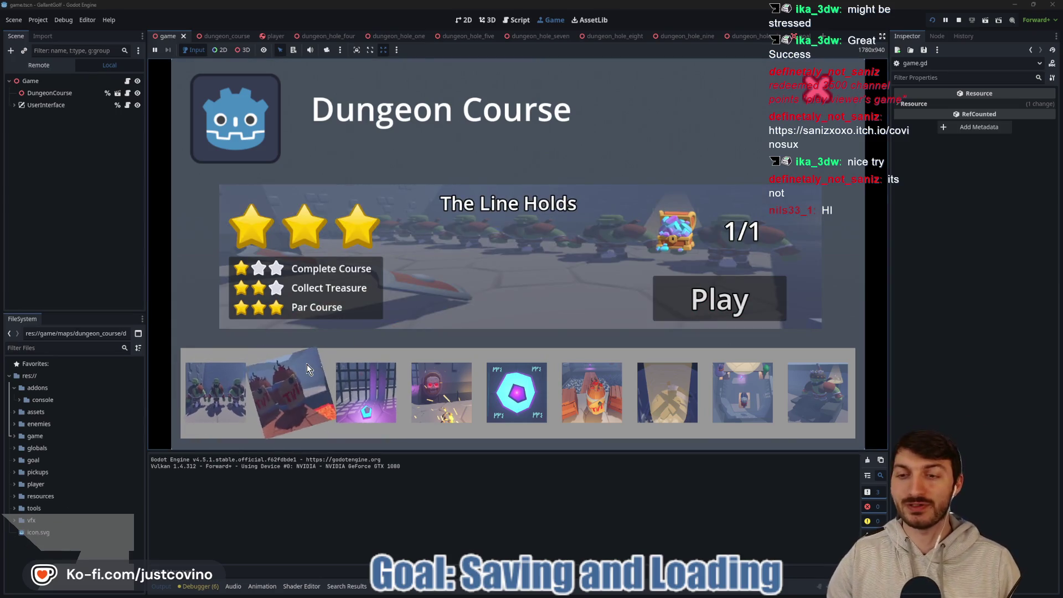
Stop the game, return to line 146 of game.gd, and load the viewer's pasted itch.io link.
key(F8)
click(400, 221)
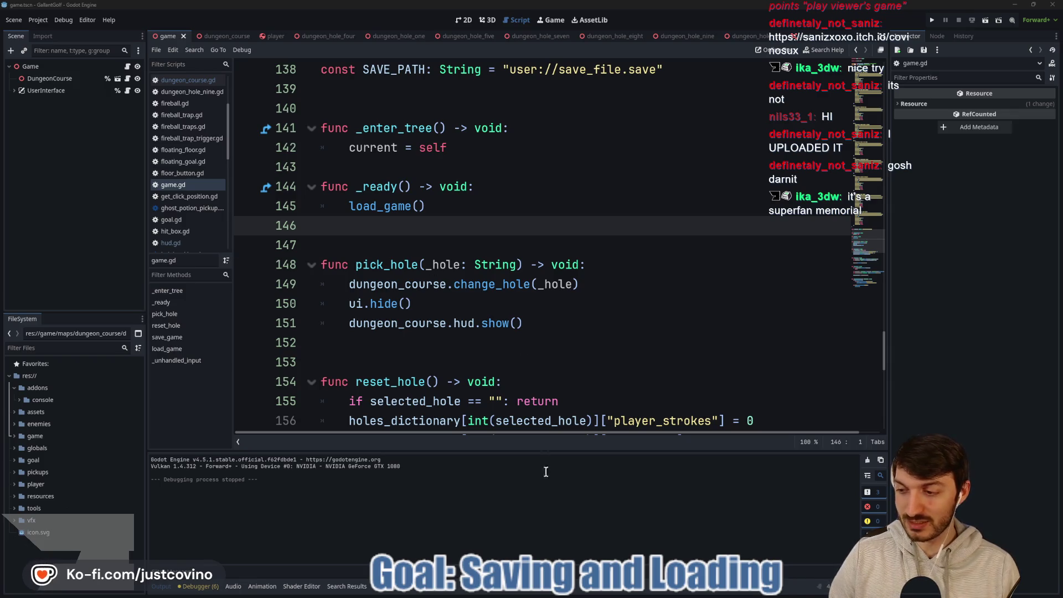
key(alt+Tab)
click(409, 62)
text(https://sanizxoxo.itch.io/covinosux)
key(Return)
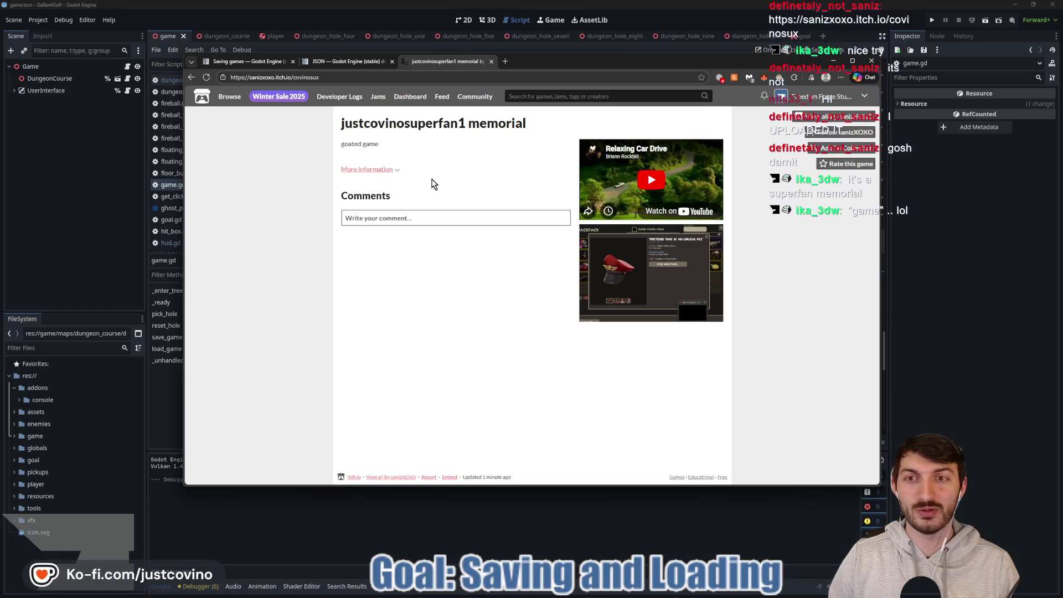
Browse the memorial game's More information and enlarged screenshot, then close the tab and return to Godot.
click(397, 171)
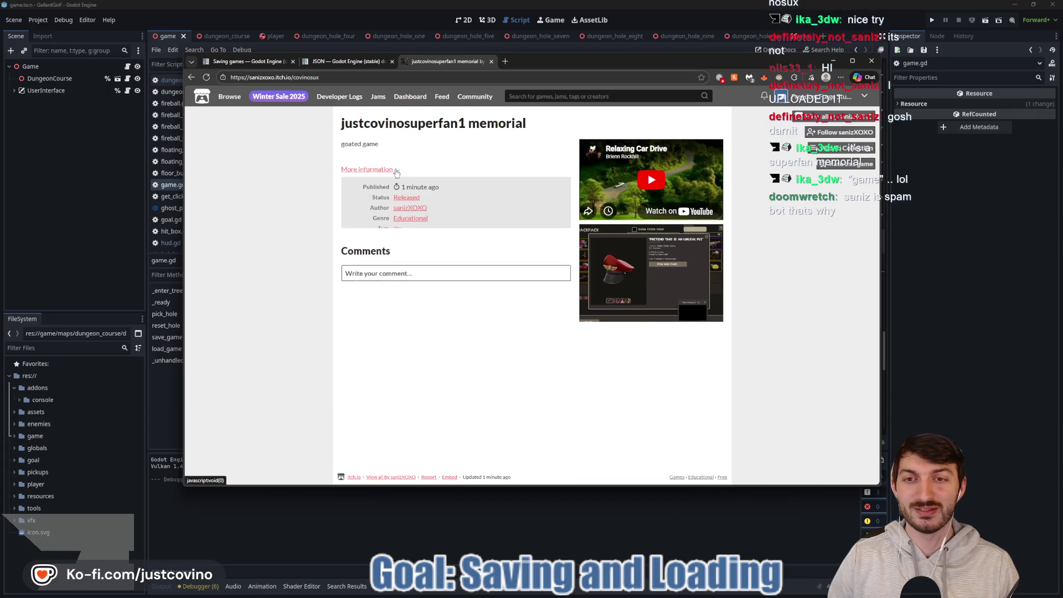
click(396, 169)
click(654, 278)
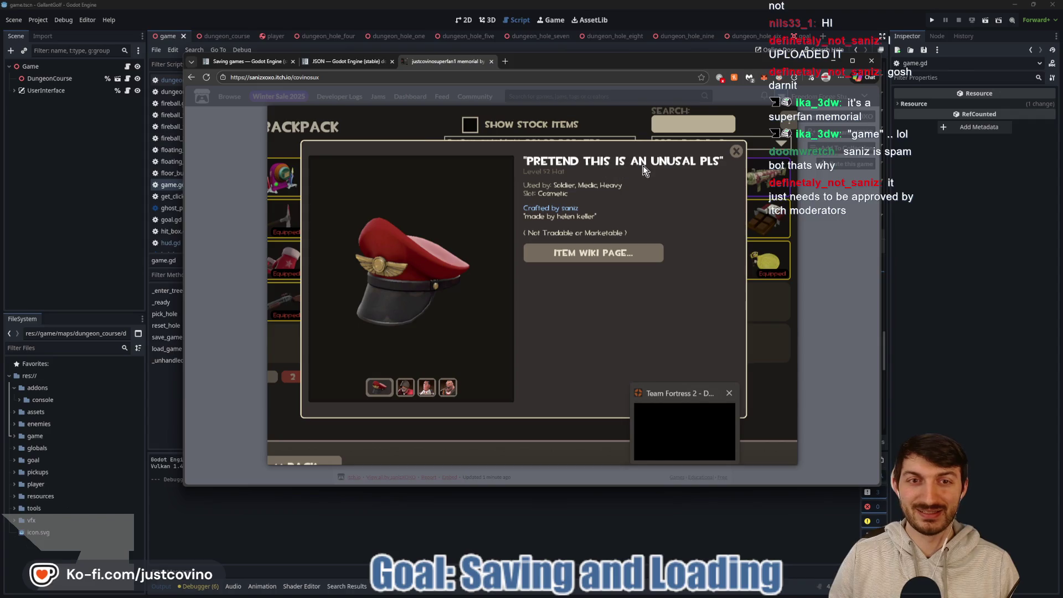
click(822, 228)
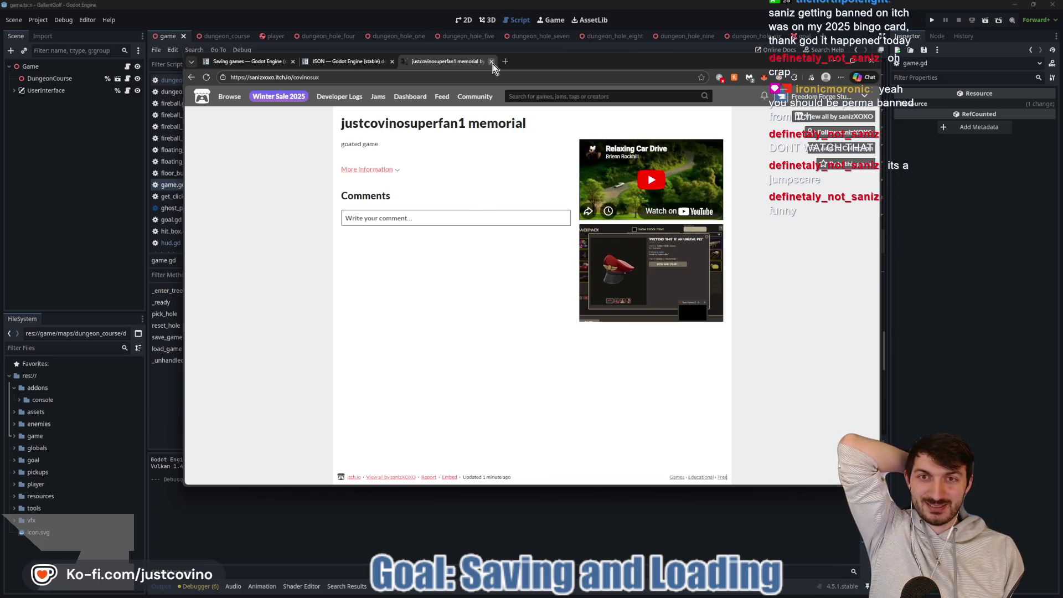
click(491, 61)
click(57, 235)
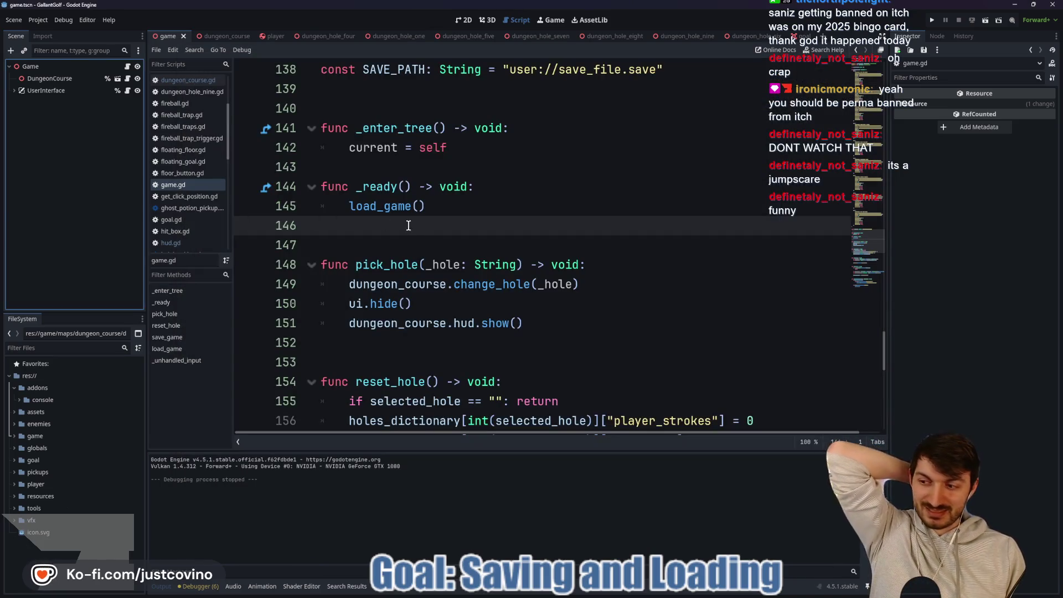
Insert a blank line at line 143, between _enter_tree and _ready in game.gd.
click(518, 210)
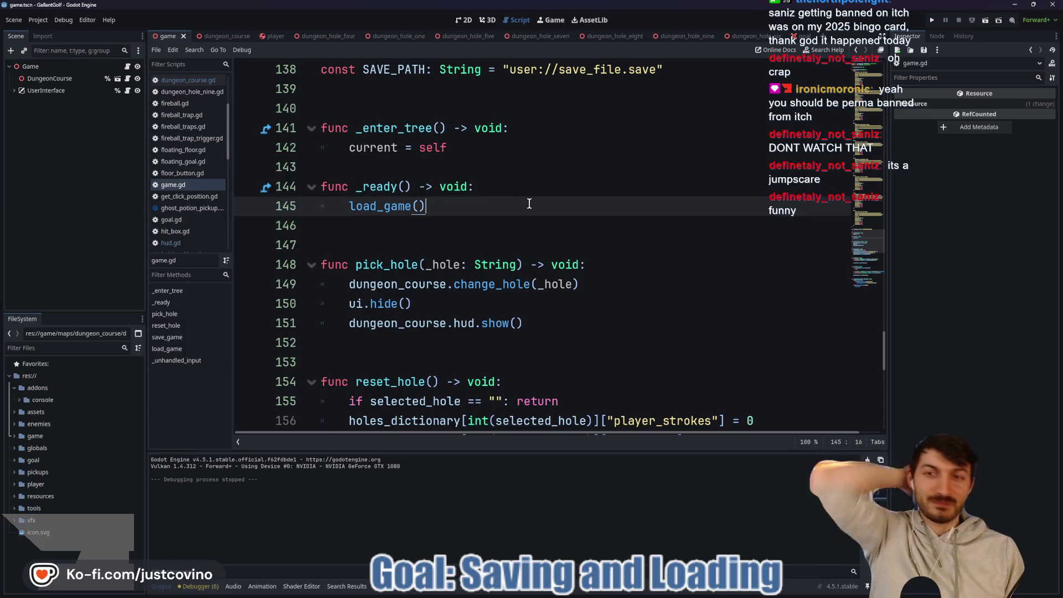
click(427, 235)
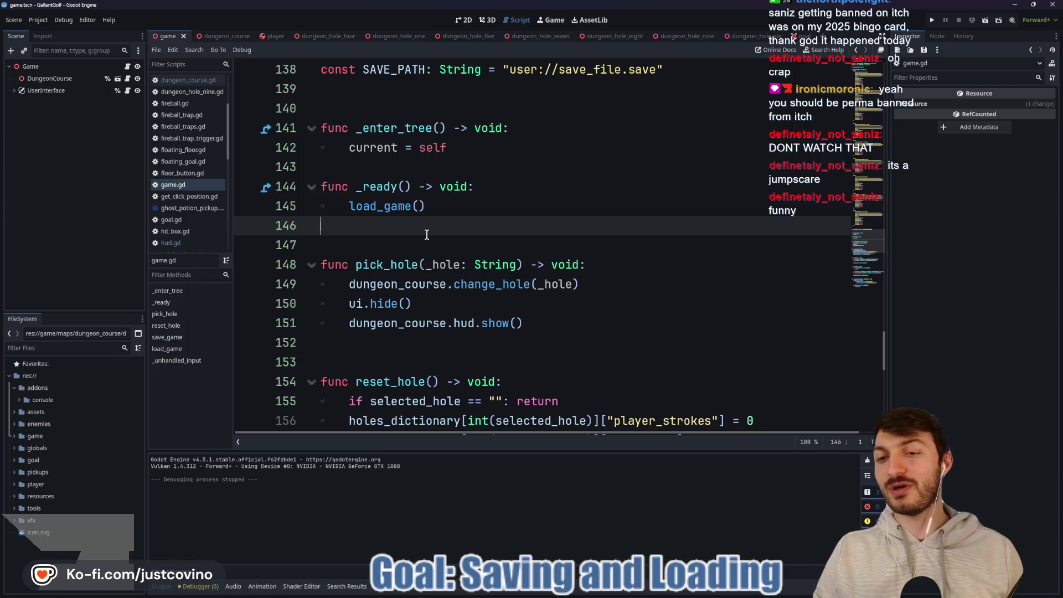
mouse_move(403, 212)
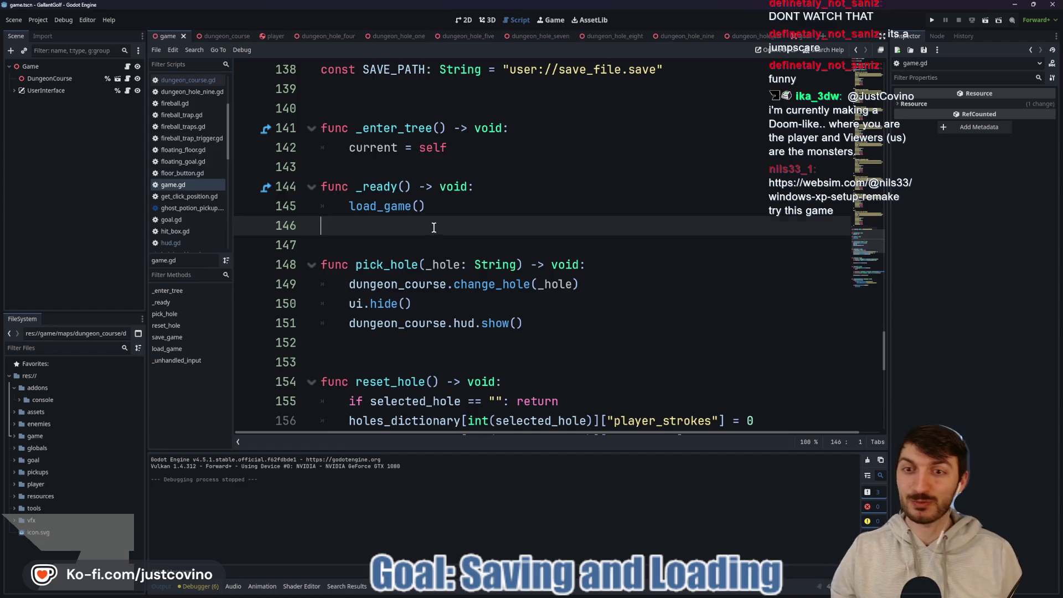
scroll(434, 228, up, 1)
click(386, 221)
key(Return)
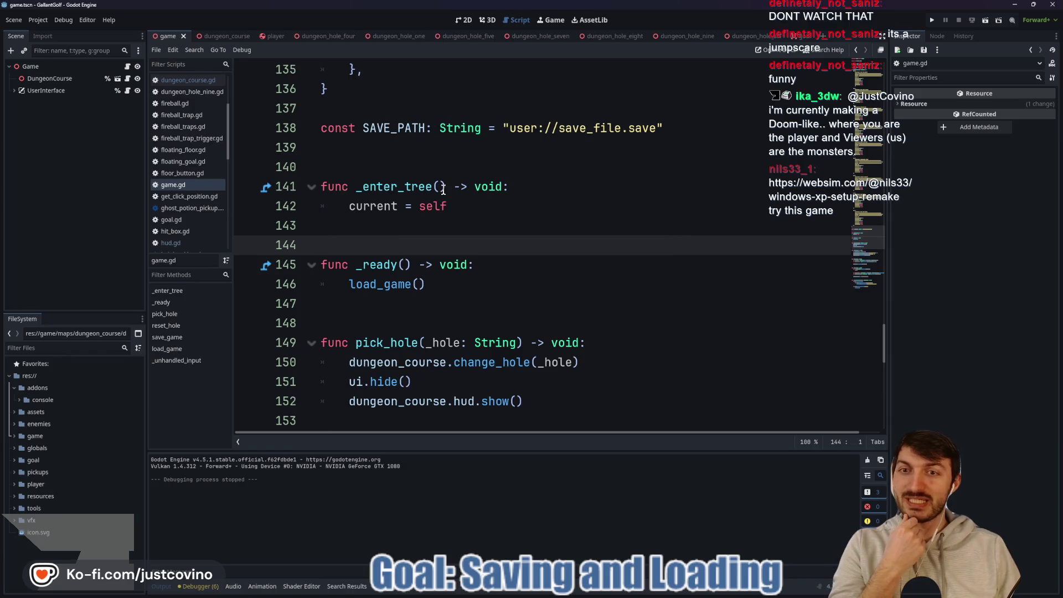
scroll(453, 184, up, 2)
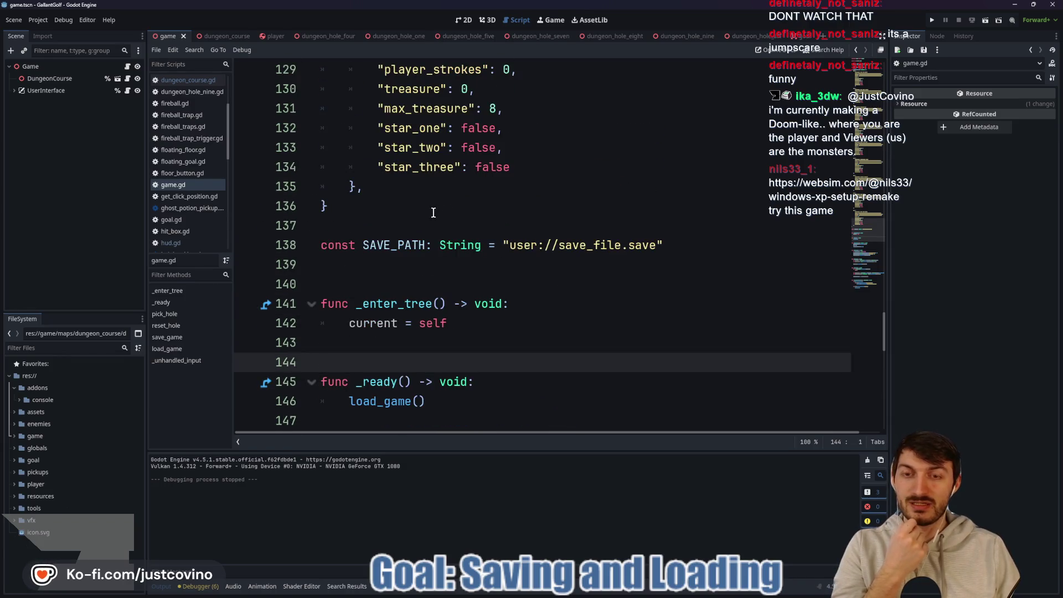
scroll(434, 212, down, 6)
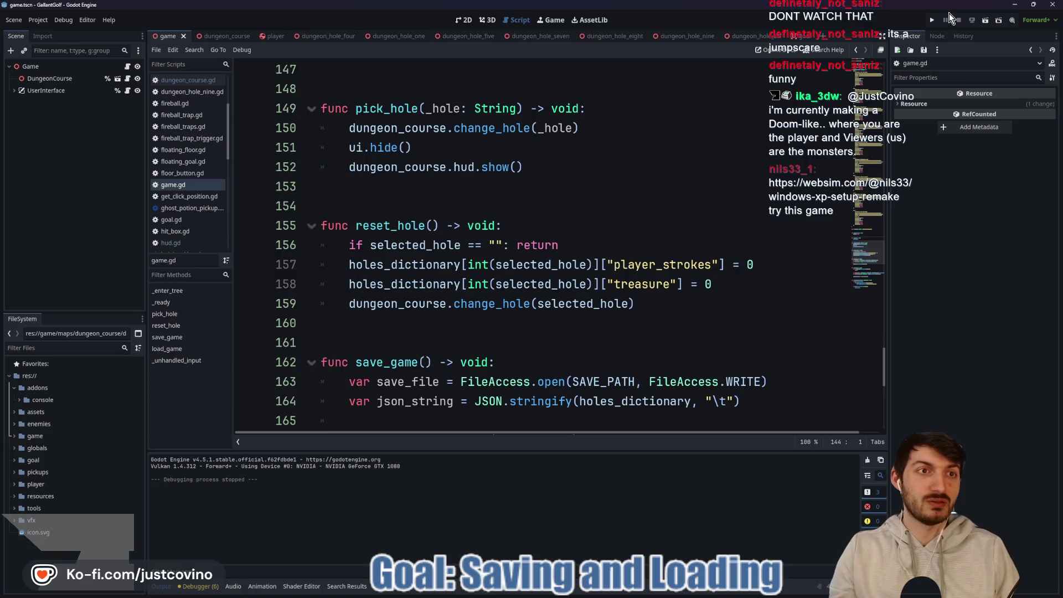
Run the game and check the Dungeon Course holes, including '2nd Degree Burns' at 0/2 treasure.
click(931, 19)
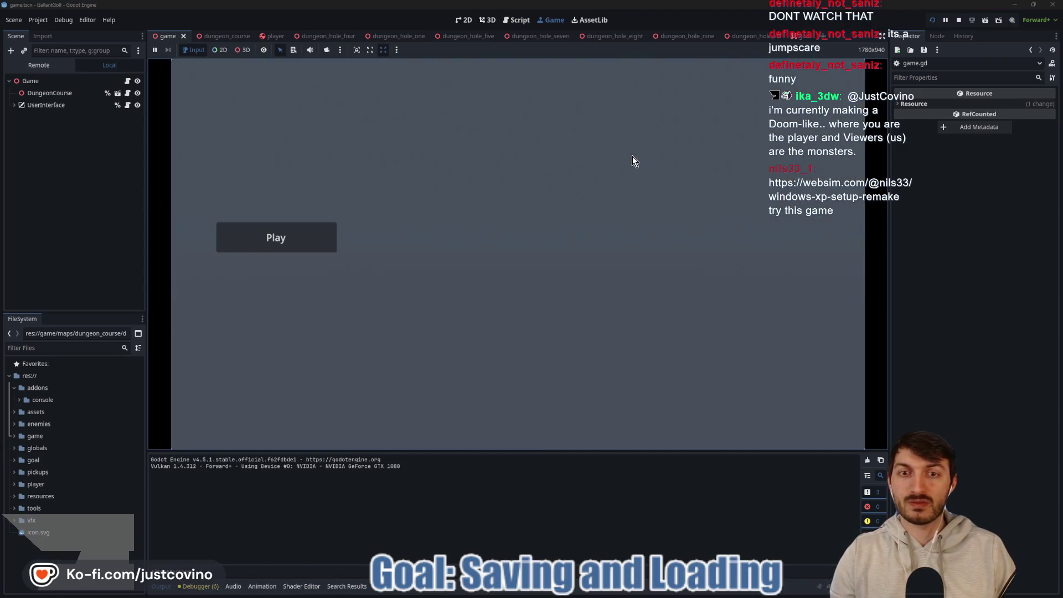
click(277, 239)
click(299, 392)
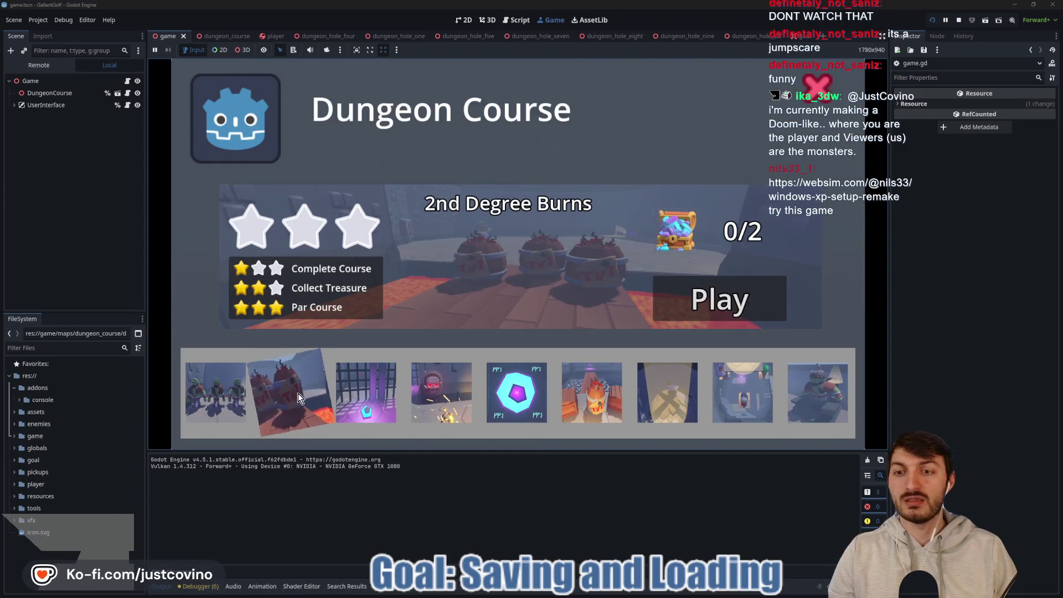